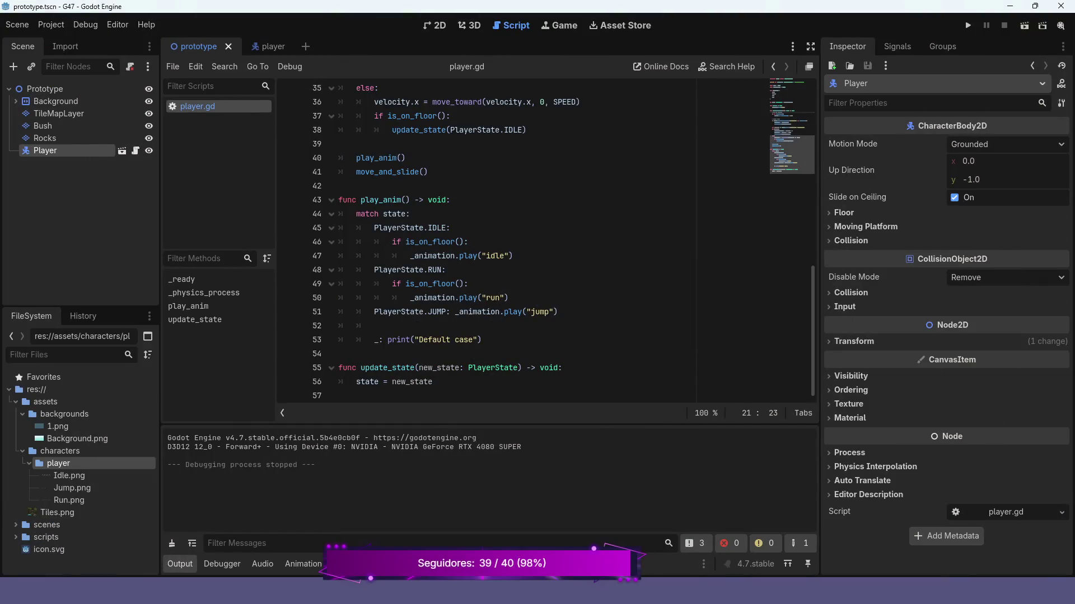
Fold the play_anim and update_state function bodies in player.gd.
{"action": "scroll", "coordinate": [545, 241], "scroll_direction": "up", "scroll_amount": 1}
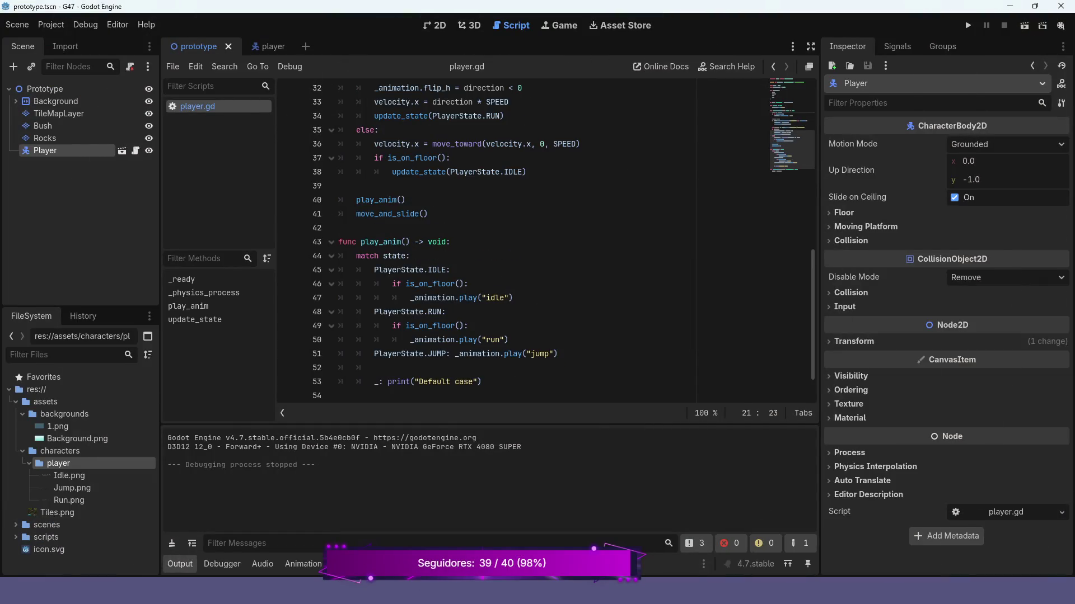
{"action": "left_click", "coordinate": [332, 241]}
{"action": "scroll", "coordinate": [546, 241], "scroll_direction": "up", "scroll_amount": 2}
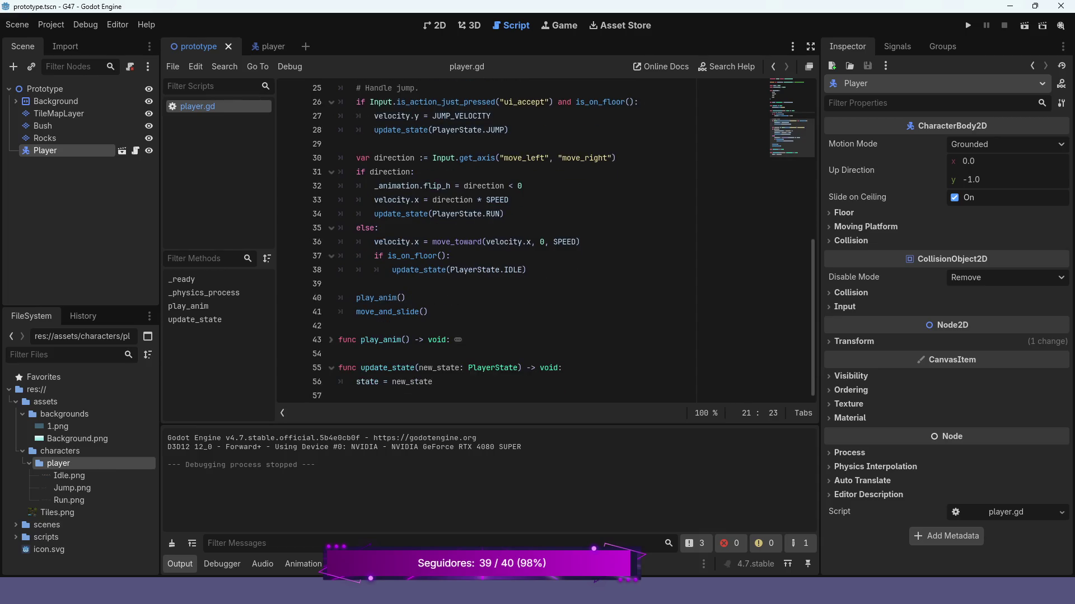
{"action": "left_click", "coordinate": [331, 368]}
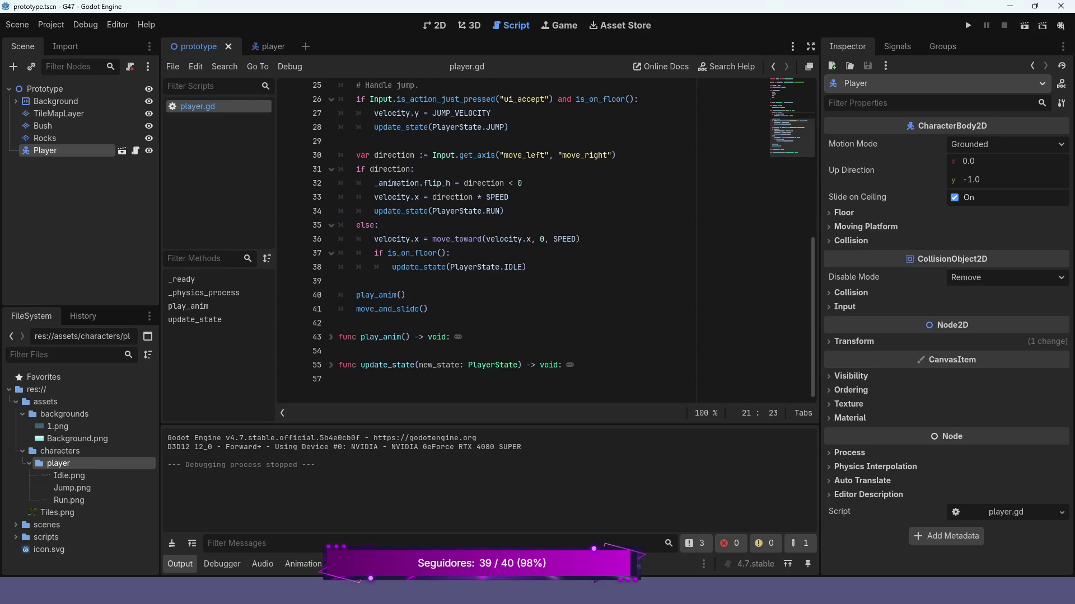
{"action": "scroll", "coordinate": [546, 241], "scroll_direction": "up", "scroll_amount": 1}
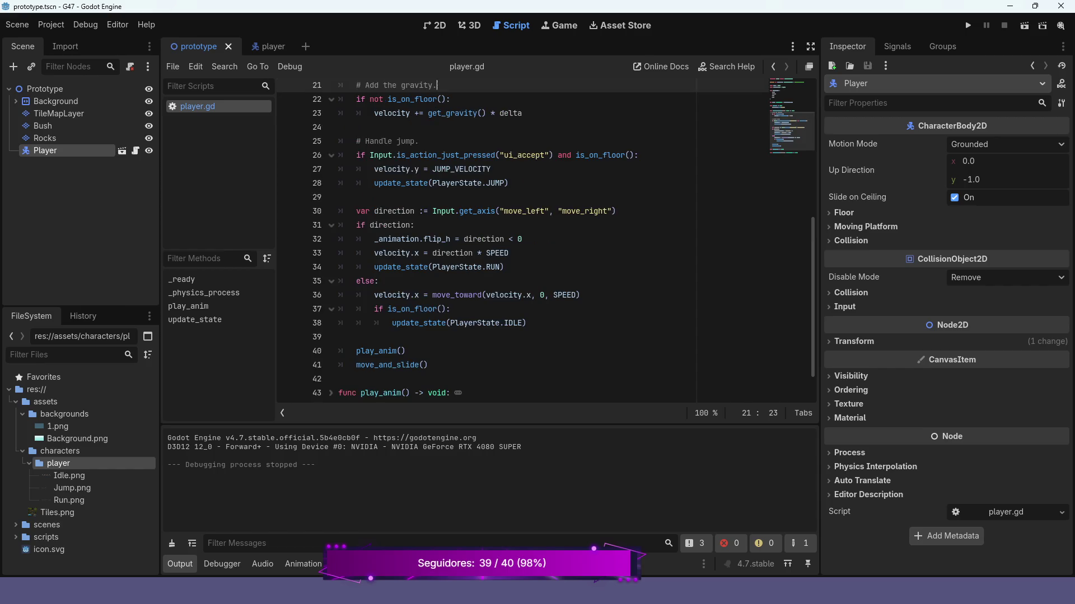
Lower the Output panel splitter to enlarge the script area, then place the cursor after play_anim().
{"action": "left_click_drag", "start_coordinate": [490, 424], "coordinate": [490, 484]}
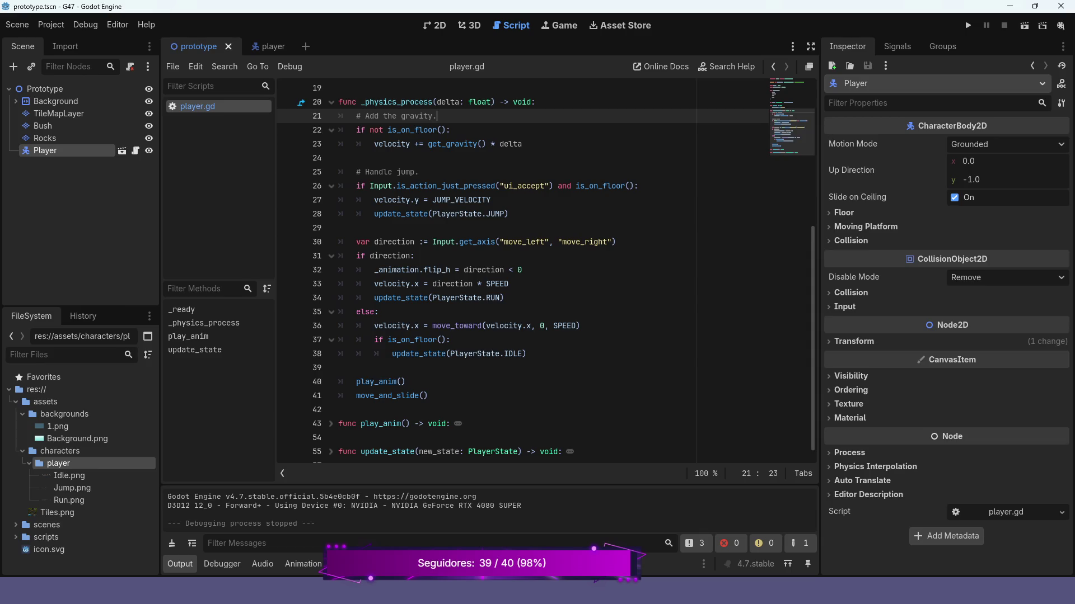
{"action": "scroll", "coordinate": [546, 277], "scroll_direction": "up", "scroll_amount": 1}
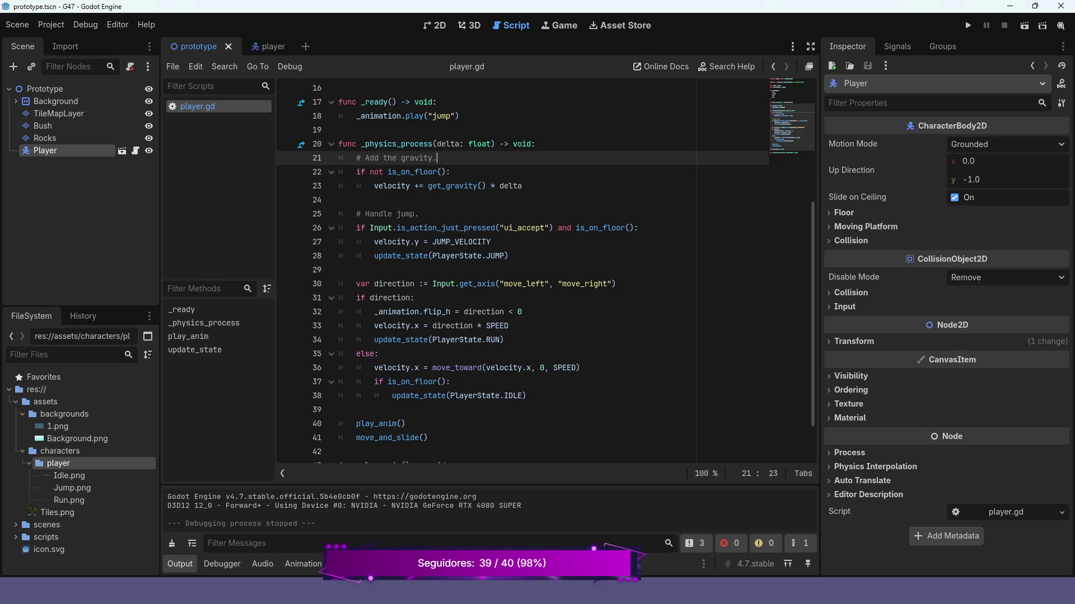
{"action": "scroll", "coordinate": [545, 277], "scroll_direction": "down", "scroll_amount": 2}
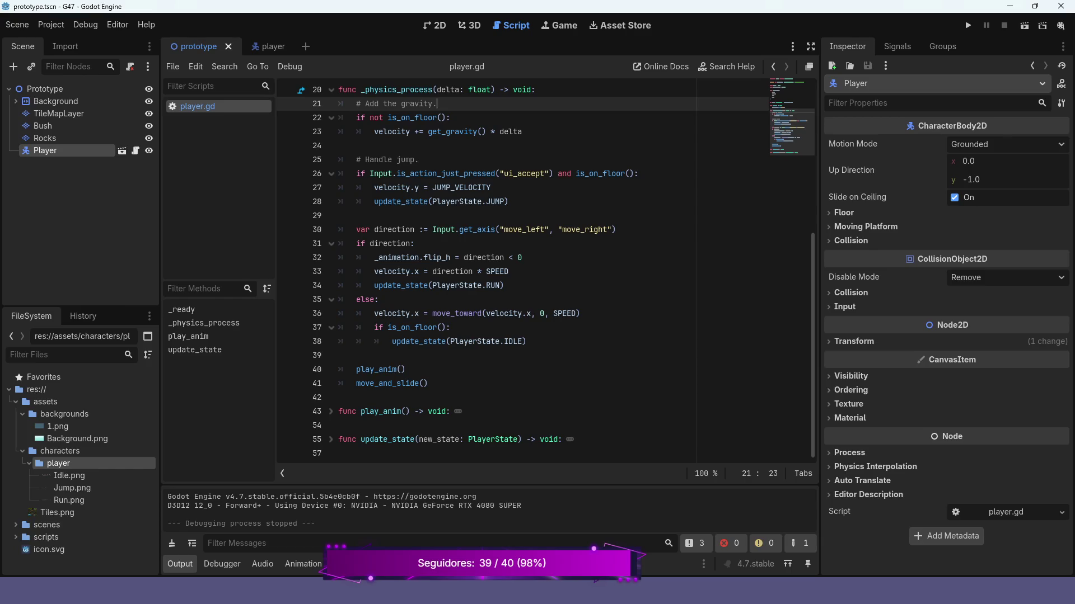
{"action": "mouse_move", "coordinate": [391, 285]}
{"action": "scroll", "coordinate": [546, 269], "scroll_direction": "up", "scroll_amount": 2}
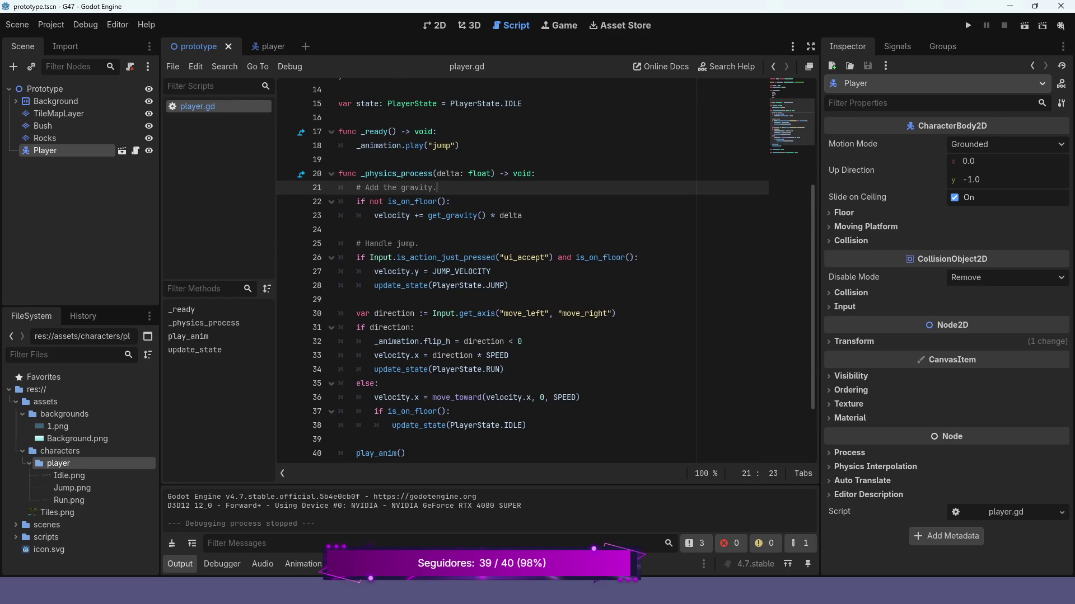
{"action": "scroll", "coordinate": [546, 269], "scroll_direction": "down", "scroll_amount": 2}
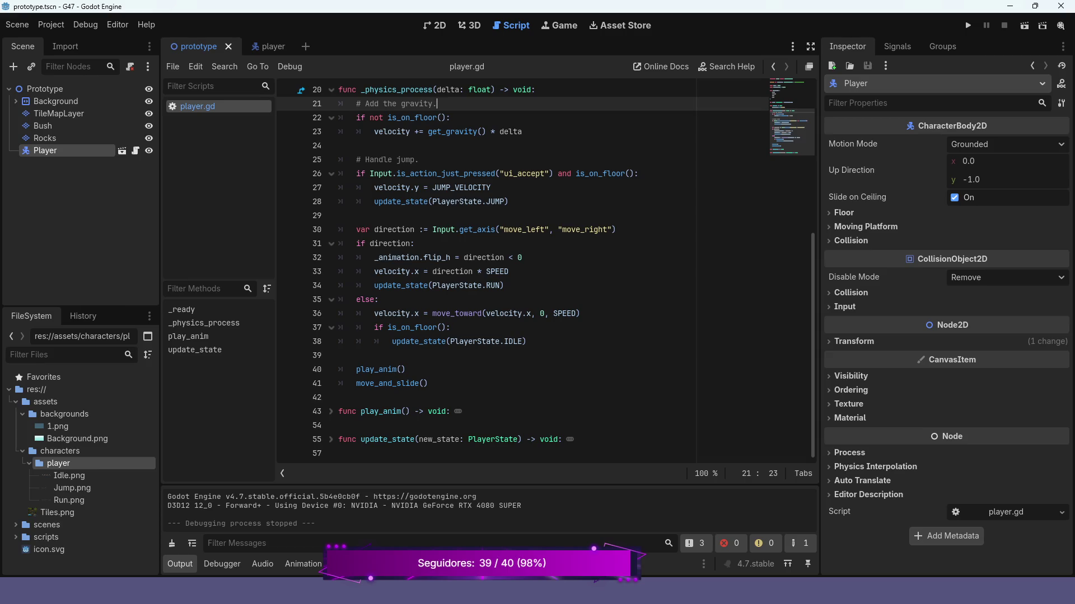
{"action": "left_click", "coordinate": [405, 370]}
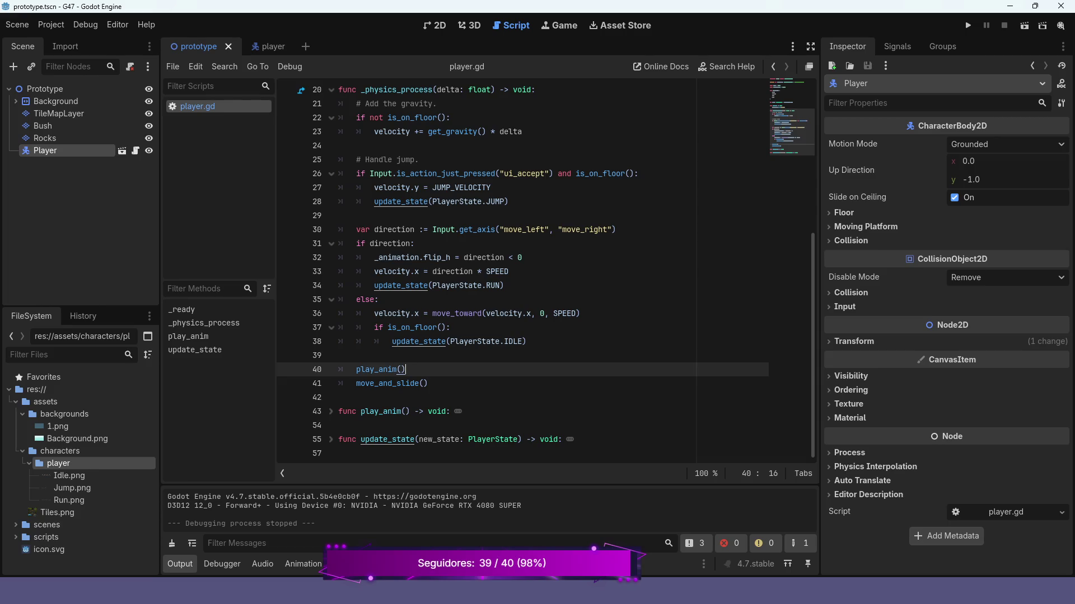
Move the play_anim() call from before move_and_slide() to after it.
{"action": "key", "text": "ctrl+shift+k"}
{"action": "key", "text": "Return"}
{"action": "key", "text": "Return"}
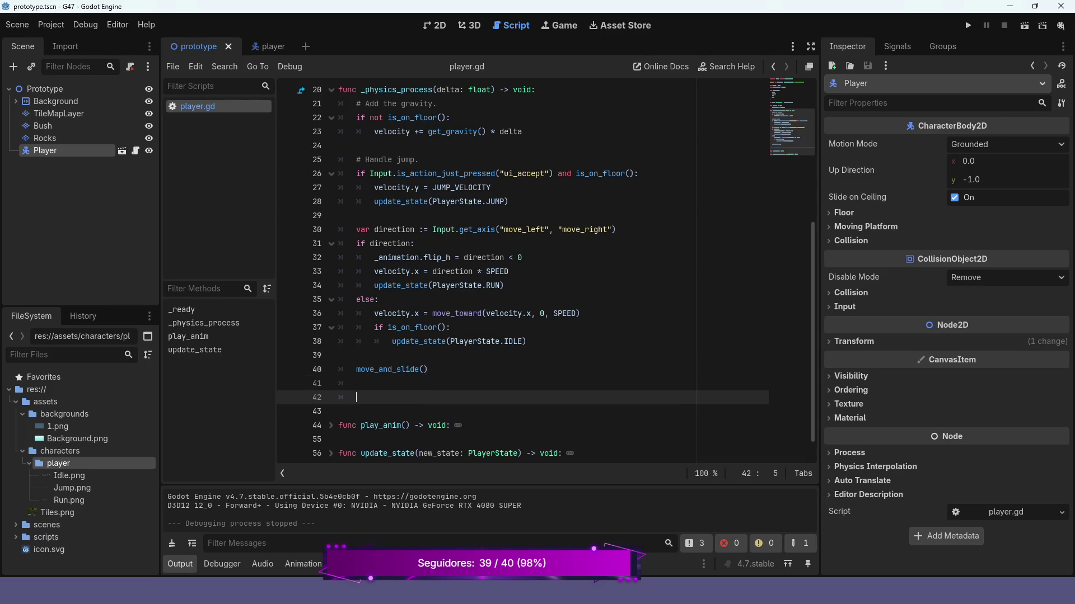
{"action": "type", "text": "play_anim()"}
{"action": "key", "text": "Return"}
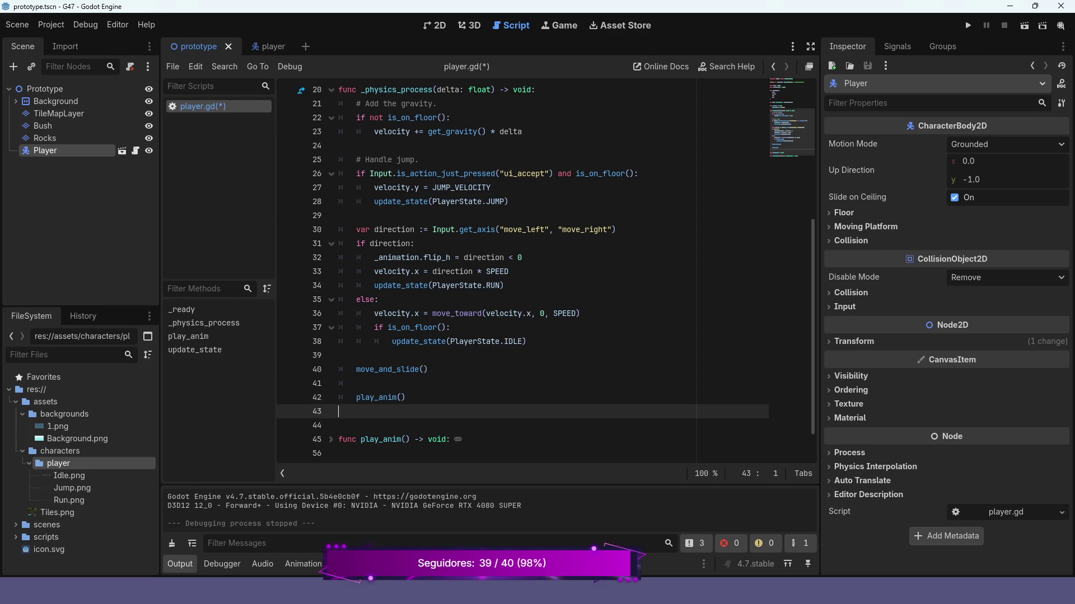
Add an 'if not is_on_floor():' check above play_anim().
{"action": "left_click", "coordinate": [356, 384]}
{"action": "key", "text": "Return"}
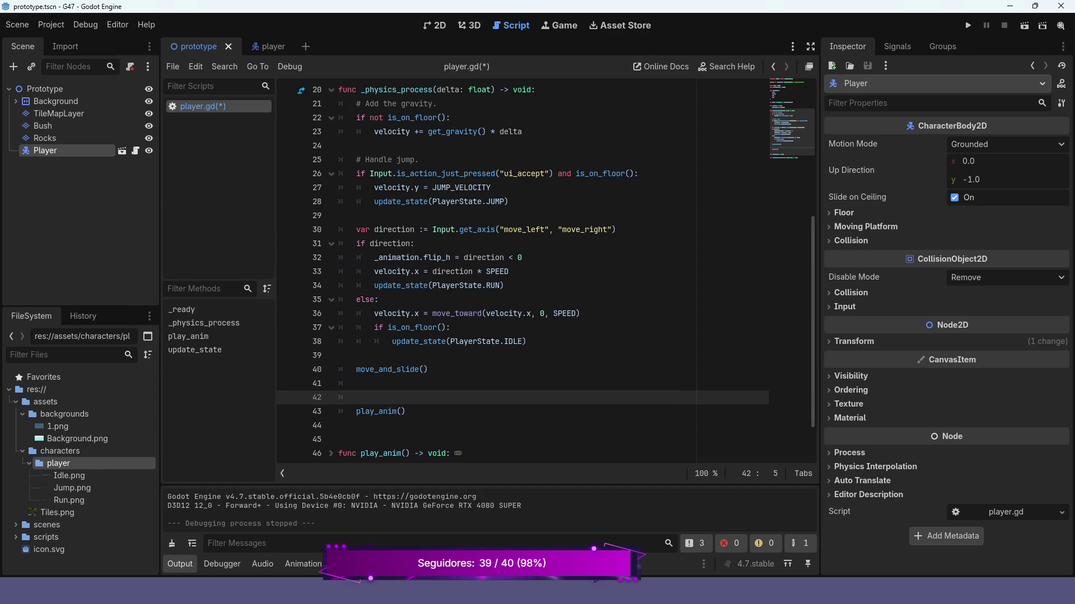
{"action": "key", "text": "Up"}
{"action": "key", "text": "Return"}
{"action": "type", "text": "if "}
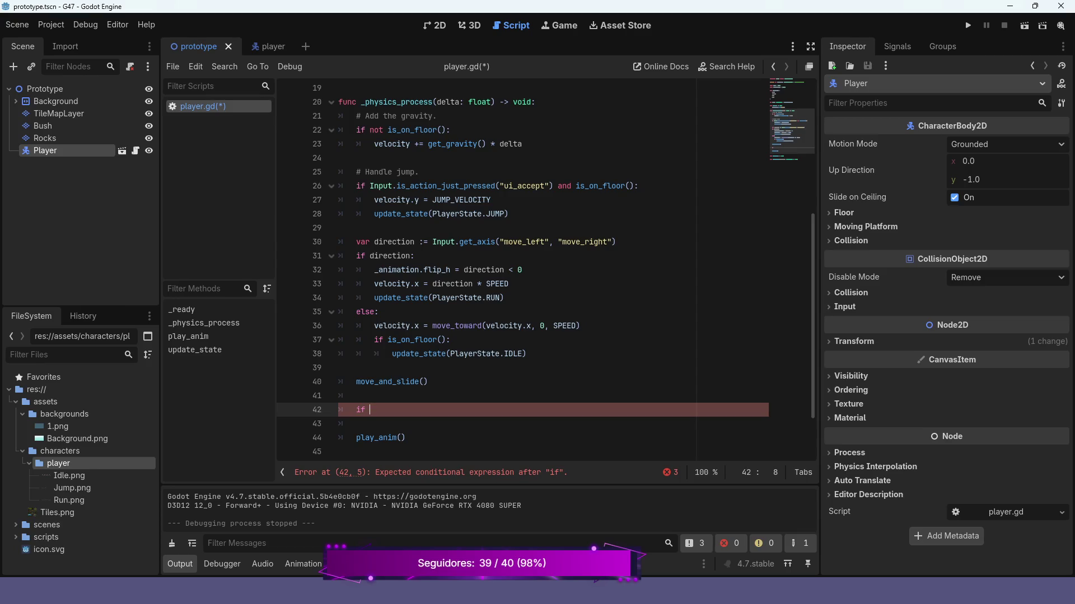
{"action": "type", "text": "not is"}
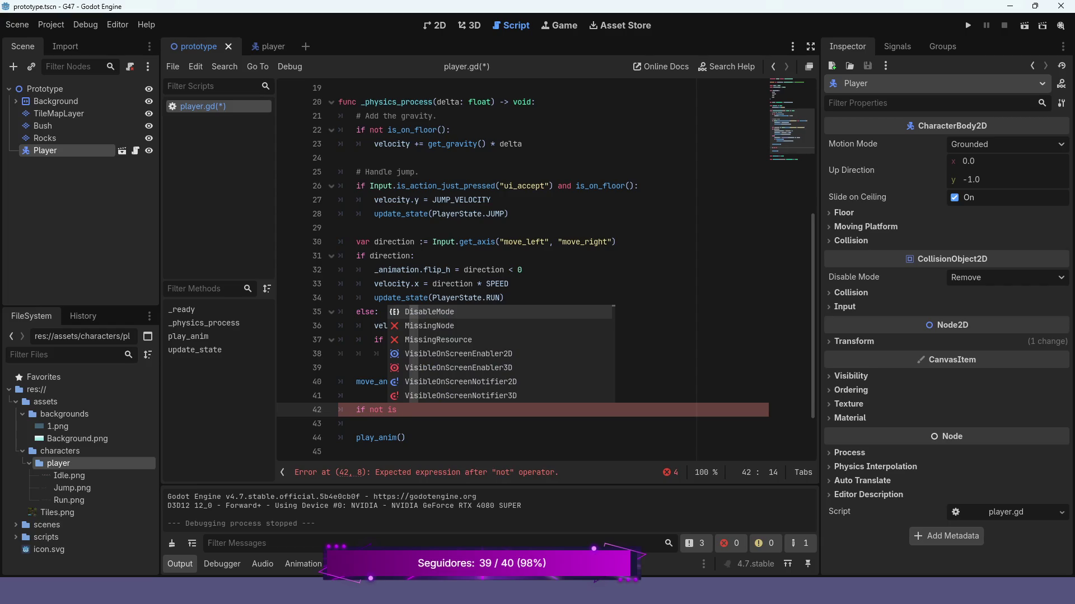
{"action": "type", "text": "_on"}
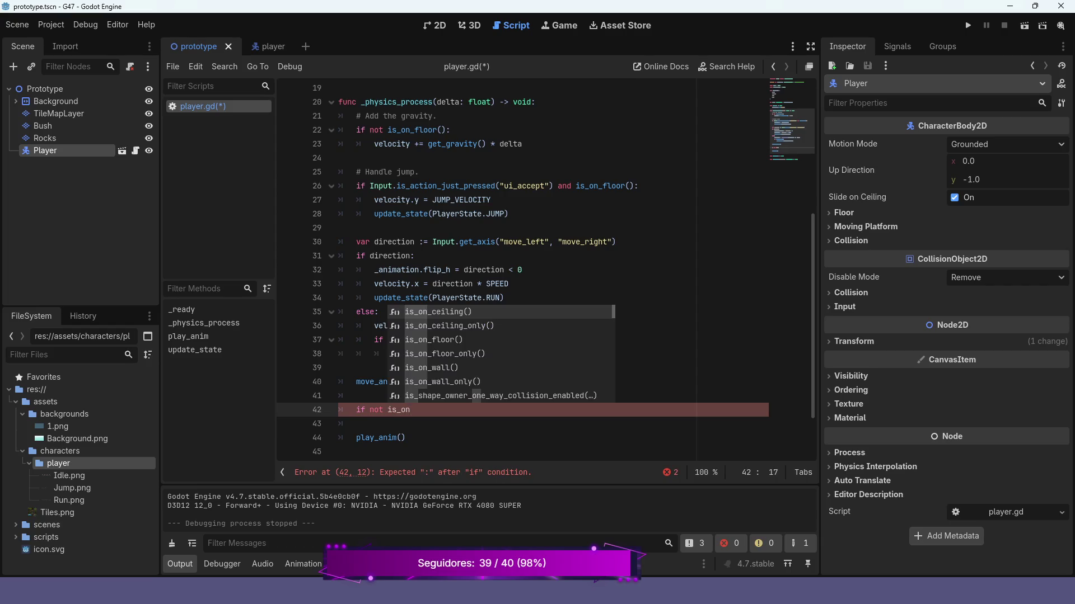
{"action": "key", "text": "Down"}
{"action": "key", "text": "Down"}
{"action": "key", "text": "Return"}
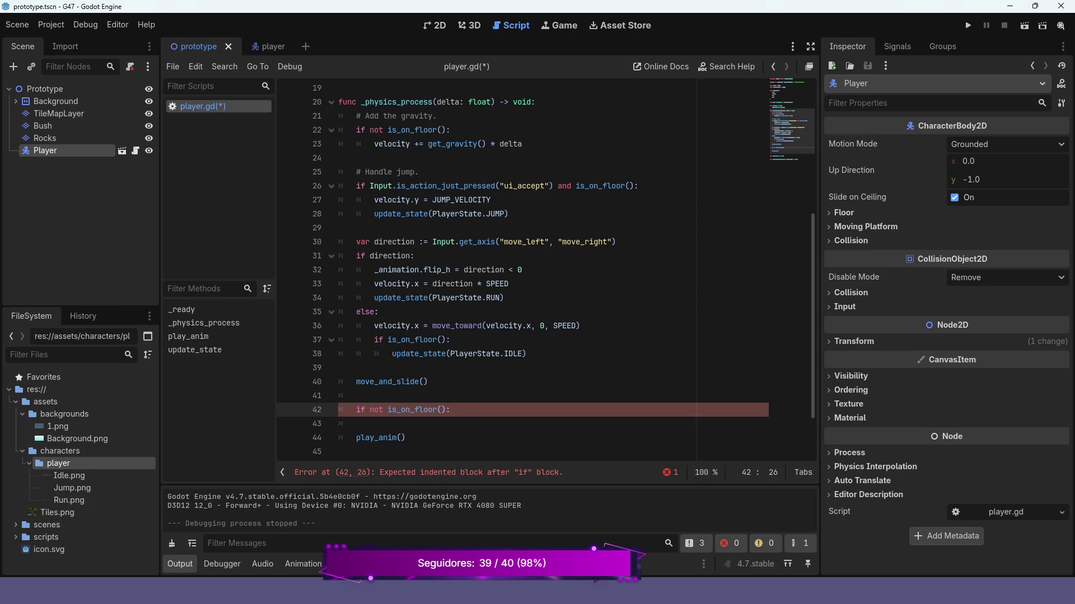
Move update_state(PlayerState.JUMP) from the jump-input check into the not-on-floor check.
{"action": "left_click_drag", "start_coordinate": [508, 214], "coordinate": [374, 214]}
{"action": "key", "text": "ctrl+c"}
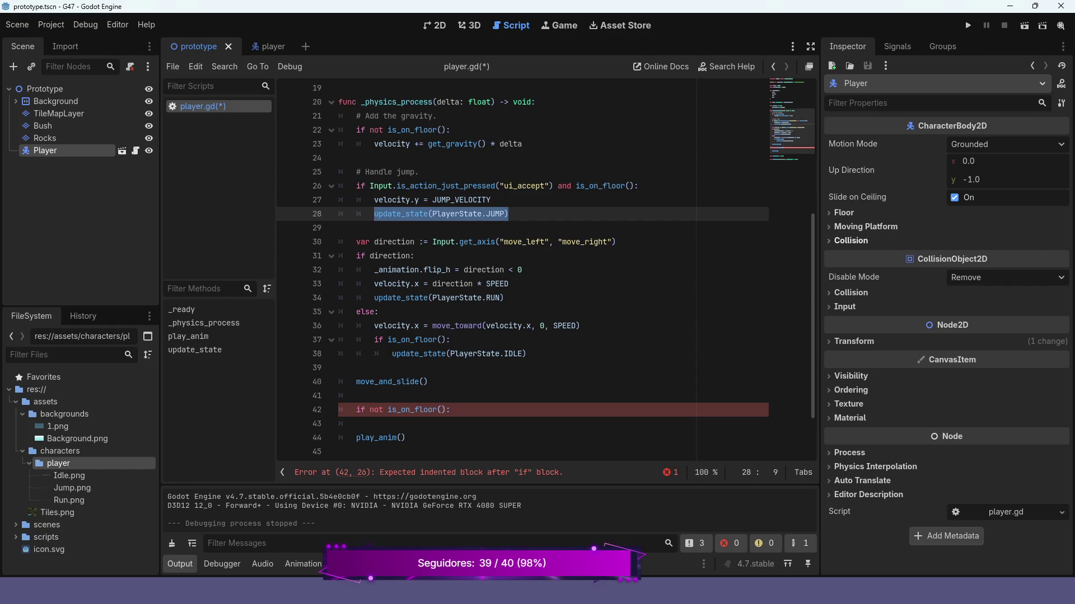
{"action": "key", "text": "BackSpace"}
{"action": "key", "text": "BackSpace"}
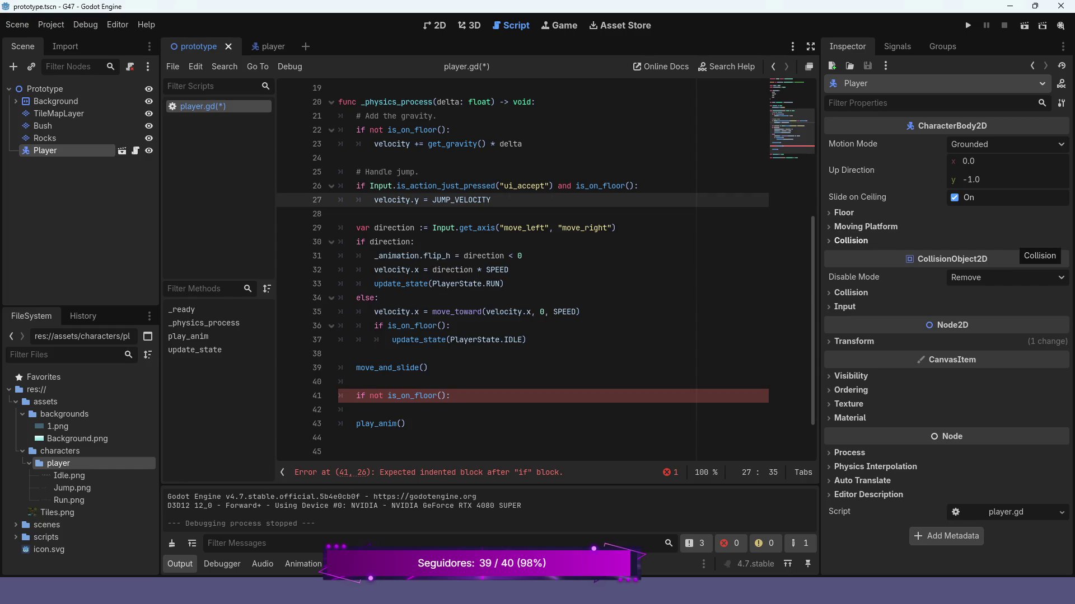
{"action": "key", "text": "Down"}
{"action": "key", "text": "Down"}
{"action": "key", "text": "Down"}
{"action": "key", "text": "Down"}
{"action": "key", "text": "Down"}
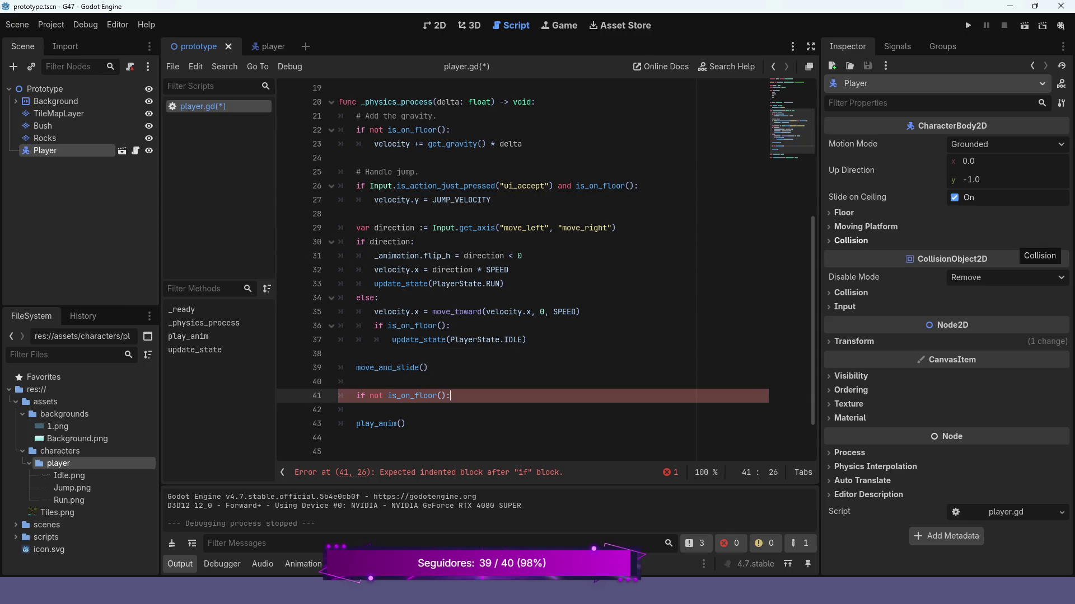
{"action": "key", "text": "Return"}
{"action": "key", "text": "ctrl+v"}
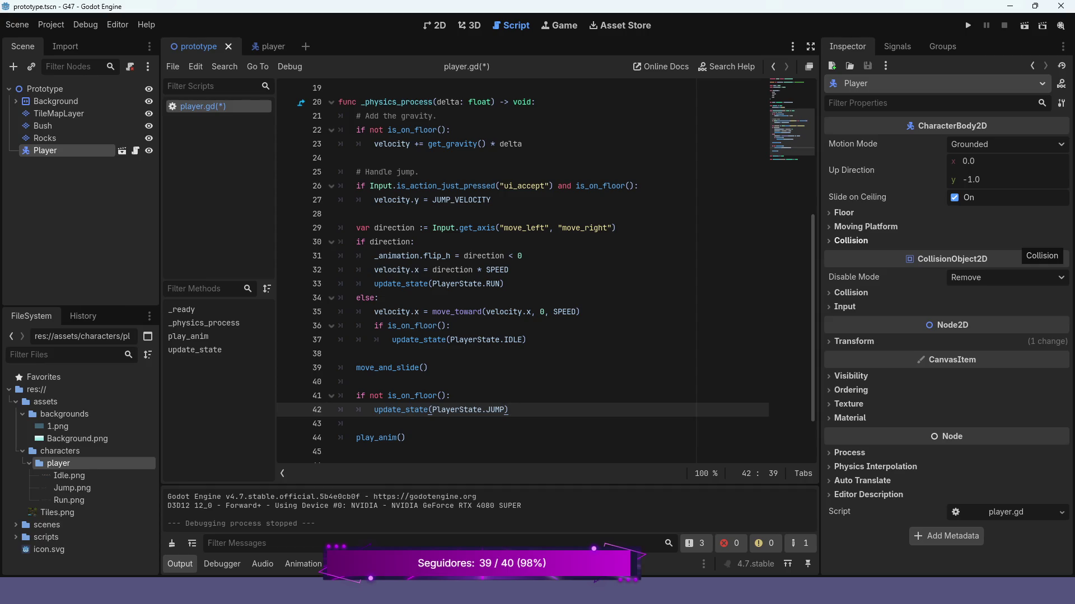
Add an 'elif direction != 0:' branch after the JUMP update.
{"action": "key", "text": "Return"}
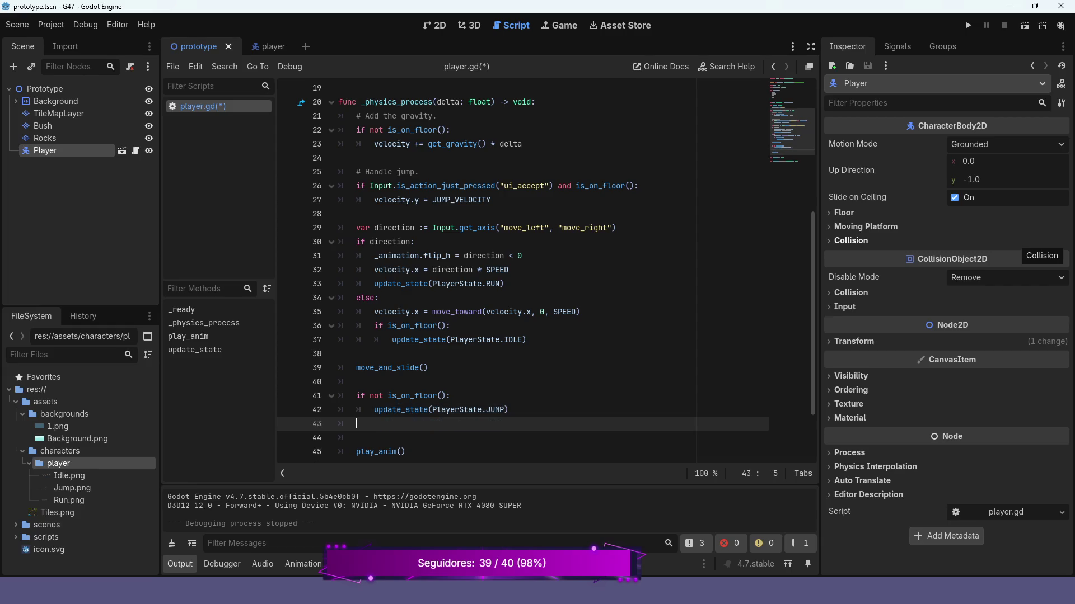
{"action": "type", "text": "elif"}
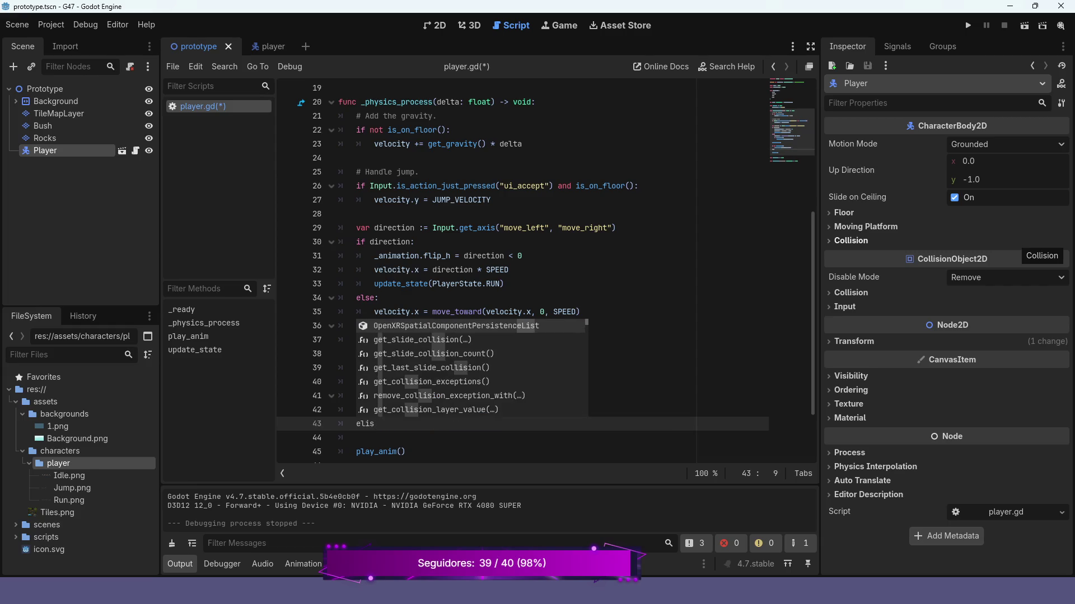
{"action": "key", "text": "Return"}
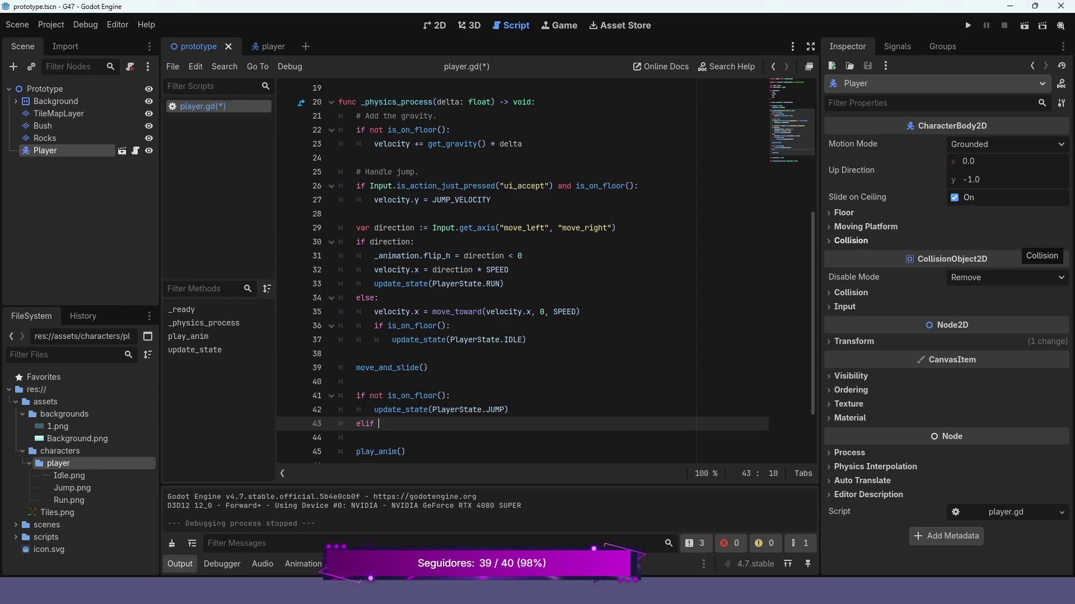
{"action": "type", "text": "direct"}
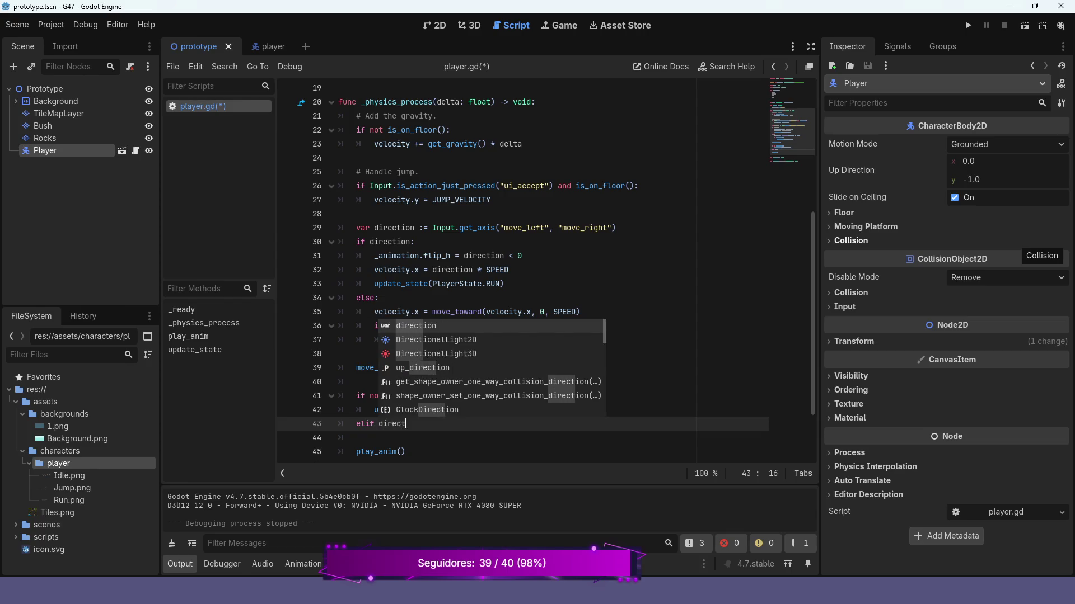
{"action": "type", "text": "ion"}
{"action": "key", "text": "Escape"}
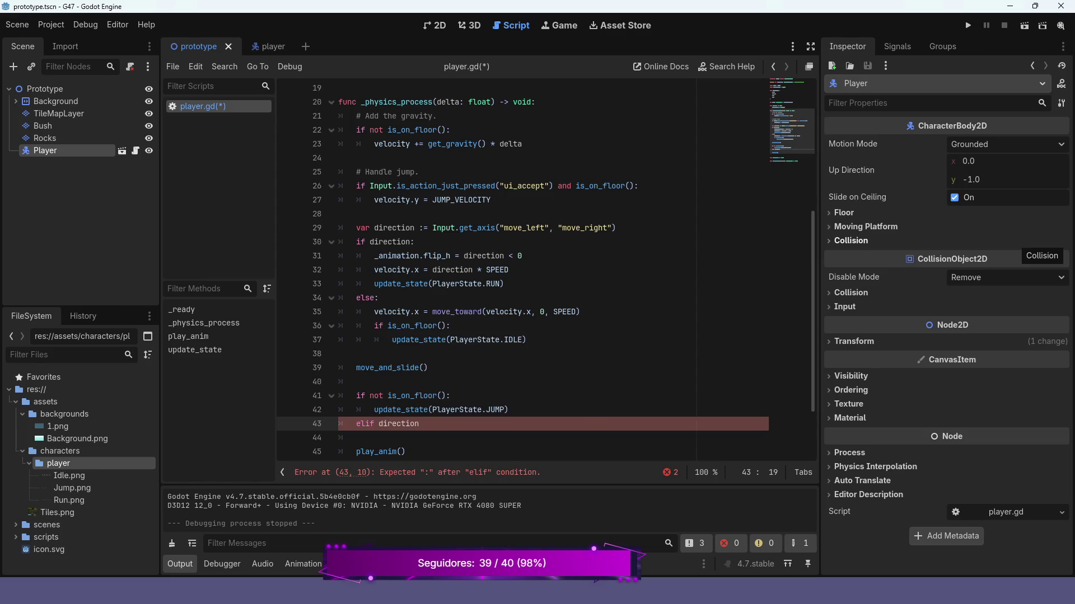
{"action": "type", "text": " != "}
{"action": "type", "text": "0"}
{"action": "type", "text": ":"}
{"action": "key", "text": "Return"}
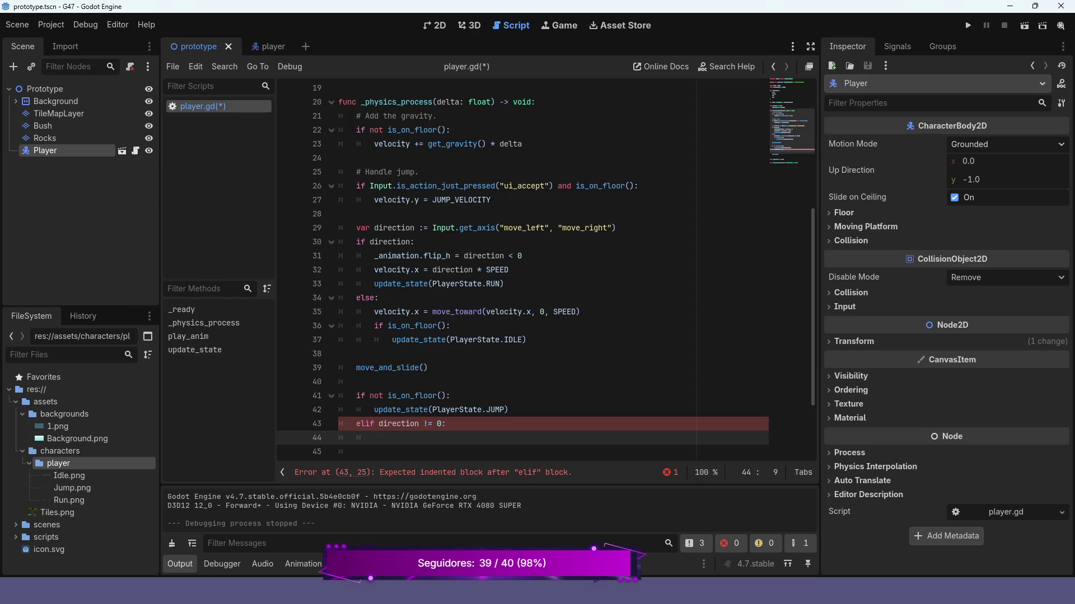
Move update_state(PlayerState.RUN) from the direction block into the elif branch.
{"action": "mouse_move", "coordinate": [374, 283]}
{"action": "left_mouse_down"}
{"action": "mouse_move", "coordinate": [503, 273]}
{"action": "mouse_move", "coordinate": [504, 284]}
{"action": "left_mouse_up"}
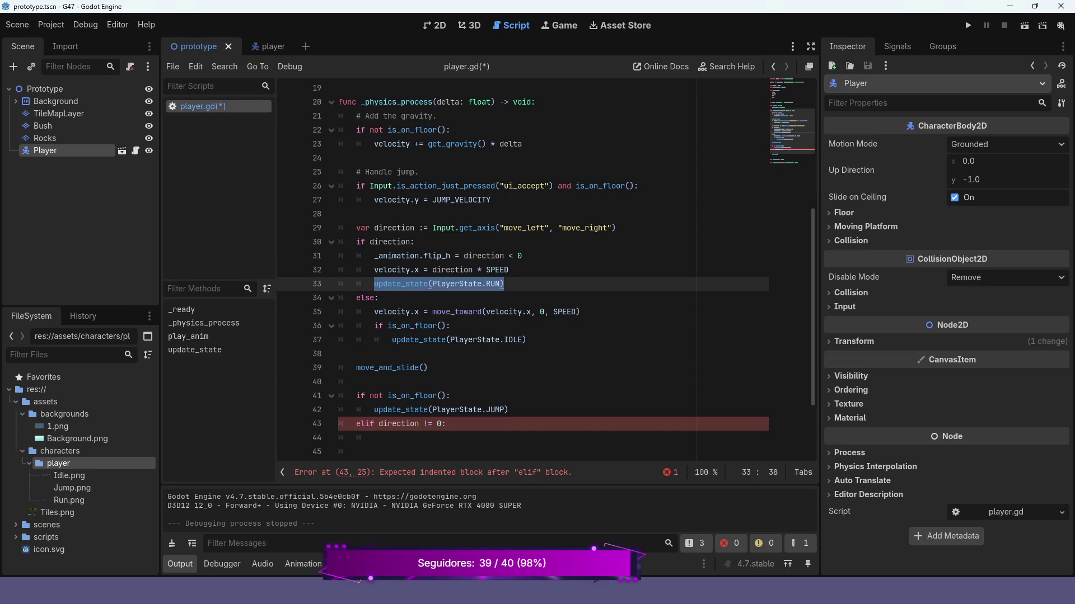
{"action": "key", "text": "ctrl+x"}
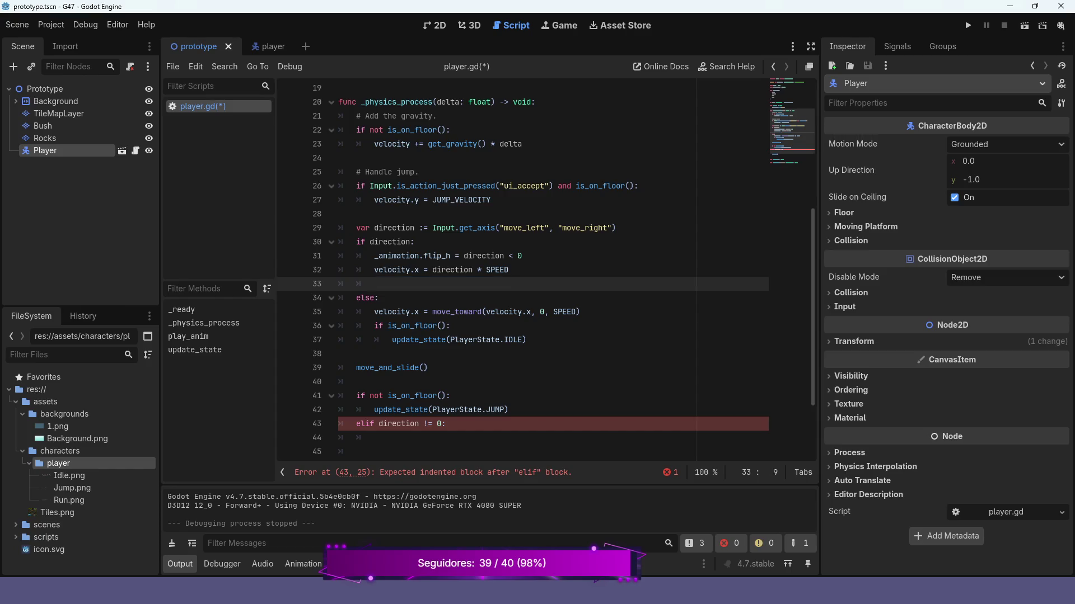
{"action": "key", "text": "BackSpace"}
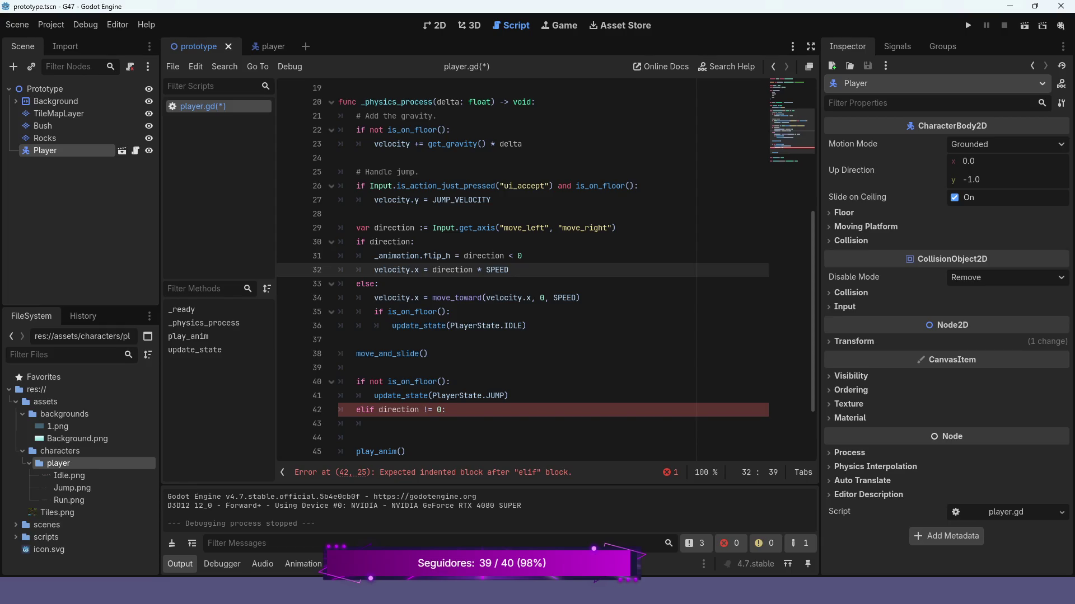
{"action": "key", "text": "Down"}
{"action": "key", "text": "Down"}
{"action": "key", "text": "Down"}
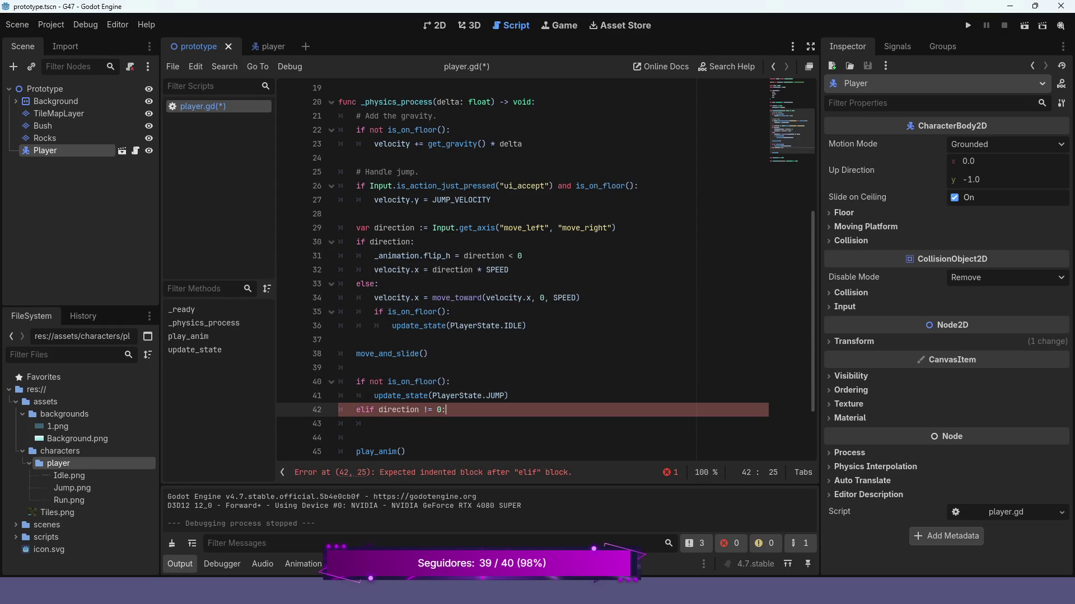
{"action": "key", "text": "Return"}
{"action": "key", "text": "ctrl+v"}
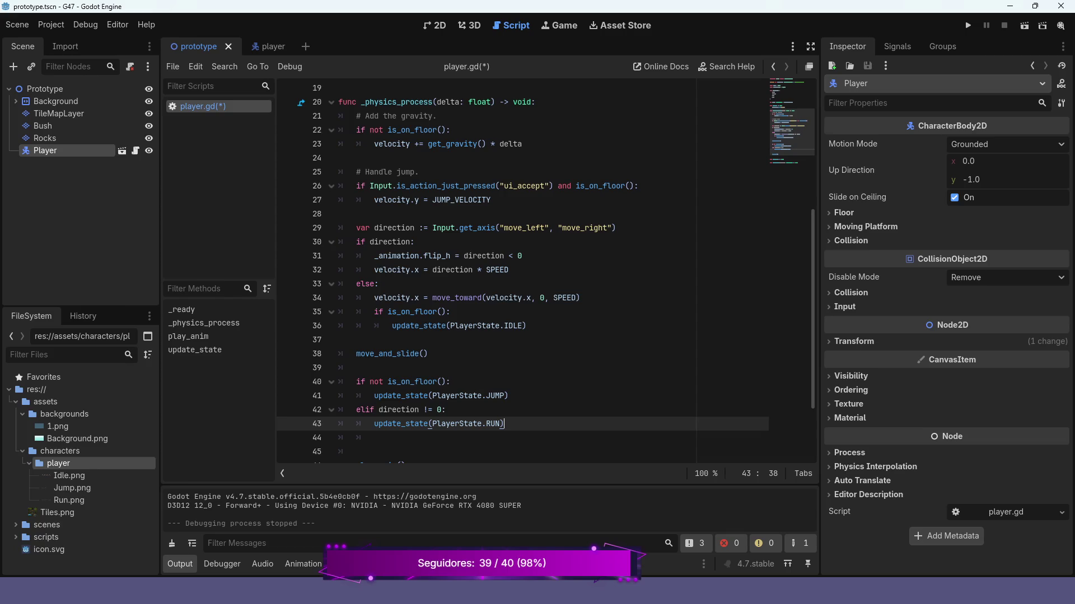
Add an else: branch after the RUN call.
{"action": "key", "text": "Return"}
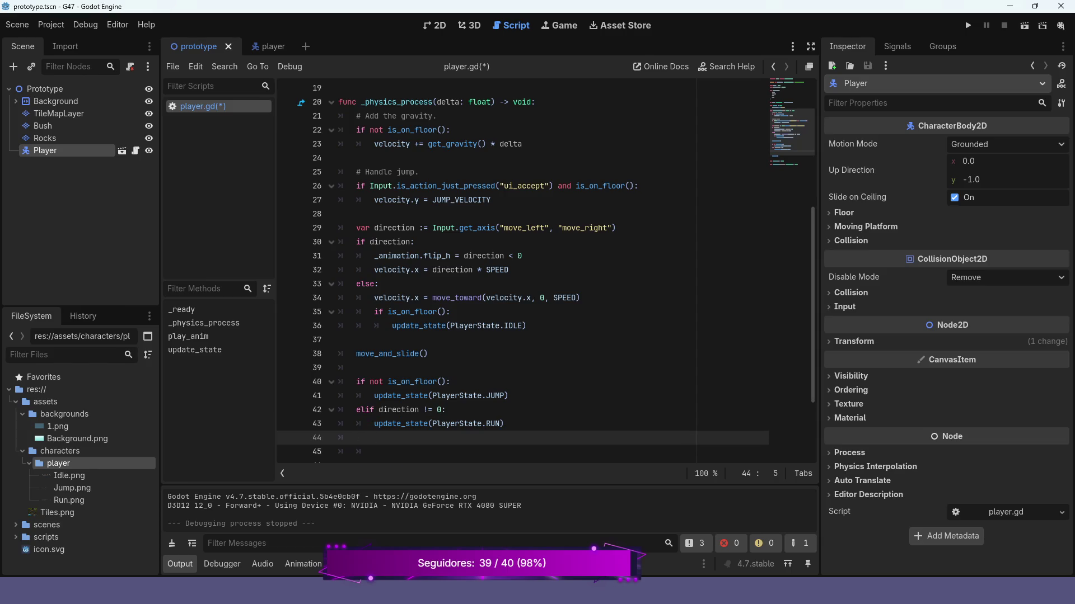
{"action": "type", "text": "else:"}
{"action": "key", "text": "Return"}
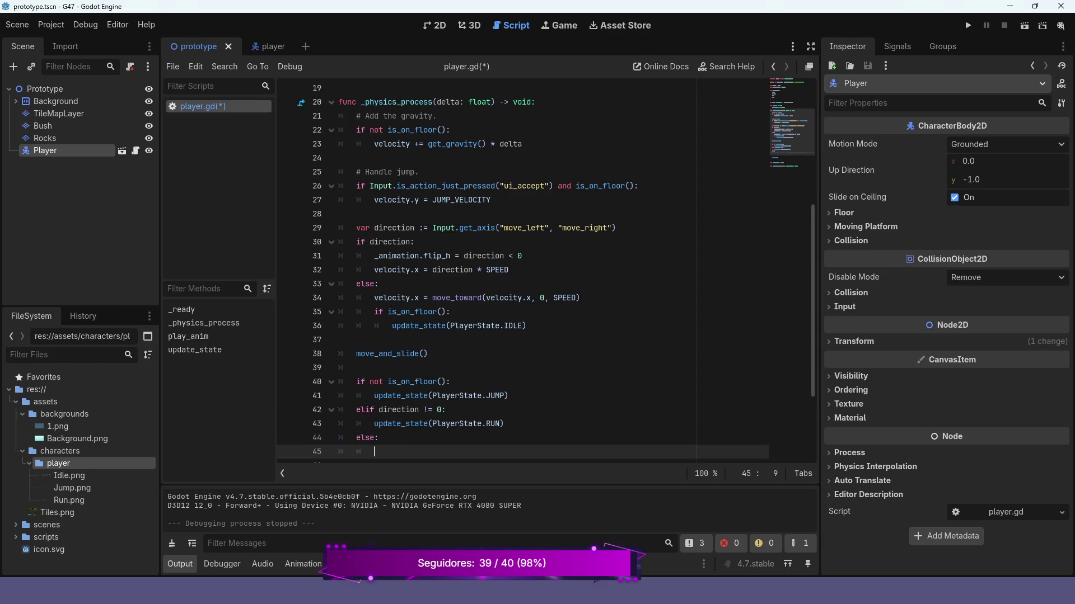
Move the IDLE state call under else, delete the old is_on_floor check, and run the game.
{"action": "left_click_drag", "start_coordinate": [526, 326], "coordinate": [392, 326]}
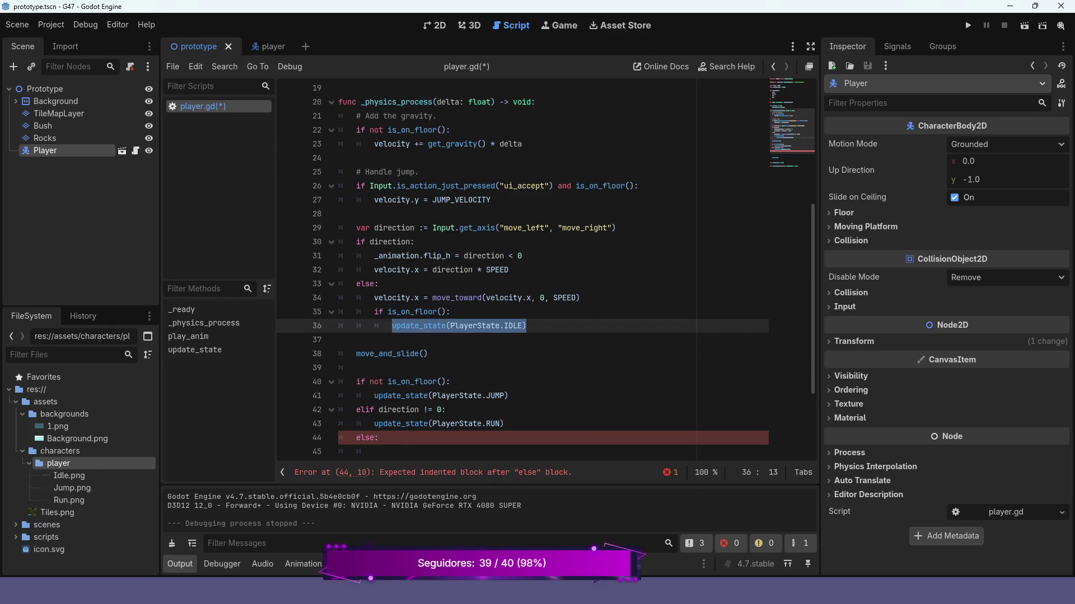
{"action": "key", "text": "BackSpace"}
{"action": "key", "text": "BackSpace"}
{"action": "key", "text": "BackSpace"}
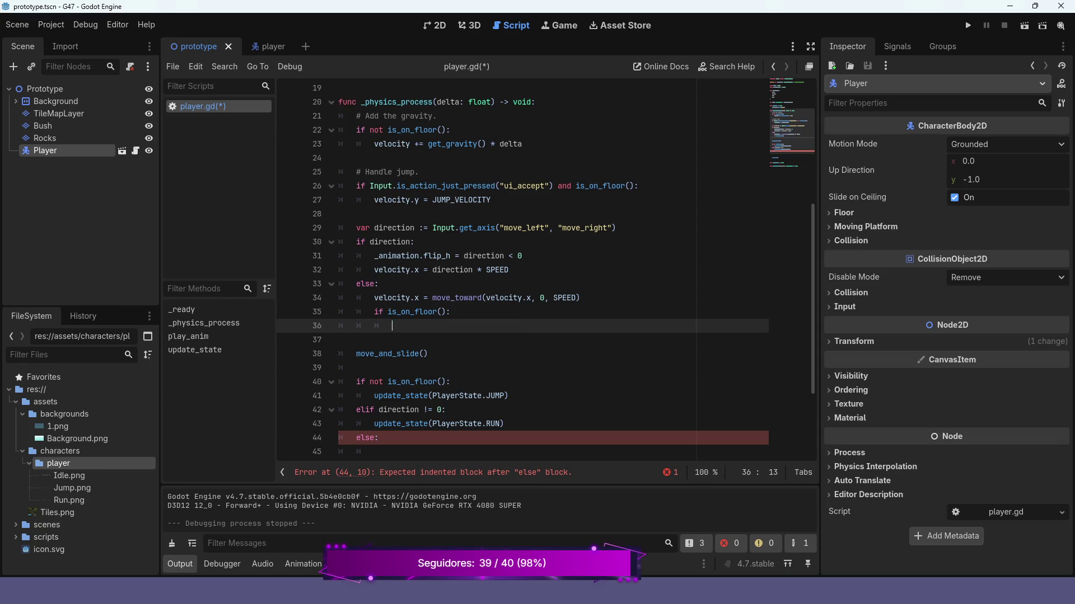
{"action": "key", "text": "BackSpace"}
{"action": "key", "text": "BackSpace"}
{"action": "key", "text": "BackSpace"}
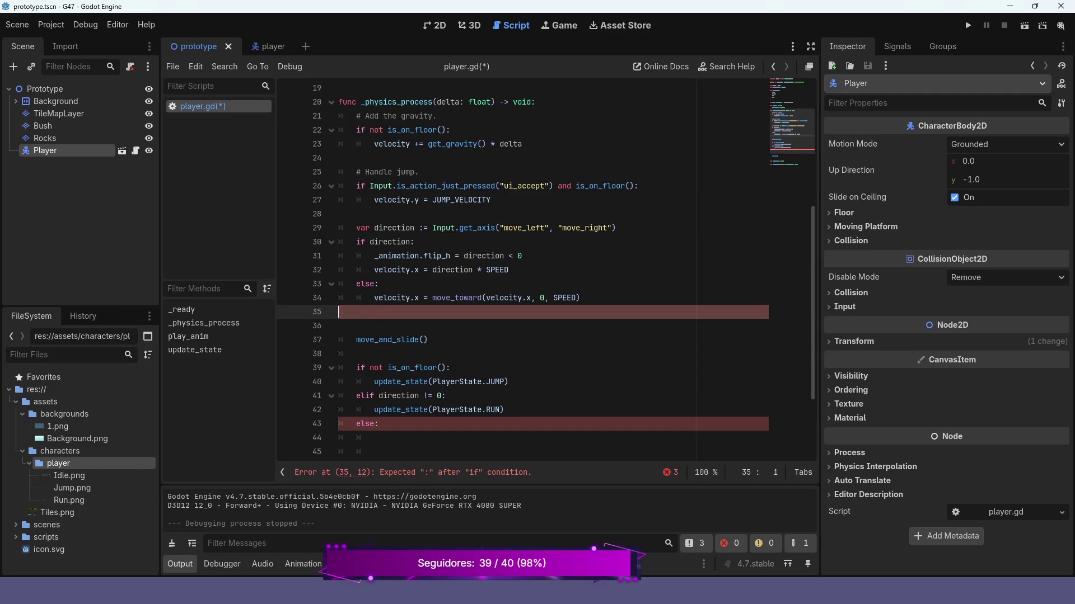
{"action": "key", "text": "BackSpace"}
{"action": "key", "text": "Down"}
{"action": "key", "text": "Down"}
{"action": "key", "text": "Down"}
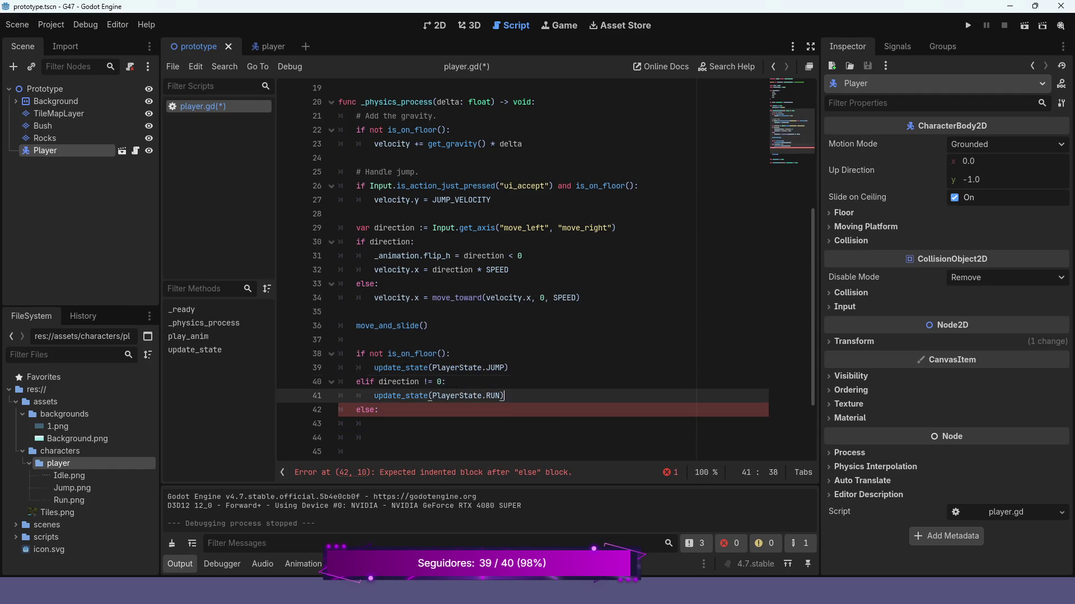
{"action": "key", "text": "Down"}
{"action": "key", "text": "Down"}
{"action": "key", "text": "ctrl+v"}
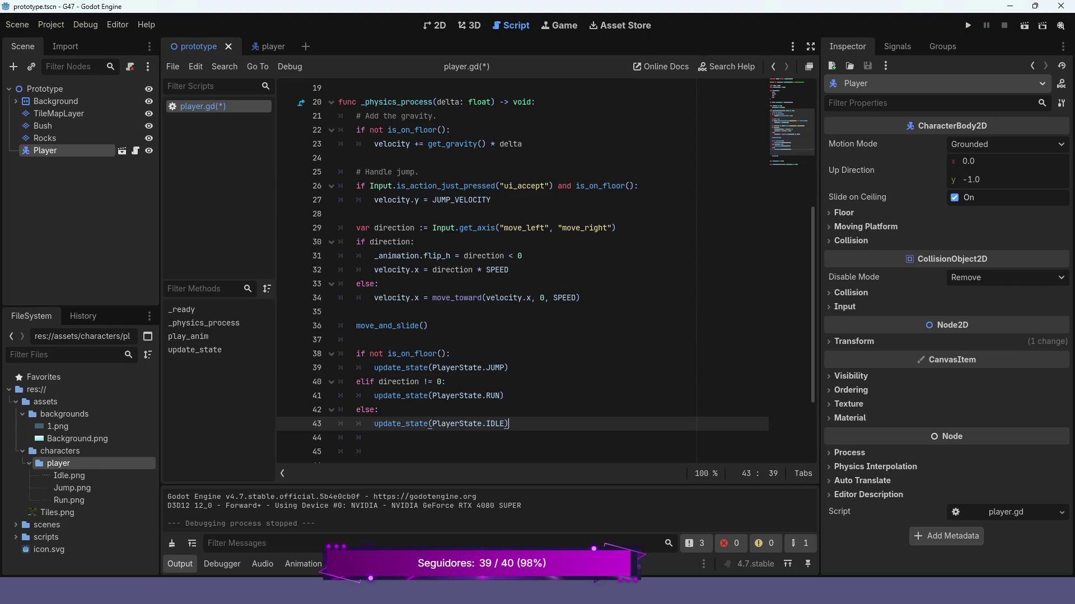
{"action": "key", "text": "F5"}
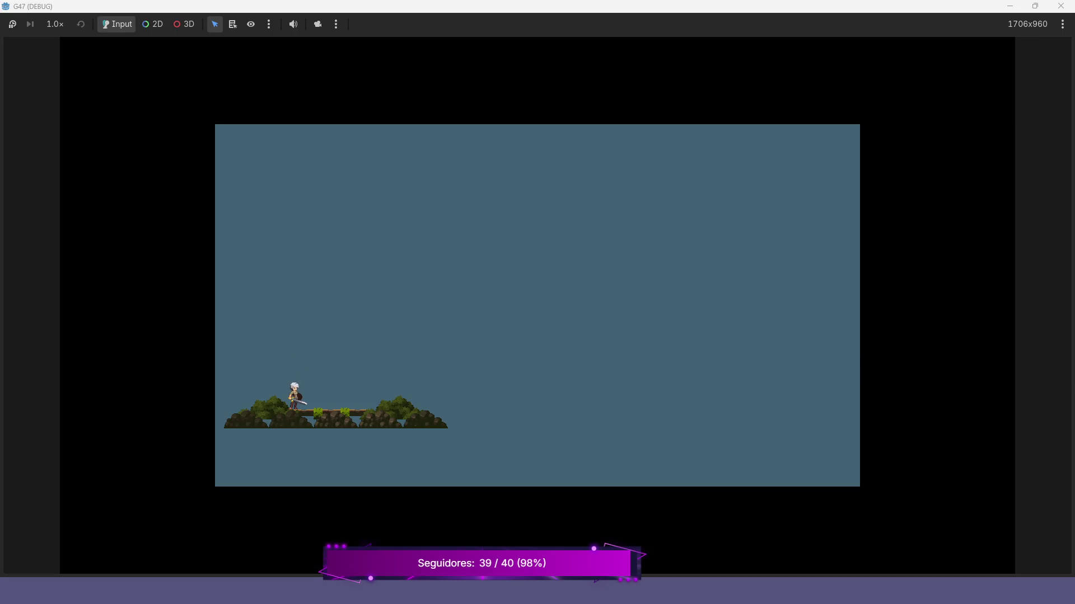
Walk the player right and left along the platform and jump.
{"action": "key", "text": "Right"}
{"action": "key", "text": "Left"}
{"action": "key", "text": "space"}
{"action": "key", "text": "Right"}
{"action": "key", "text": "Right"}
{"action": "key", "text": "Left"}
Keep testing with more back-and-forth walking and mid-platform jumps.
{"action": "key", "text": "Right"}
{"action": "key", "text": "Left"}
{"action": "key", "text": "space"}
{"action": "key", "text": "Right"}
{"action": "key", "text": "Left"}
{"action": "key", "text": "Left"}
{"action": "key", "text": "Right"}
{"action": "key", "text": "space"}
{"action": "key", "text": "Left"}
{"action": "key", "text": "Right"}
{"action": "key", "text": "space"}
{"action": "key", "text": "Left"}
{"action": "key", "text": "Left"}
Stop the game with F8, scroll back through player.gd, and run the project again.
{"action": "key", "text": "F8"}
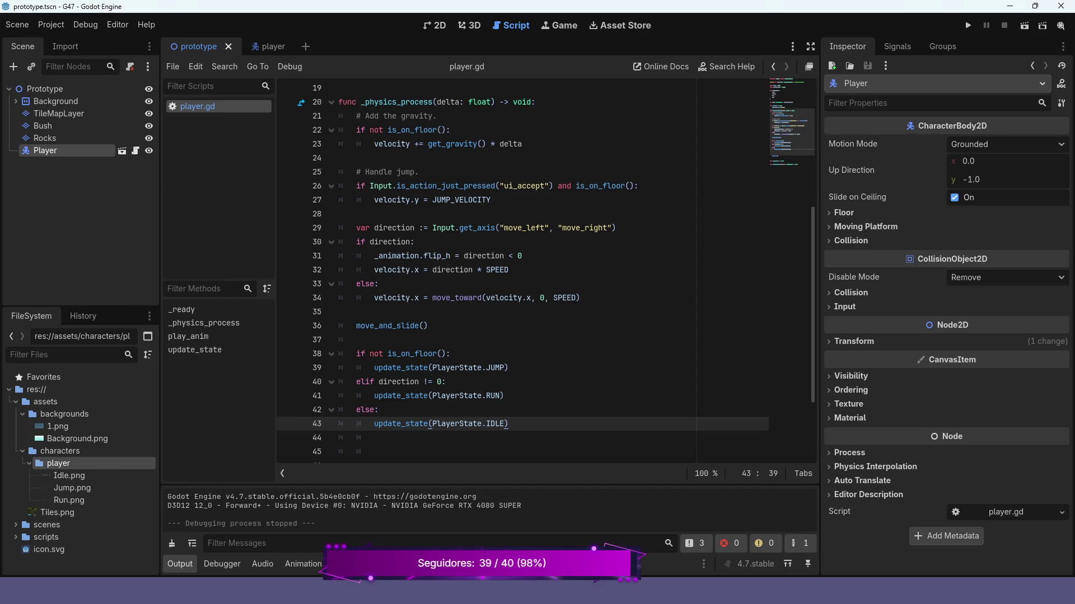
{"action": "scroll", "coordinate": [520, 274], "scroll_direction": "up", "scroll_amount": 1}
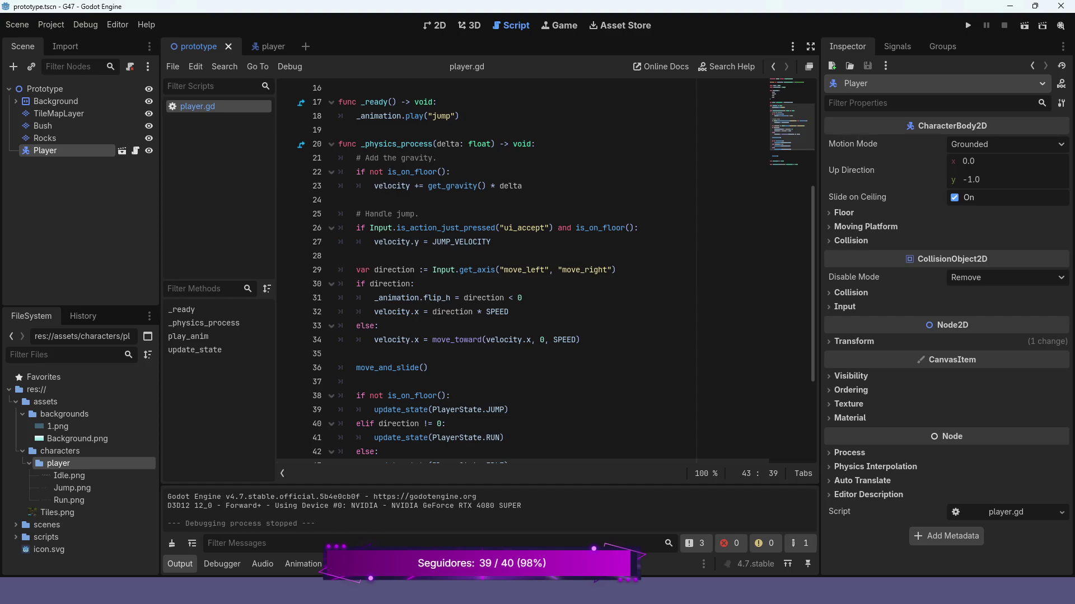
{"action": "left_click", "coordinate": [967, 25]}
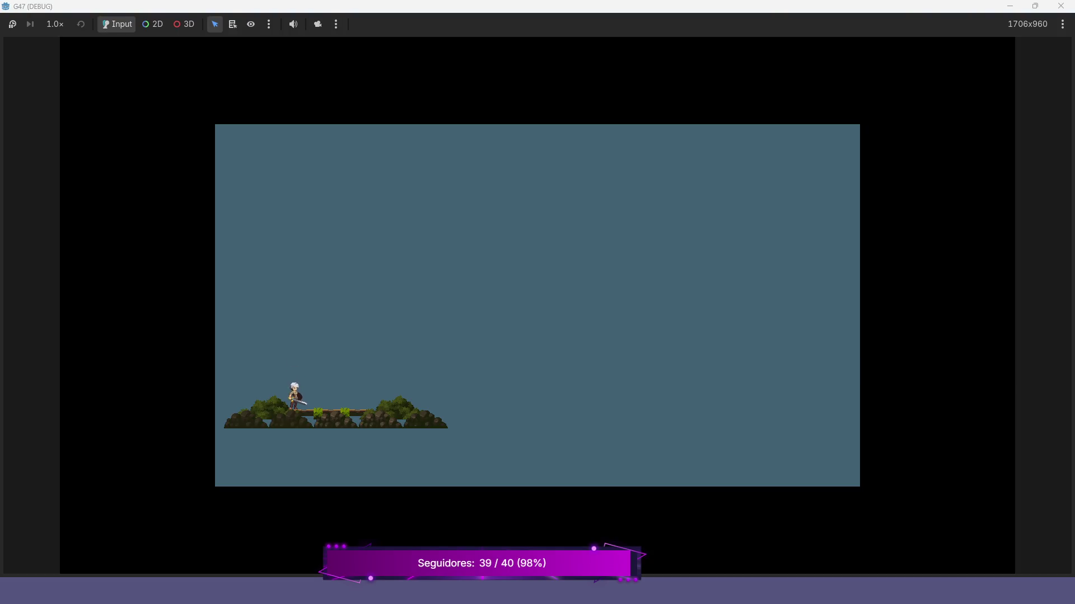
Walk the player left and right, jump twice, then stop the game with F8.
{"action": "key", "text": "Right"}
{"action": "key", "text": "Left"}
{"action": "key", "text": "Right"}
{"action": "key", "text": "space"}
{"action": "key", "text": "space"}
{"action": "key", "text": "space"}
{"action": "key", "text": "space"}
{"action": "key", "text": "space"}
{"action": "key", "text": "Right"}
{"action": "key", "text": "Left"}
{"action": "key", "text": "Right"}
{"action": "key", "text": "Left"}
{"action": "key", "text": "Left"}
{"action": "key", "text": "Right"}
{"action": "key", "text": "space"}
{"action": "key", "text": "F8"}
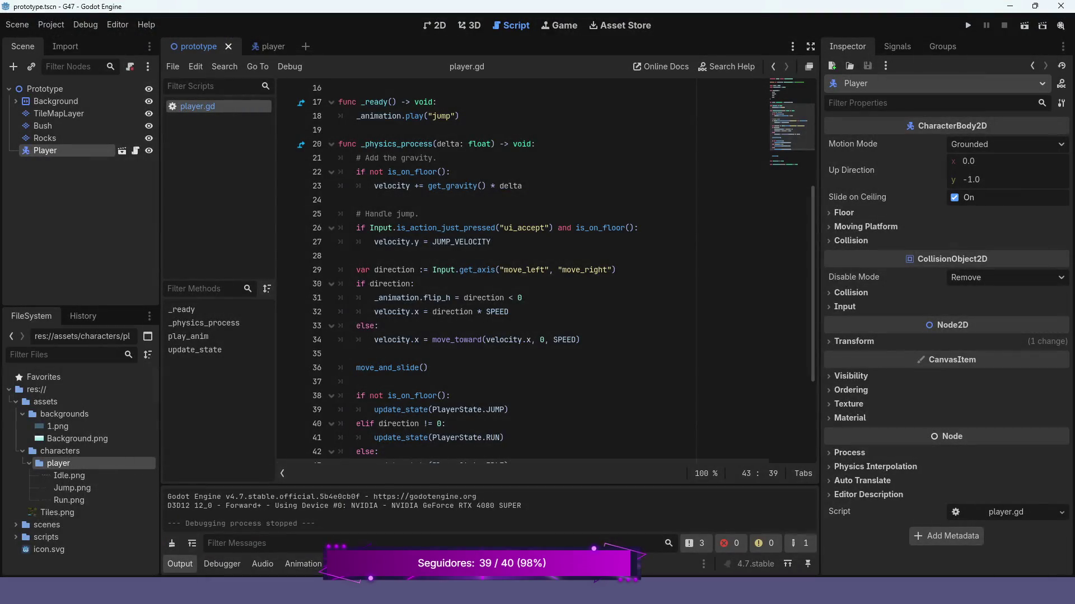
Select Prototype, switch to the 2D view, and select the TileMapLayer node.
{"action": "left_click", "coordinate": [45, 89]}
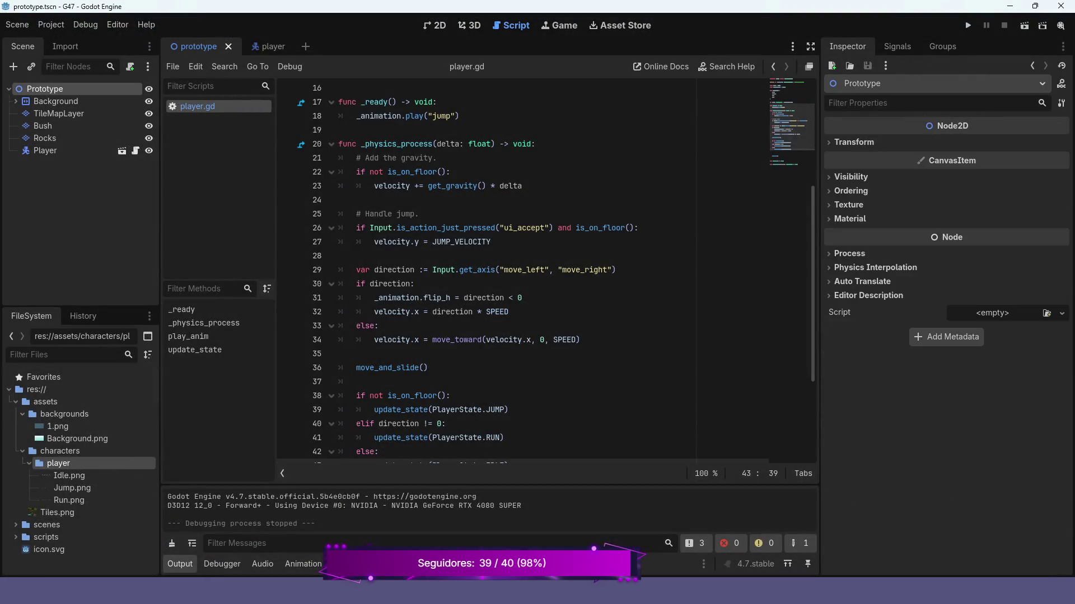
{"action": "key", "text": "ctrl+F1"}
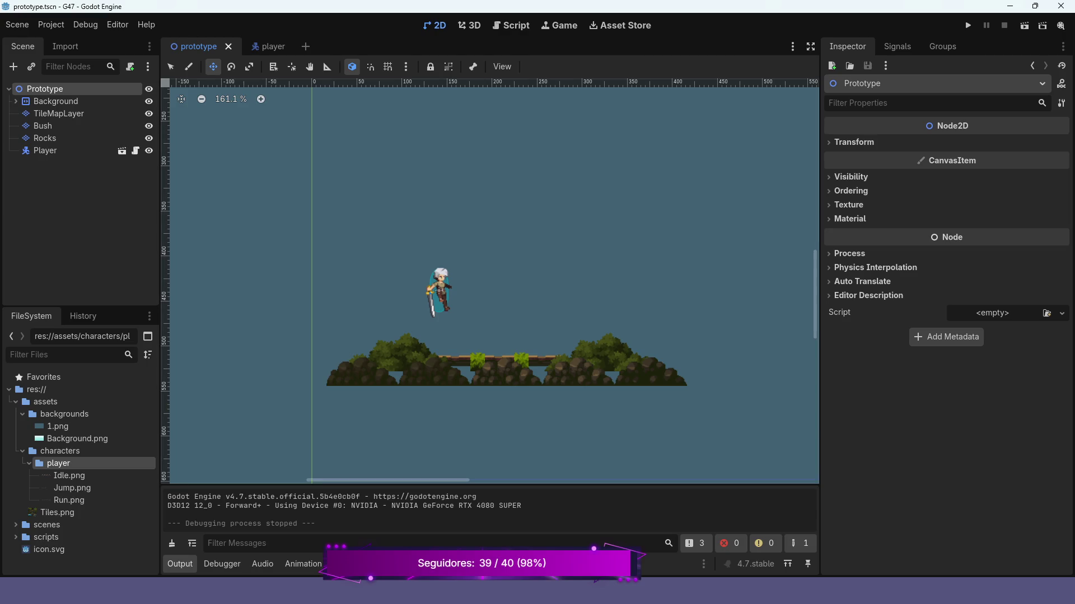
{"action": "scroll", "coordinate": [466, 293], "scroll_direction": "up", "scroll_amount": 2}
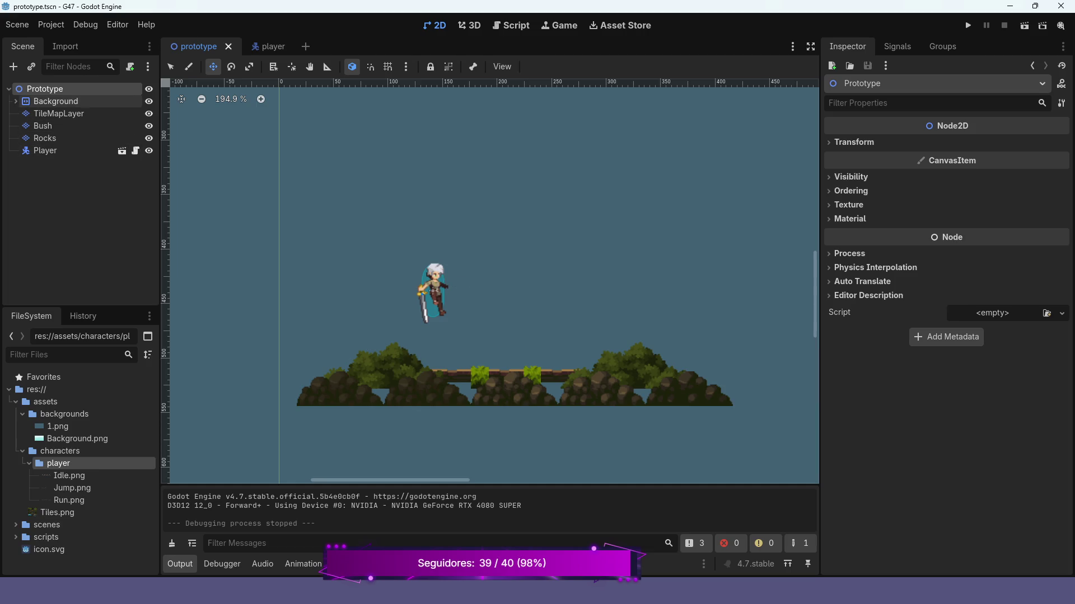
{"action": "left_click", "coordinate": [58, 113]}
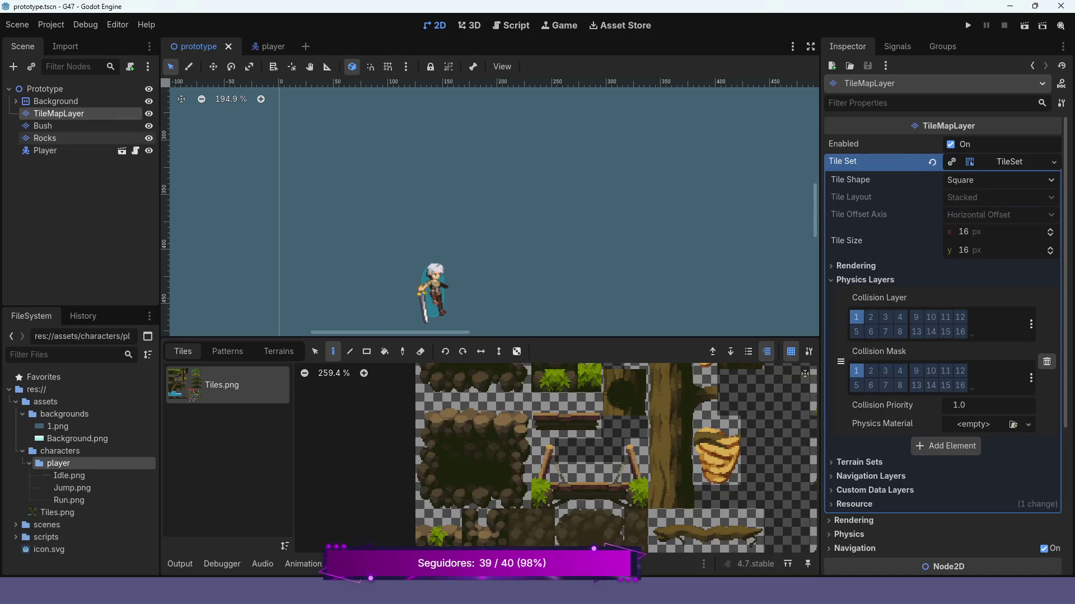
Zoom and pan the Tiles.png atlas in the Tiles panel to browse its tiles.
{"action": "scroll", "coordinate": [492, 207], "scroll_direction": "down", "scroll_amount": 5}
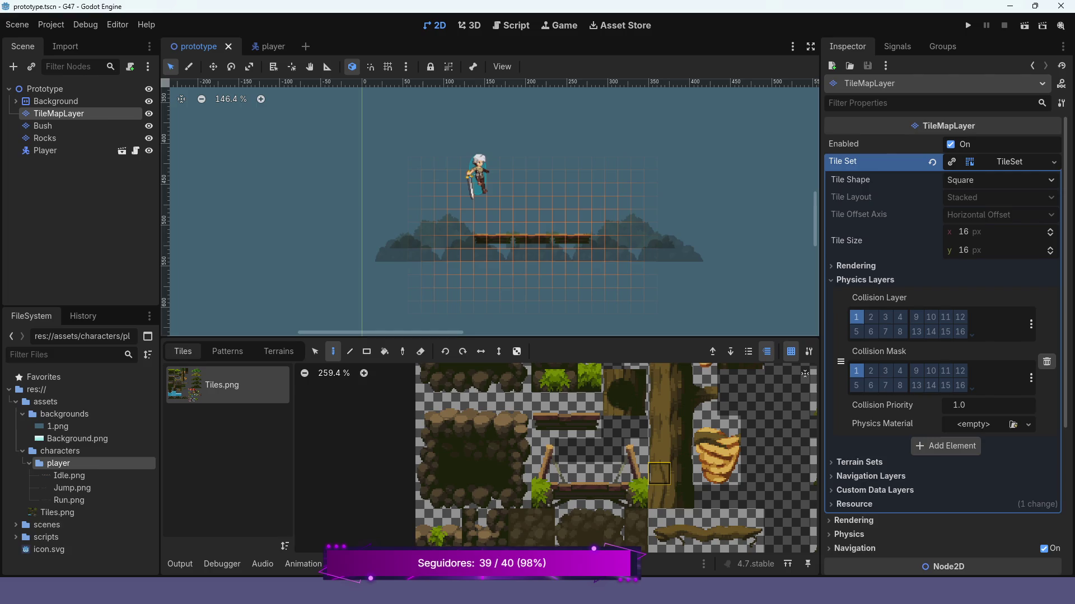
{"action": "scroll", "coordinate": [659, 451], "scroll_direction": "down", "scroll_amount": 3}
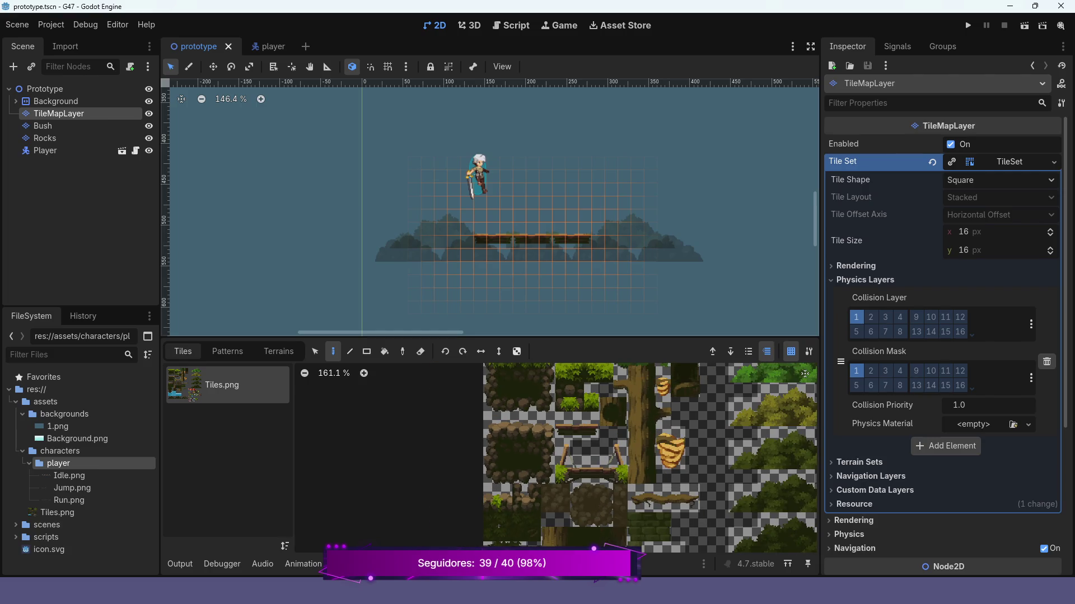
{"action": "scroll", "coordinate": [603, 469], "scroll_direction": "up", "scroll_amount": 1}
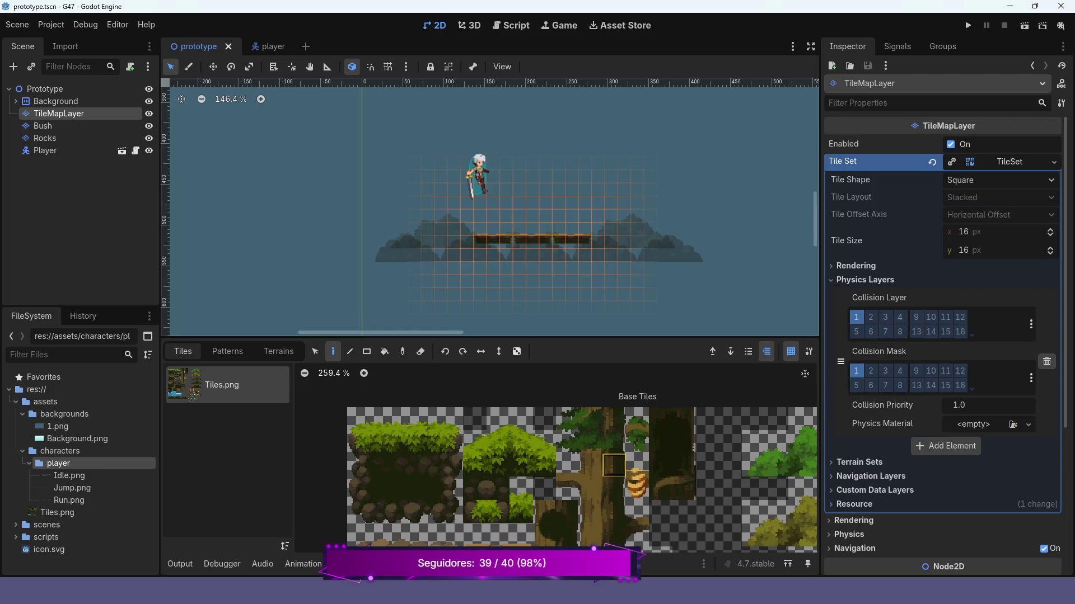
{"action": "scroll", "coordinate": [610, 466], "scroll_direction": "up", "scroll_amount": 1}
{"action": "scroll", "coordinate": [610, 467], "scroll_direction": "down", "scroll_amount": 4}
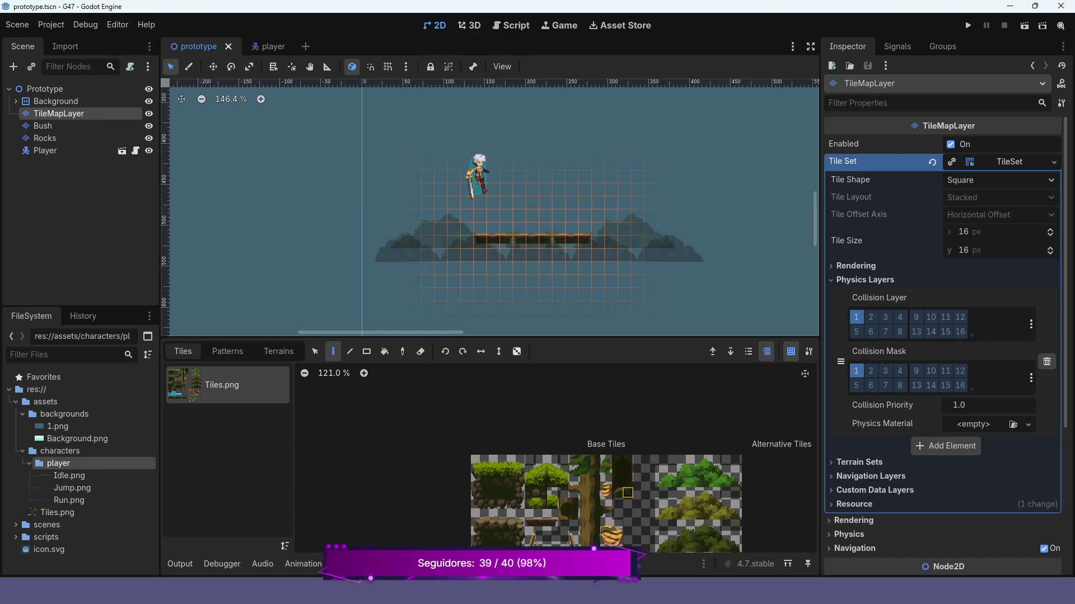
{"action": "scroll", "coordinate": [595, 501], "scroll_direction": "down", "scroll_amount": 1}
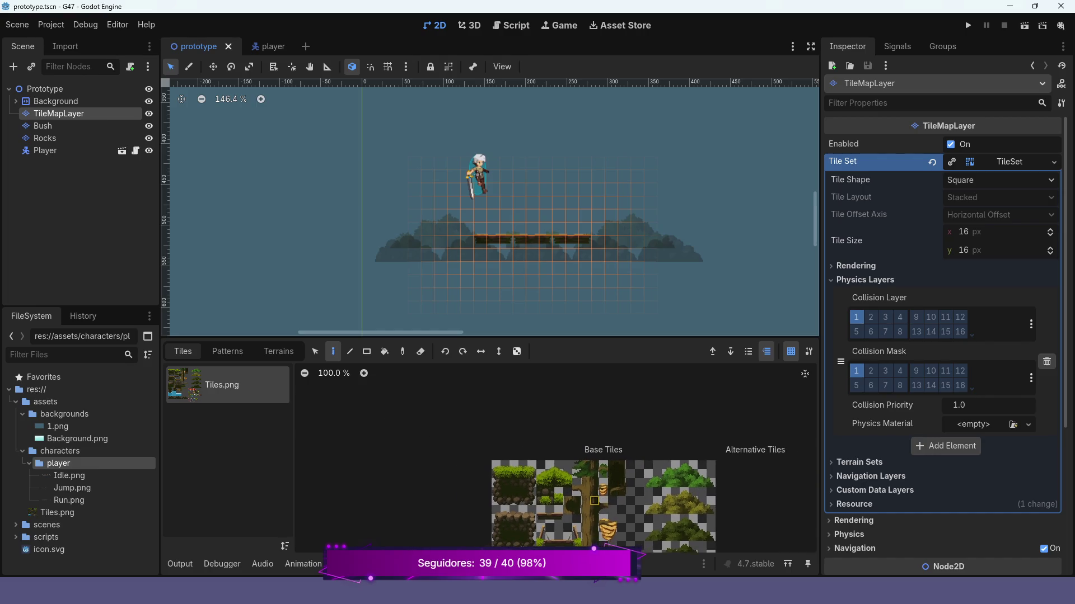
{"action": "left_click_drag", "start_coordinate": [595, 501], "coordinate": [609, 464]}
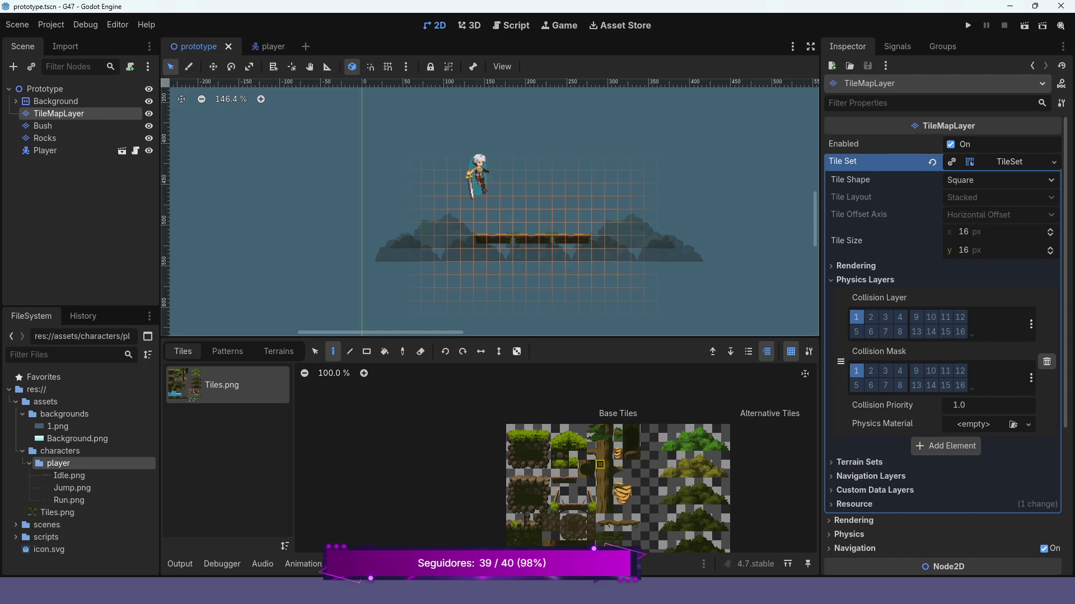
{"action": "scroll", "coordinate": [610, 464], "scroll_direction": "up", "scroll_amount": 2}
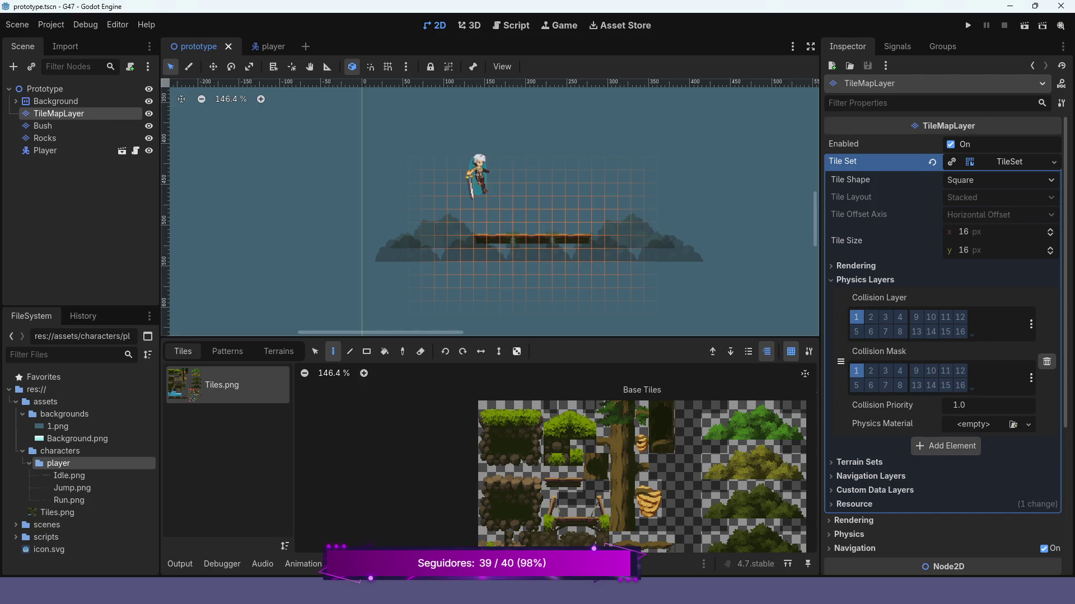
Pan to the atlas's top-left tiles and select a 4x2 block of grass tiles.
{"action": "scroll", "coordinate": [689, 494], "scroll_direction": "down", "scroll_amount": 4}
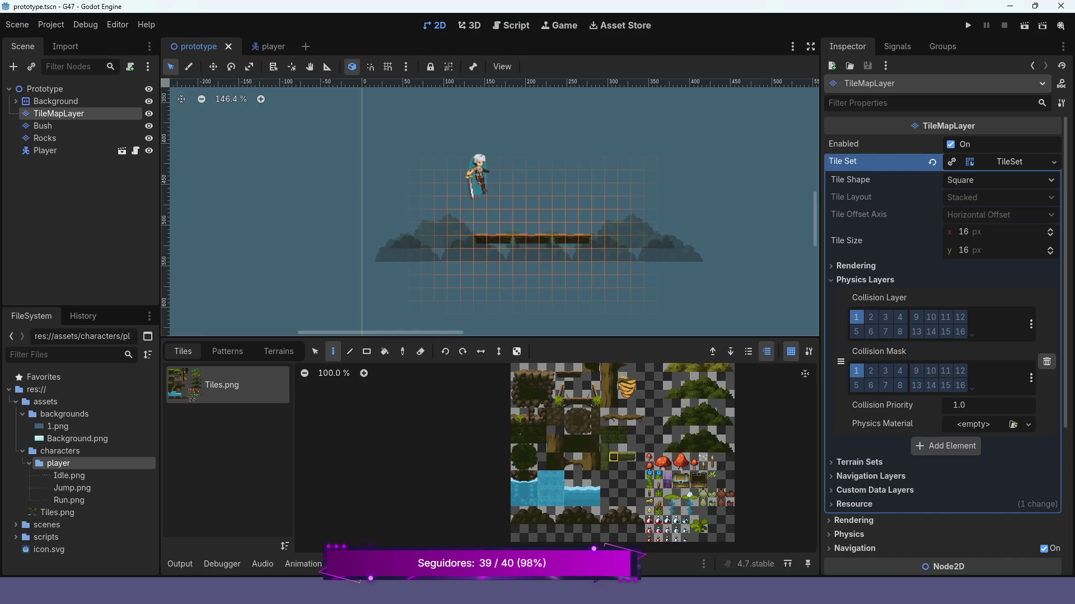
{"action": "scroll", "coordinate": [616, 454], "scroll_direction": "up", "scroll_amount": 2}
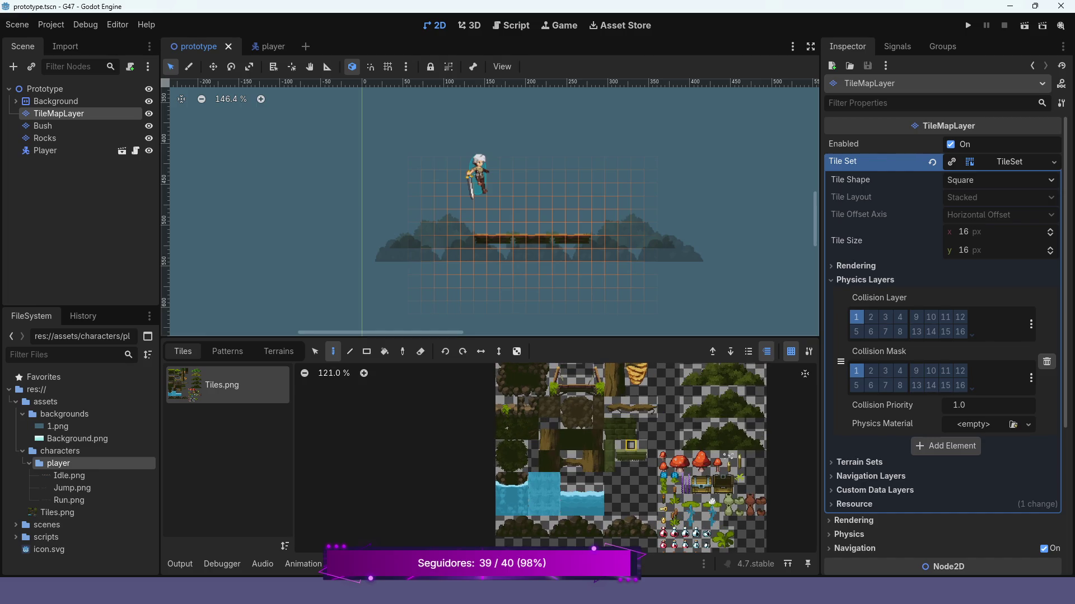
{"action": "left_click_drag", "start_coordinate": [614, 435], "coordinate": [653, 482]}
{"action": "scroll", "coordinate": [646, 440], "scroll_direction": "up", "scroll_amount": 5}
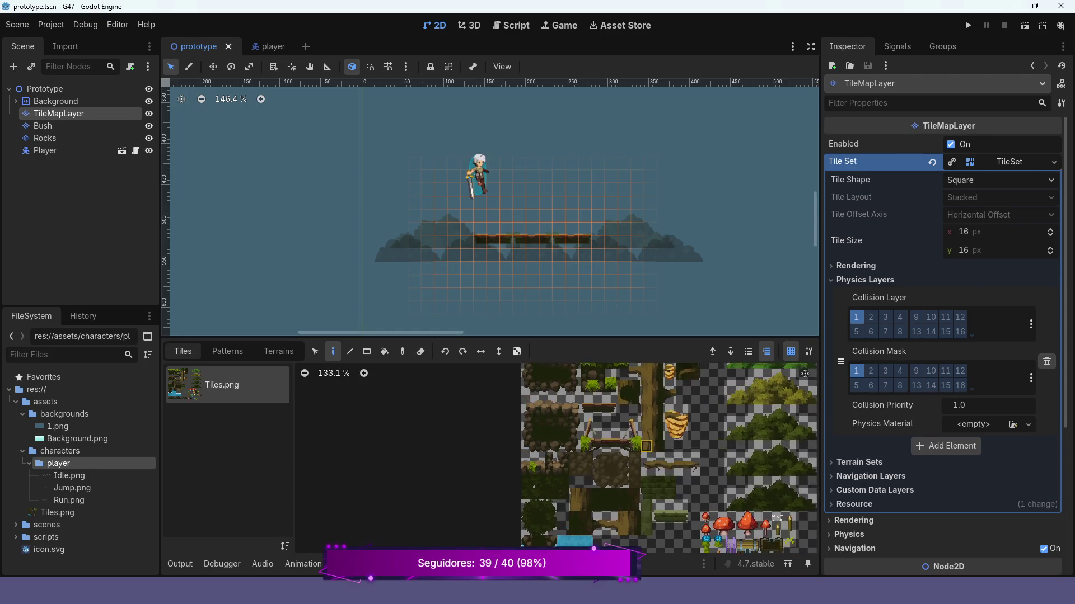
{"action": "mouse_move", "coordinate": [699, 407]}
{"action": "left_mouse_down"}
{"action": "mouse_move", "coordinate": [721, 488]}
{"action": "mouse_move", "coordinate": [787, 518]}
{"action": "left_mouse_up"}
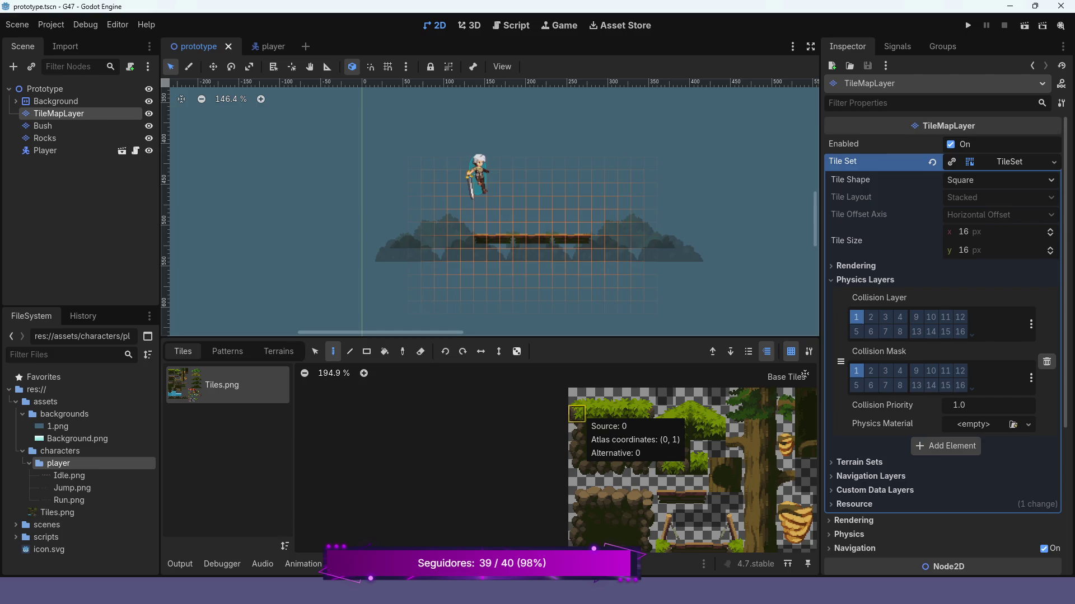
{"action": "mouse_move", "coordinate": [576, 414]}
{"action": "left_mouse_down"}
{"action": "mouse_move", "coordinate": [594, 397]}
{"action": "mouse_move", "coordinate": [629, 398]}
{"action": "mouse_move", "coordinate": [647, 466]}
{"action": "left_mouse_up"}
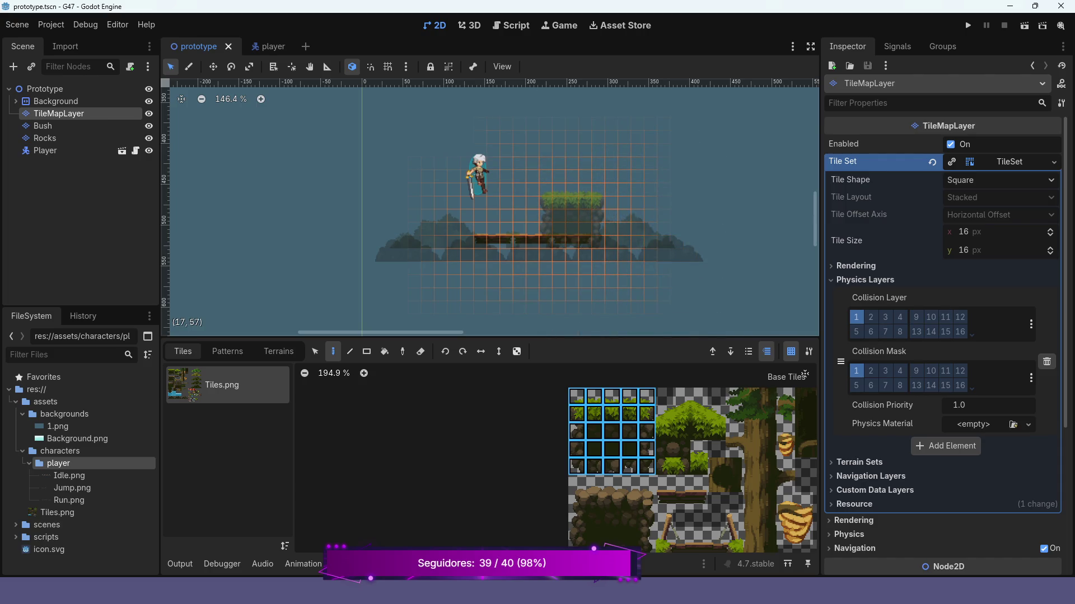
Paint the 4x2 grass block onto the map and run the level.
{"action": "left_click", "coordinate": [572, 220]}
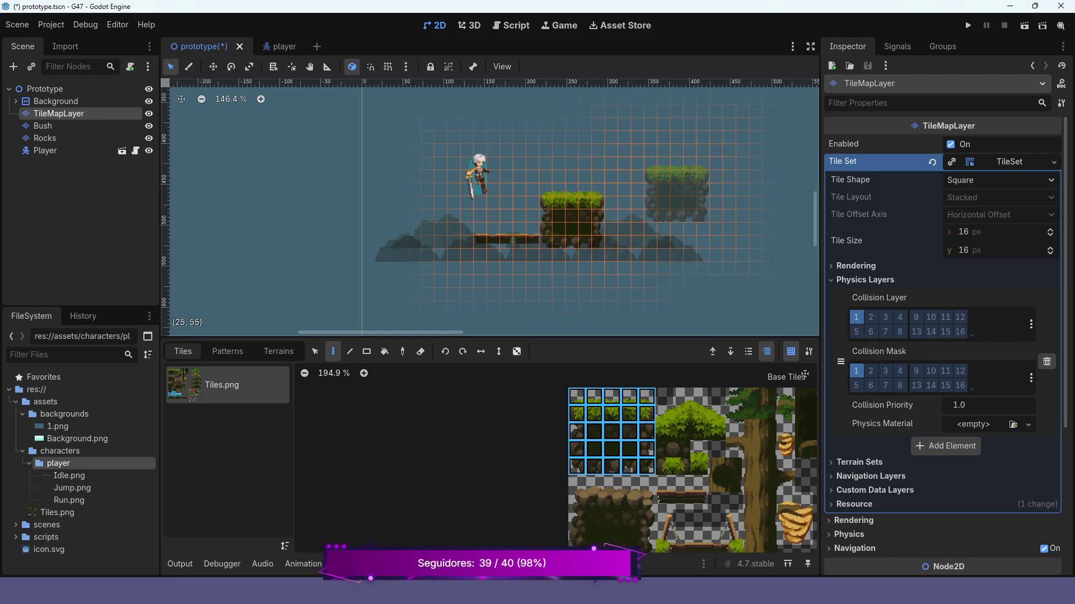
{"action": "left_click", "coordinate": [968, 25]}
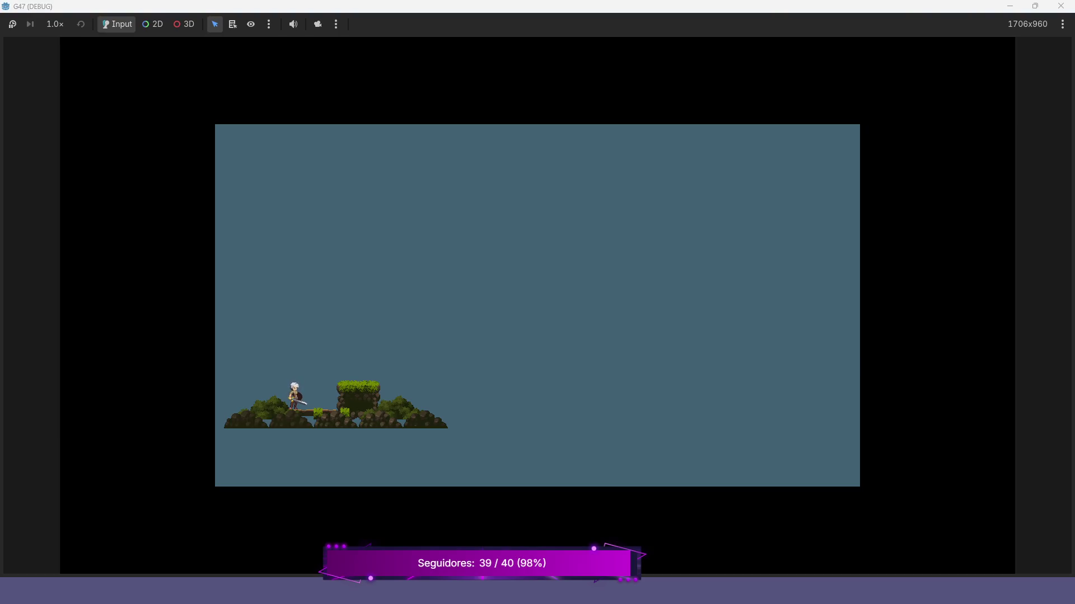
Jump and walk the character right off the platform's ledge, then close the game.
{"action": "key", "text": "space"}
{"action": "key", "text": "Right"}
{"action": "key", "text": "space"}
{"action": "key", "text": "Right"}
{"action": "left_click", "coordinate": [1061, 6]}
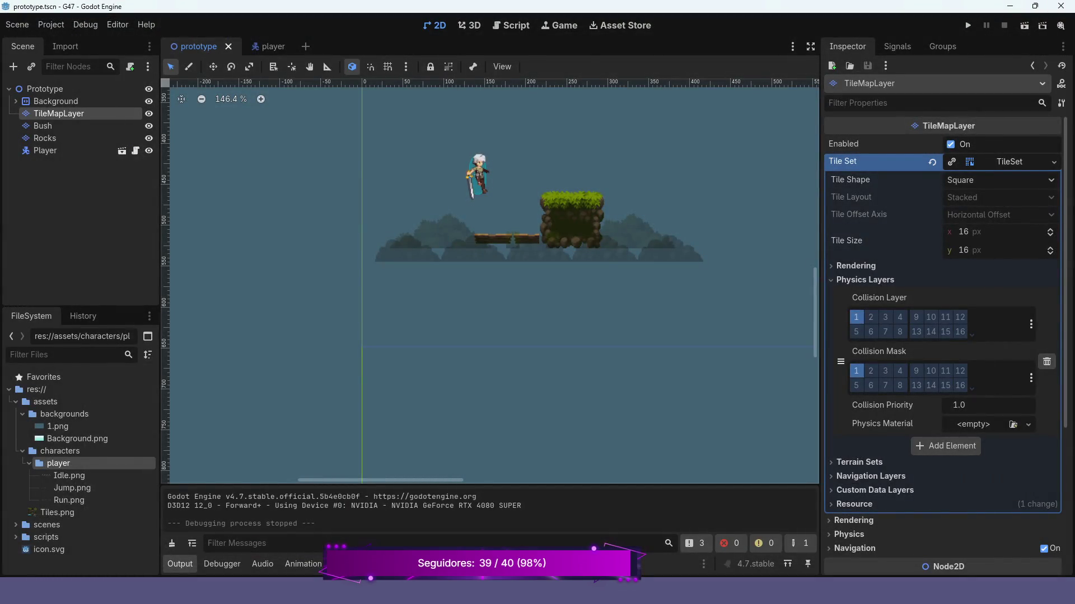
Undo the painted grass block with Ctrl+Z and reselect TileMapLayer for tile painting.
{"action": "left_click", "coordinate": [359, 258]}
{"action": "key", "text": "ctrl+z"}
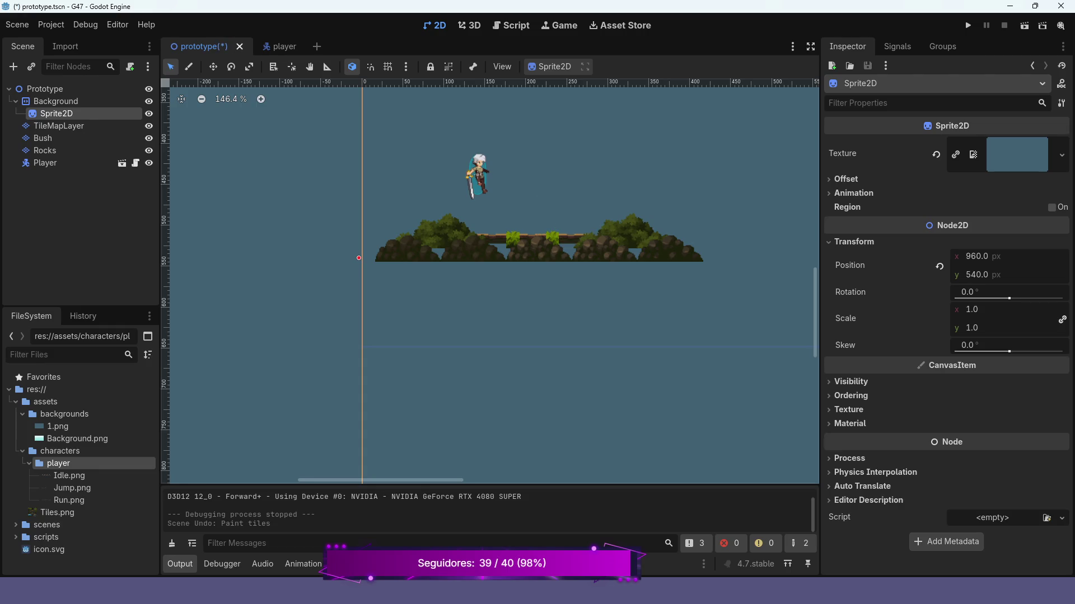
{"action": "scroll", "coordinate": [616, 214], "scroll_direction": "up", "scroll_amount": 8}
{"action": "scroll", "coordinate": [449, 261], "scroll_direction": "down", "scroll_amount": 7}
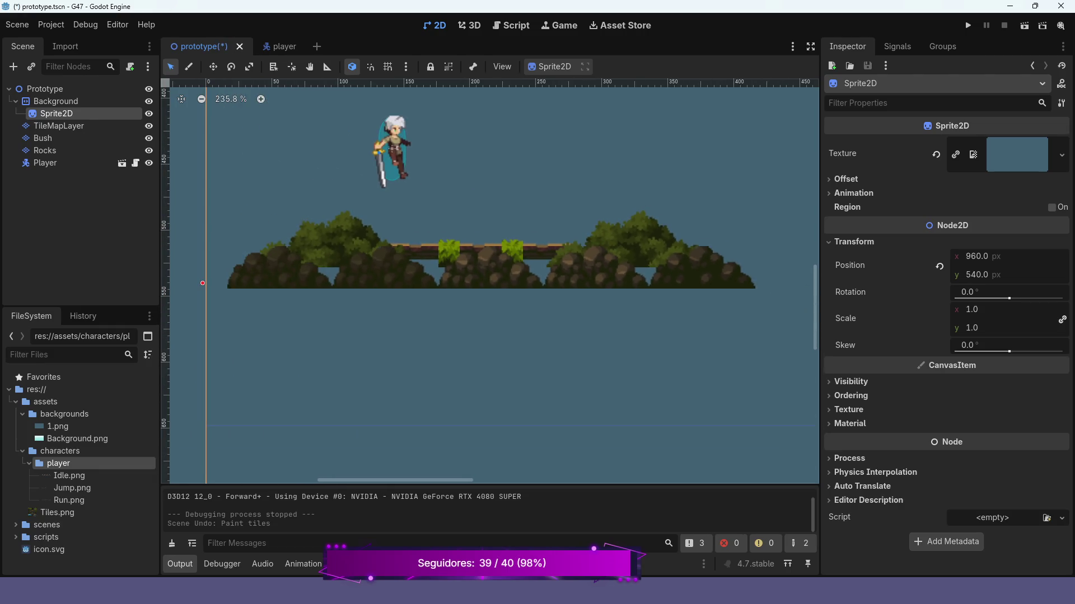
{"action": "left_click_drag", "start_coordinate": [450, 261], "coordinate": [388, 283]}
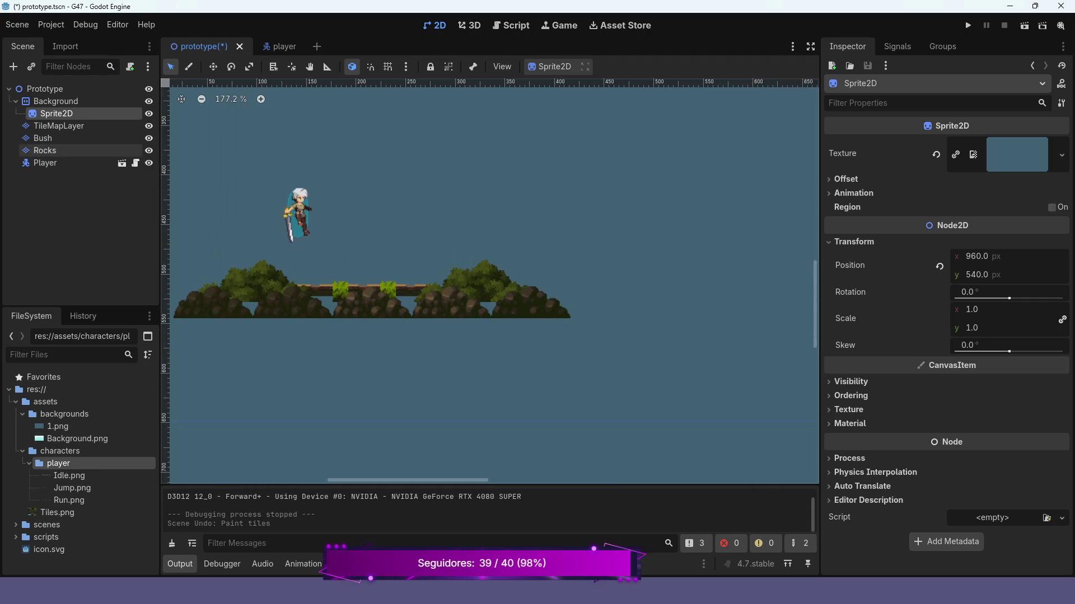
{"action": "left_click", "coordinate": [56, 101]}
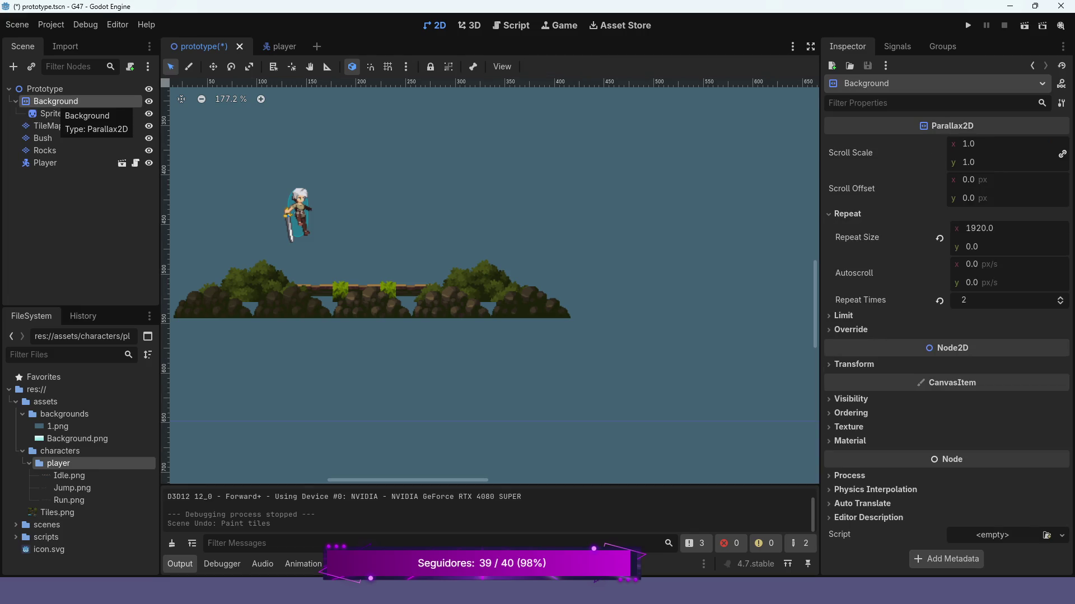
{"action": "left_click", "coordinate": [59, 126]}
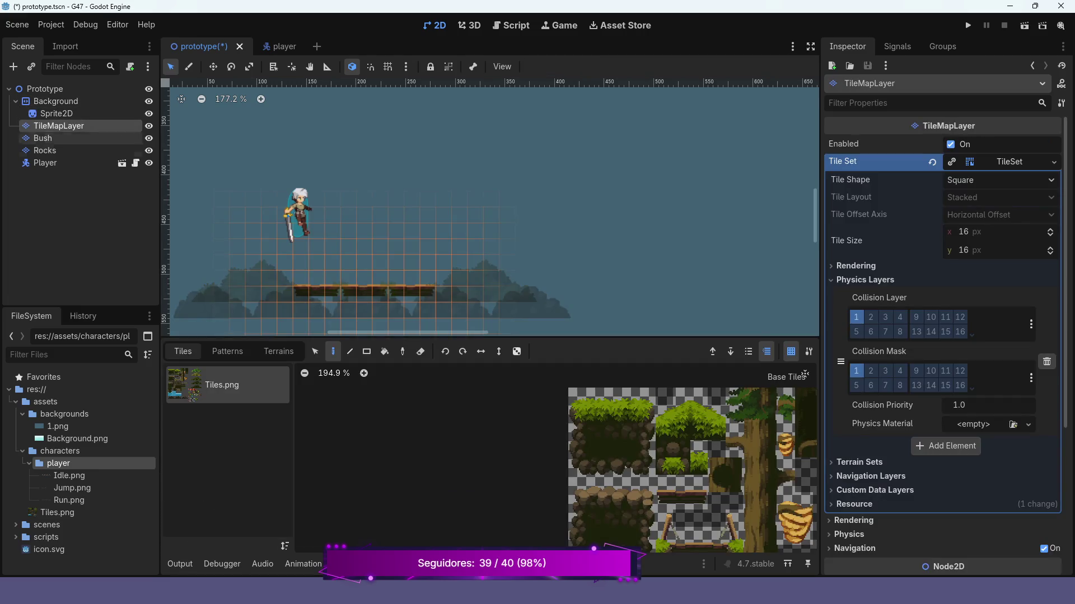
{"action": "scroll", "coordinate": [646, 466], "scroll_direction": "right", "scroll_amount": 3}
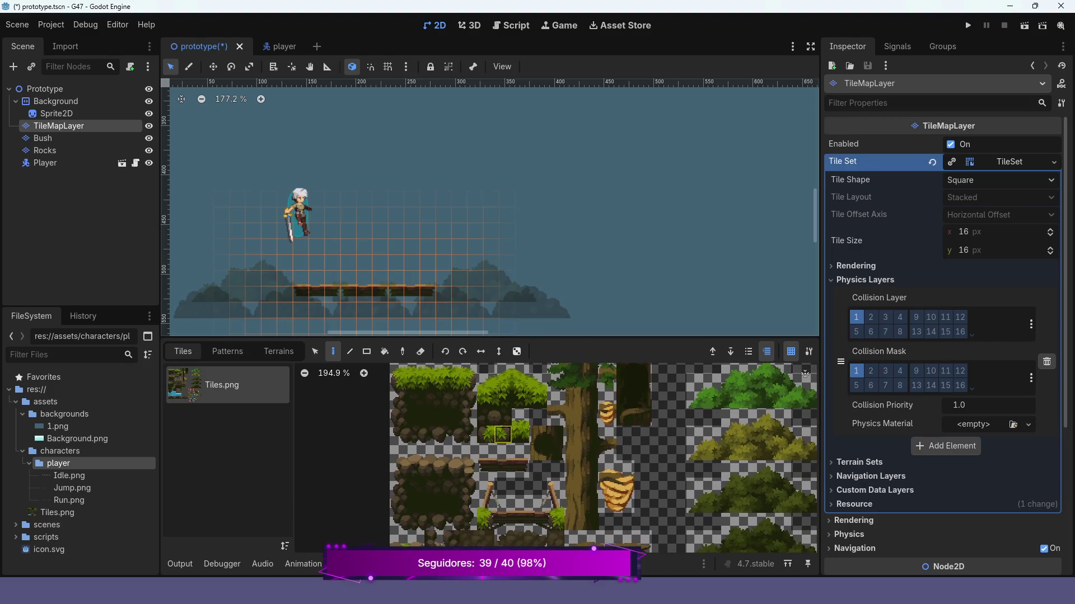
{"action": "scroll", "coordinate": [641, 413], "scroll_direction": "up", "scroll_amount": 1}
{"action": "scroll", "coordinate": [590, 459], "scroll_direction": "up", "scroll_amount": 2}
{"action": "scroll", "coordinate": [591, 459], "scroll_direction": "left", "scroll_amount": 2}
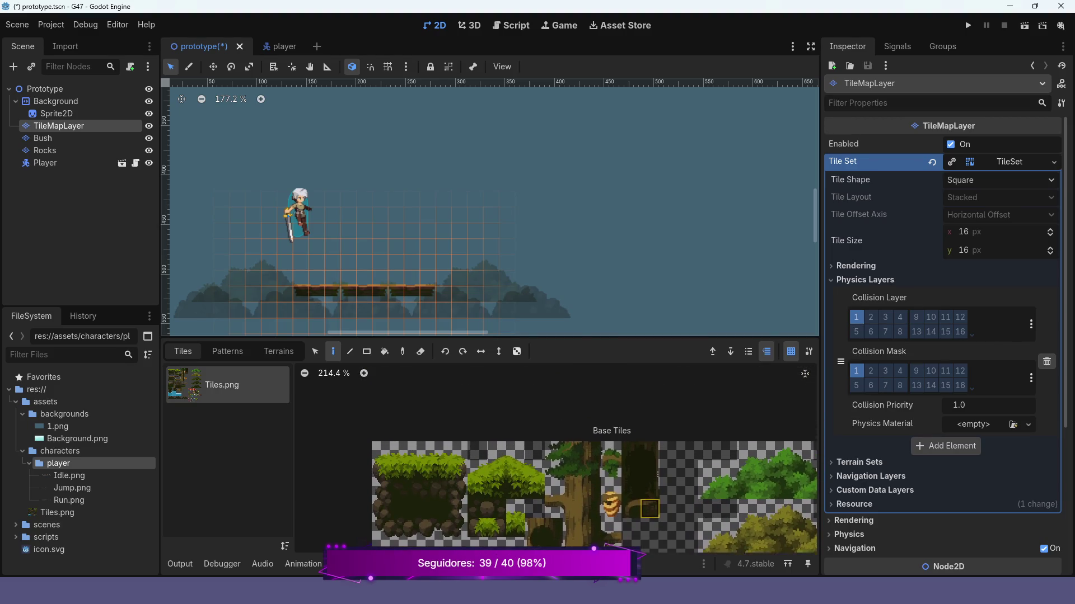
{"action": "scroll", "coordinate": [591, 458], "scroll_direction": "down", "scroll_amount": 2}
{"action": "scroll", "coordinate": [591, 459], "scroll_direction": "down", "scroll_amount": 2}
{"action": "scroll", "coordinate": [590, 459], "scroll_direction": "down", "scroll_amount": 3}
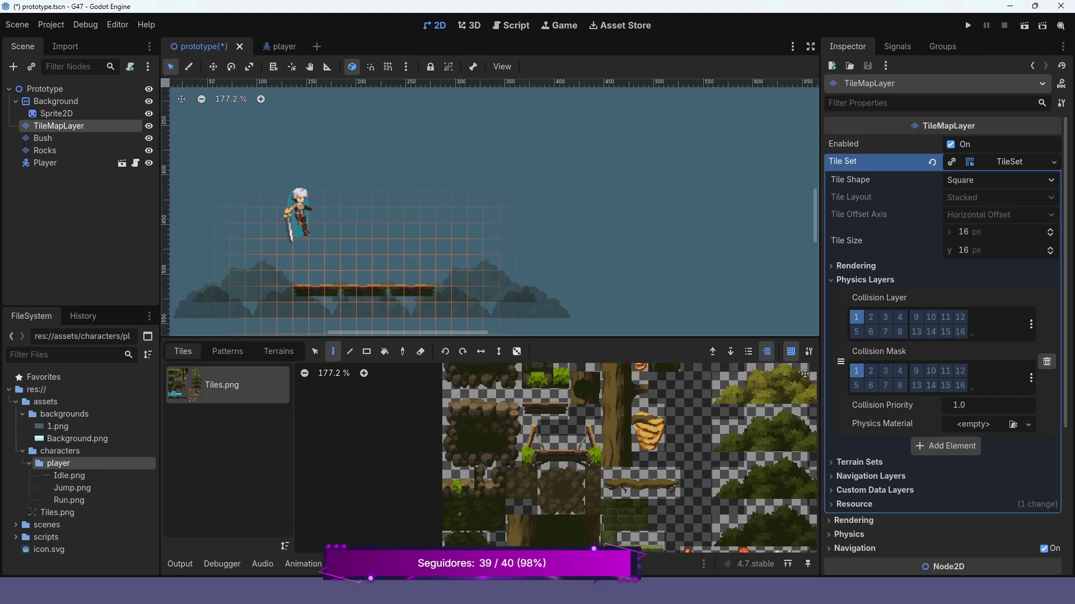
{"action": "scroll", "coordinate": [590, 458], "scroll_direction": "down", "scroll_amount": 2}
{"action": "scroll", "coordinate": [590, 458], "scroll_direction": "right", "scroll_amount": 4}
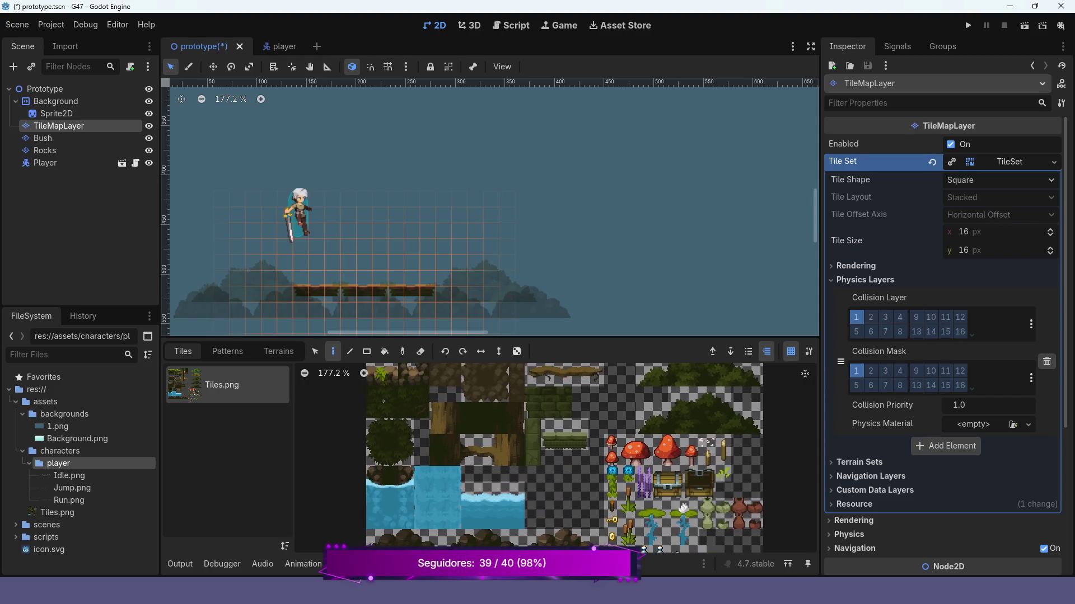
{"action": "scroll", "coordinate": [644, 465], "scroll_direction": "down", "scroll_amount": 2}
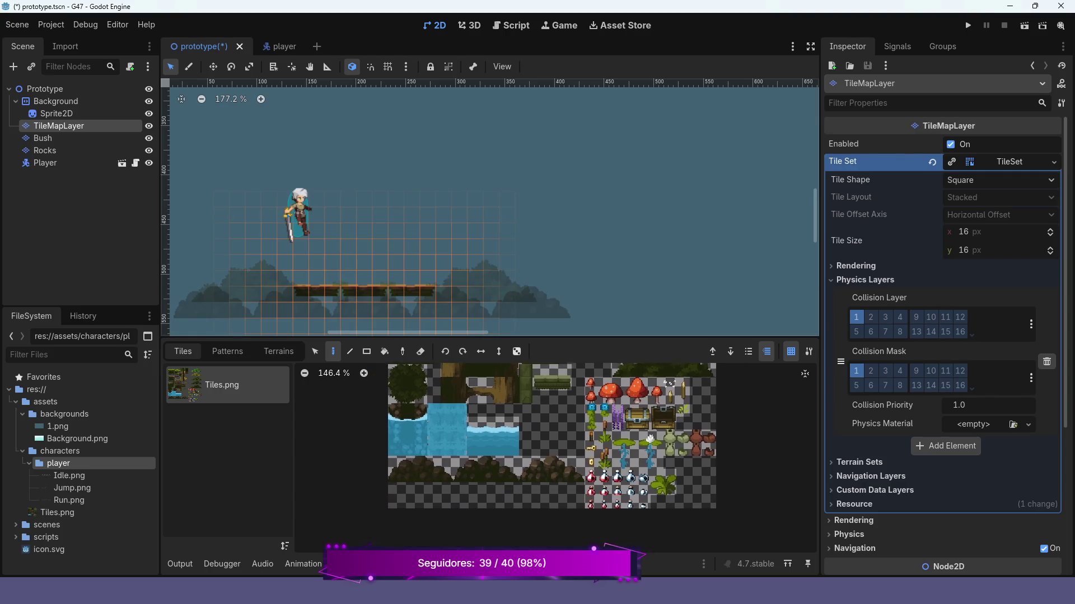
{"action": "scroll", "coordinate": [642, 464], "scroll_direction": "up", "scroll_amount": 3}
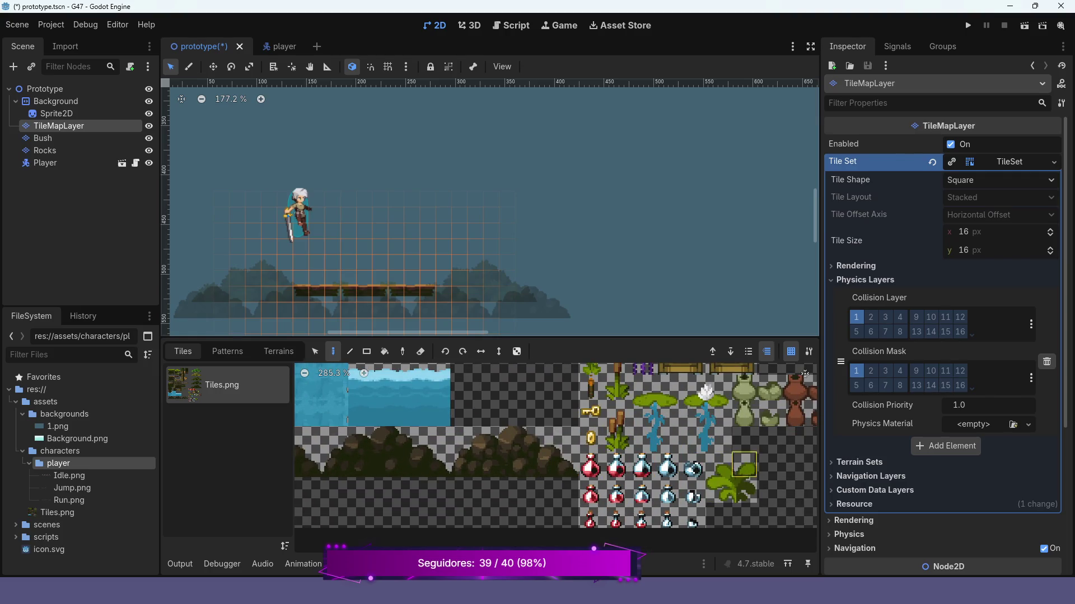
{"action": "scroll", "coordinate": [633, 442], "scroll_direction": "down", "scroll_amount": 2}
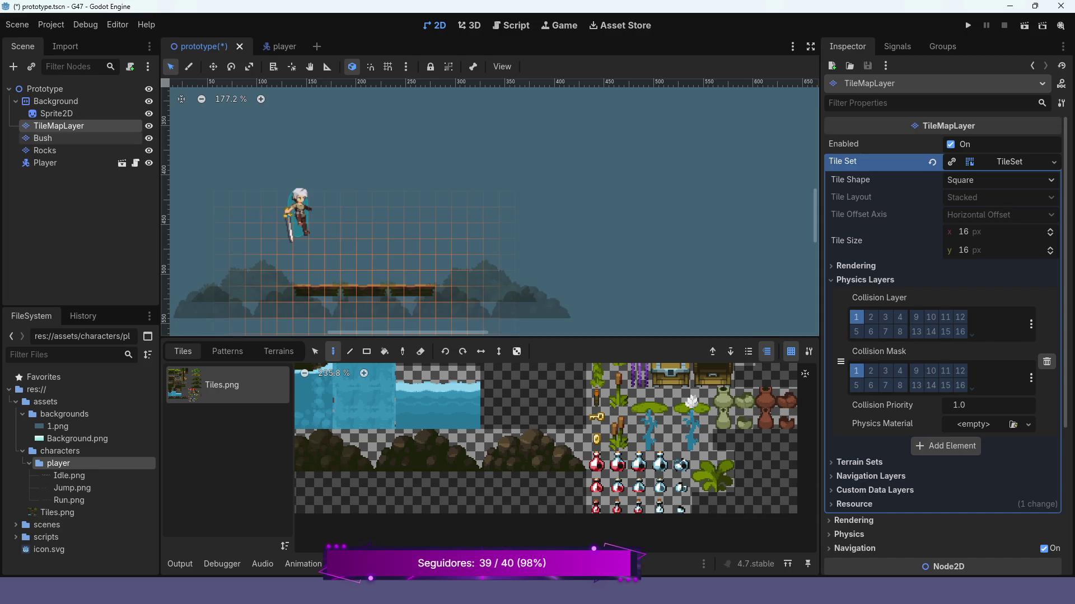
{"action": "left_click", "coordinate": [53, 138]}
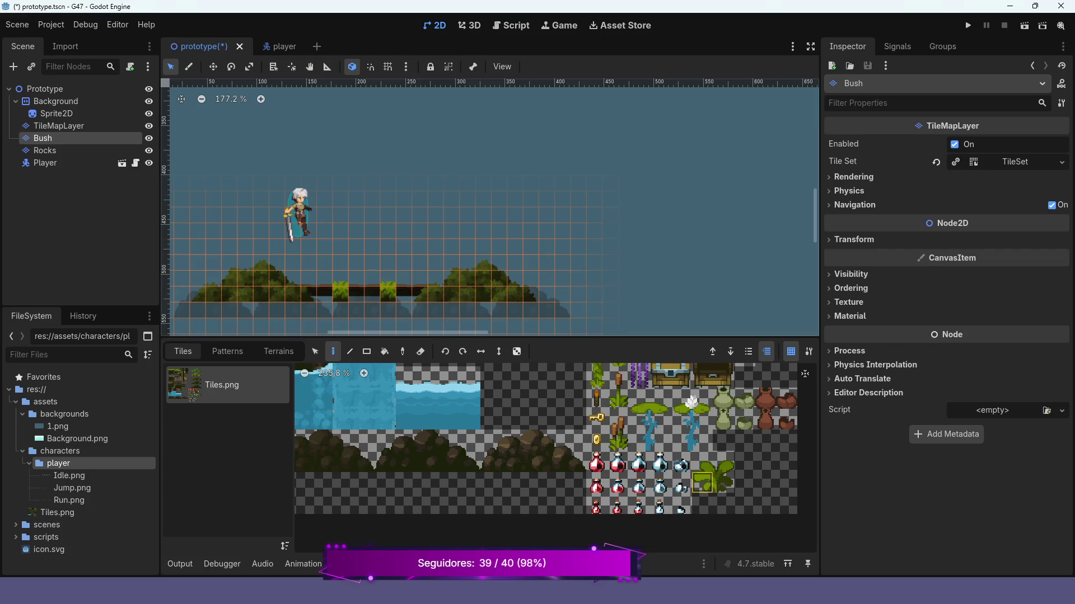
Pick bush tiles from the atlas, then collapse Background and select the root Prototype node.
{"action": "mouse_move", "coordinate": [702, 483]}
{"action": "left_mouse_down"}
{"action": "mouse_move", "coordinate": [703, 461]}
{"action": "mouse_move", "coordinate": [723, 461]}
{"action": "left_mouse_up"}
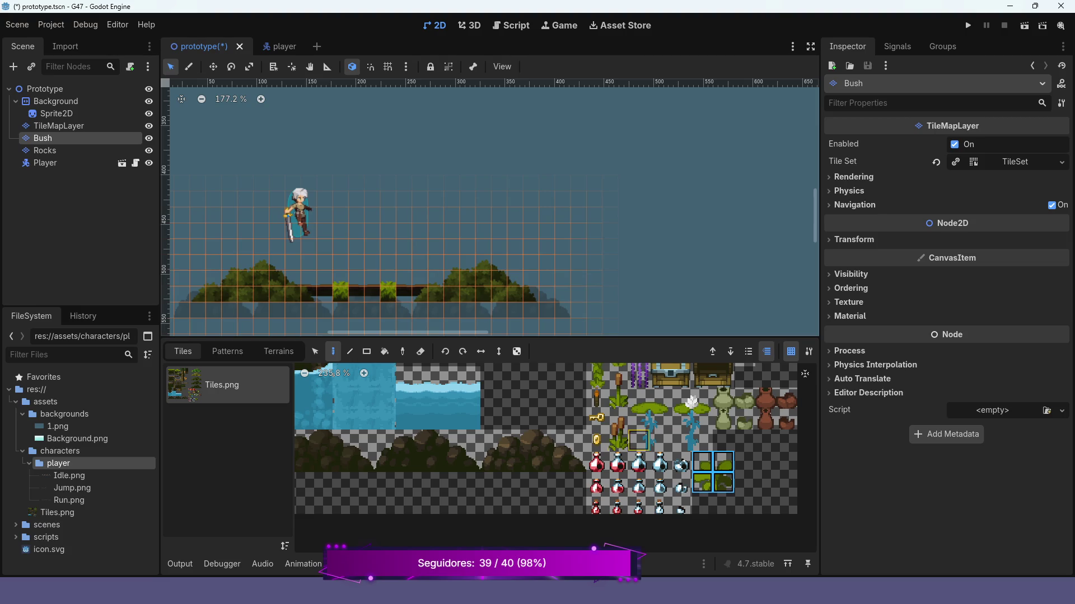
{"action": "scroll", "coordinate": [638, 440], "scroll_direction": "down", "scroll_amount": 2}
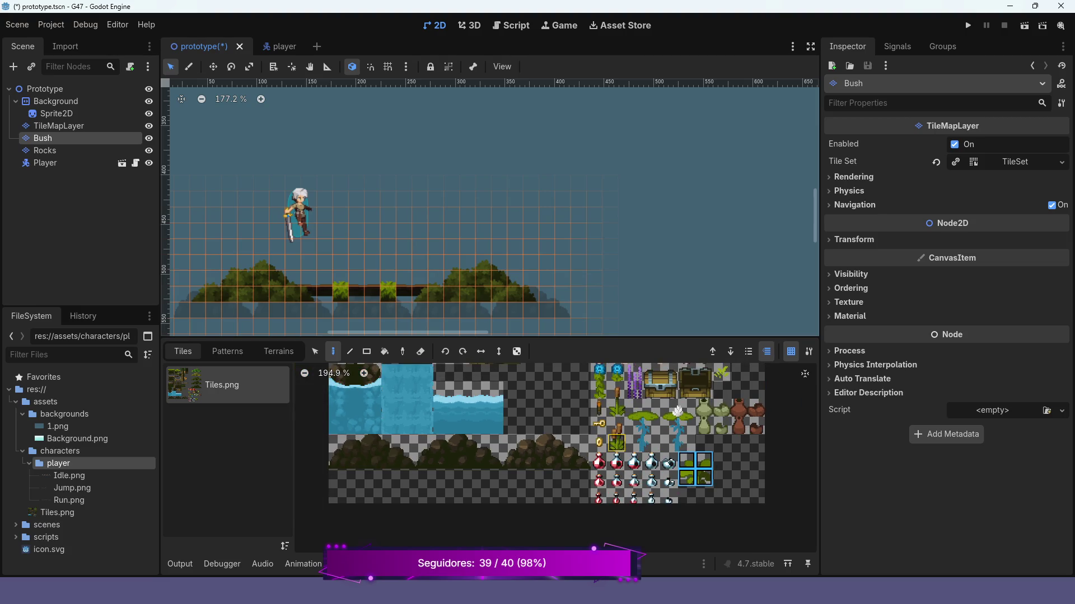
{"action": "left_click_drag", "start_coordinate": [616, 443], "coordinate": [616, 427]}
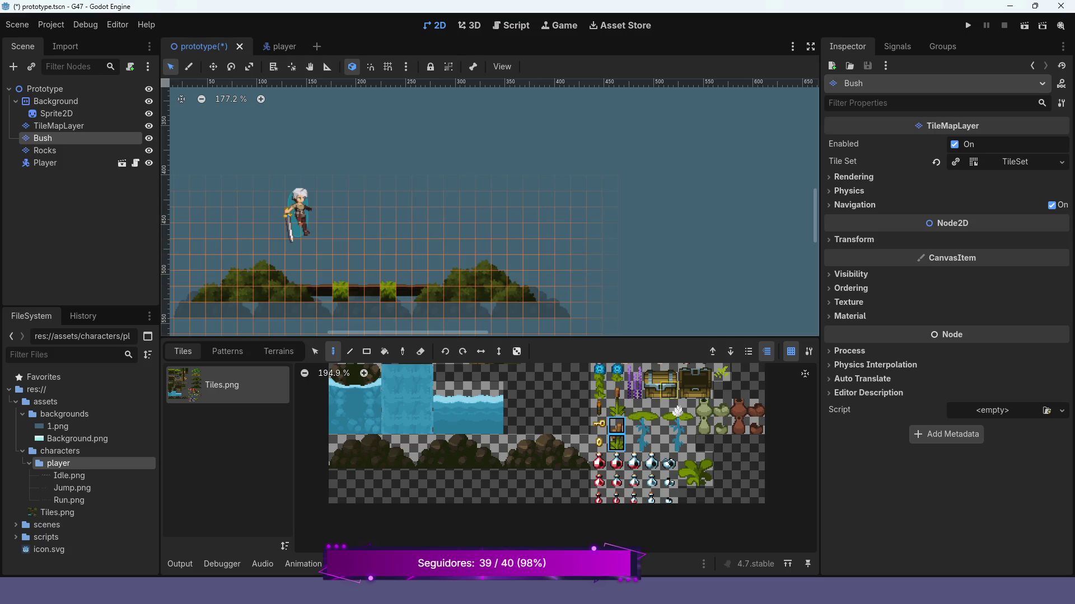
{"action": "mouse_move", "coordinate": [632, 384]}
{"action": "left_mouse_down"}
{"action": "mouse_move", "coordinate": [662, 437]}
{"action": "mouse_move", "coordinate": [693, 443]}
{"action": "left_mouse_up"}
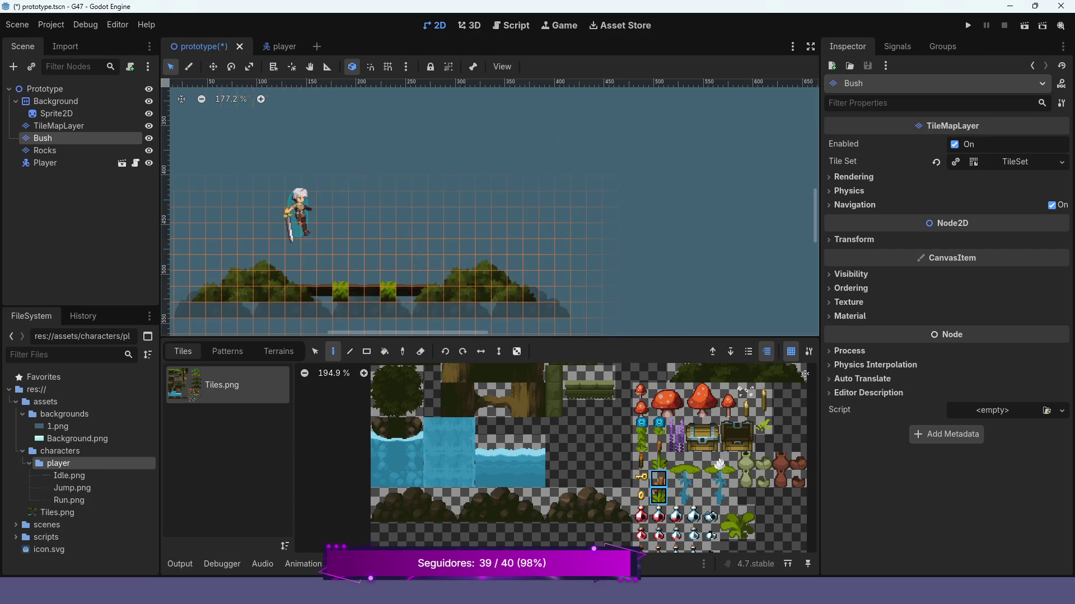
{"action": "left_click", "coordinate": [15, 101]}
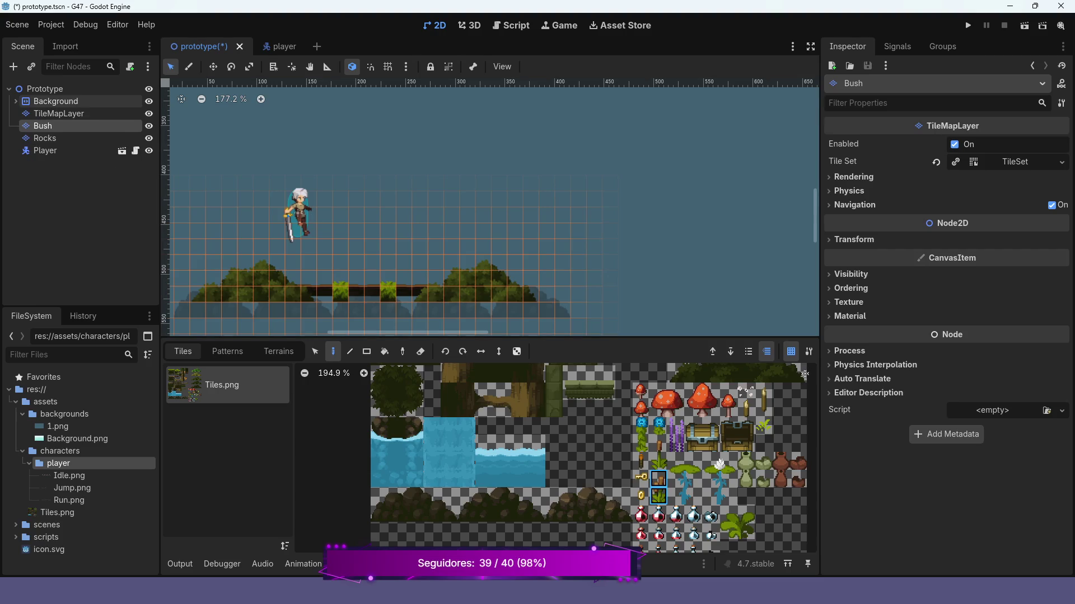
{"action": "left_click", "coordinate": [47, 89]}
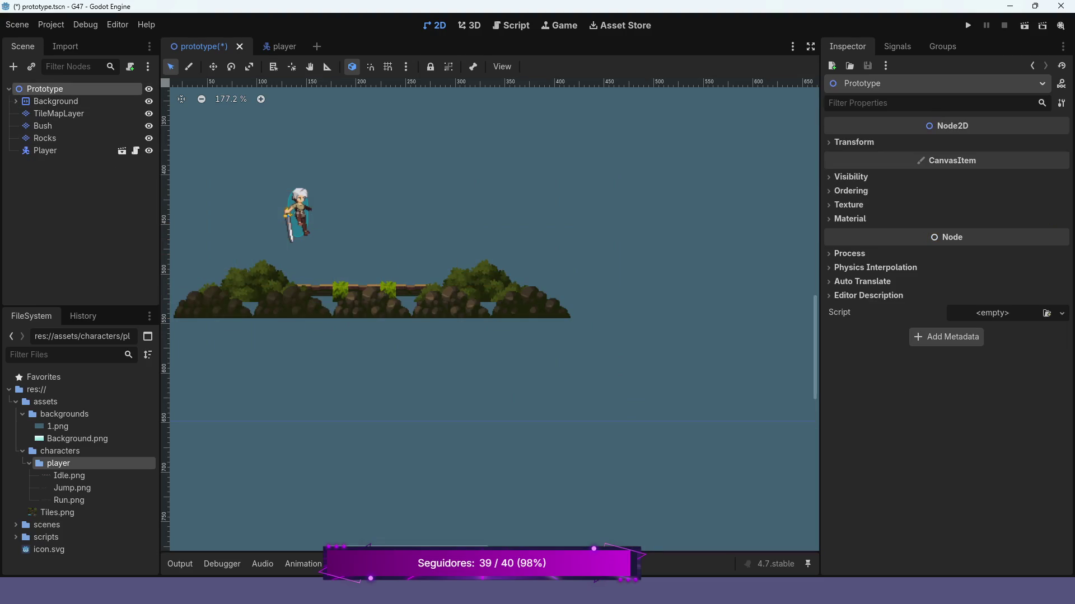
Add a TileMapLayer child to Prototype named Water and move it just below Background.
{"action": "right_click", "coordinate": [47, 90]}
{"action": "left_click", "coordinate": [102, 101]}
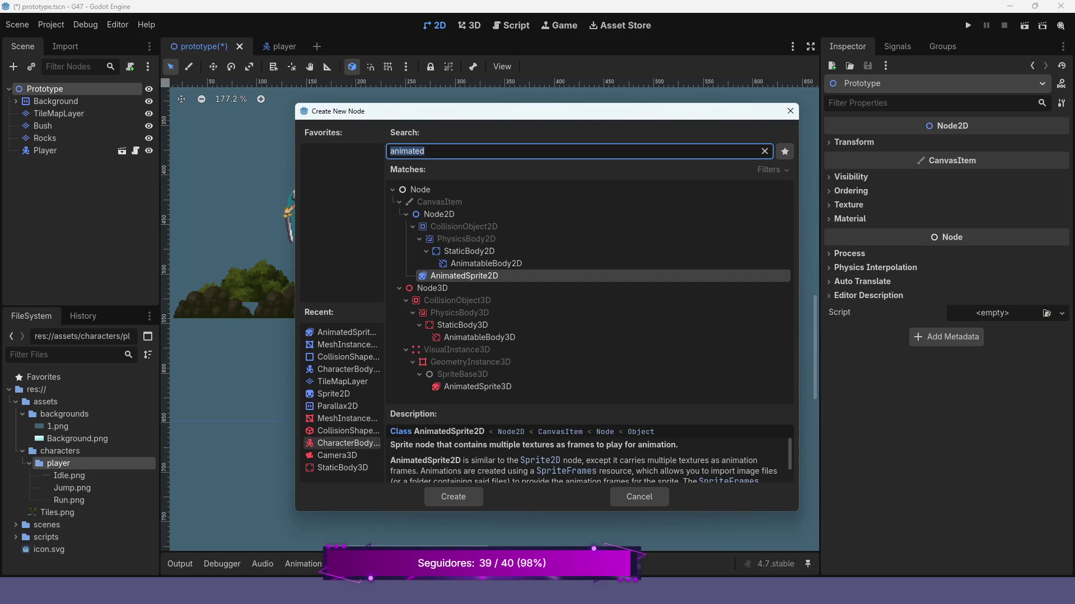
{"action": "left_click", "coordinate": [344, 380]}
{"action": "key", "text": "Return"}
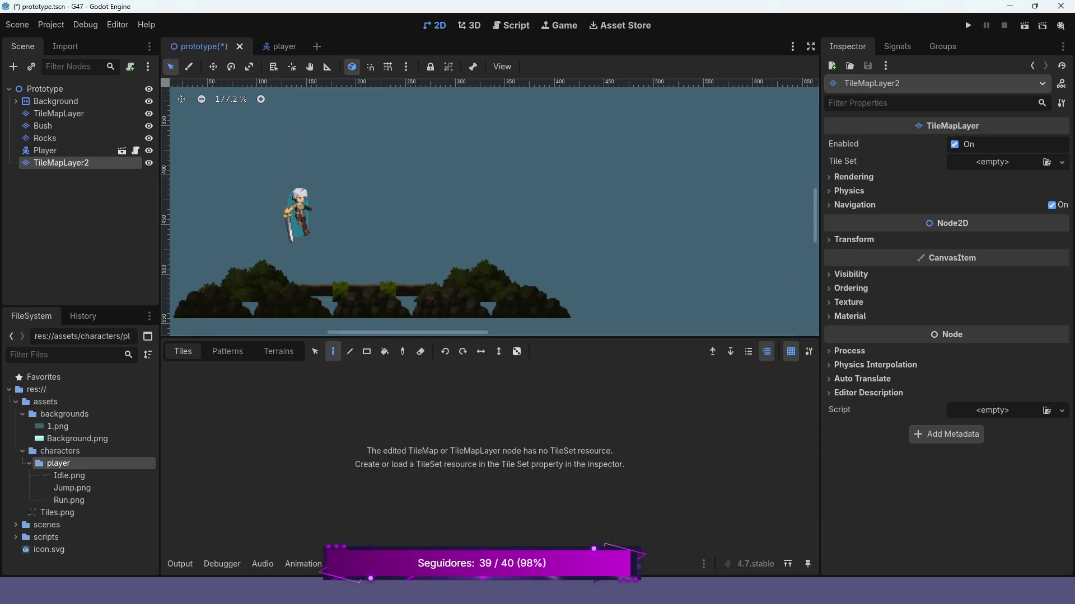
{"action": "key", "text": "F2"}
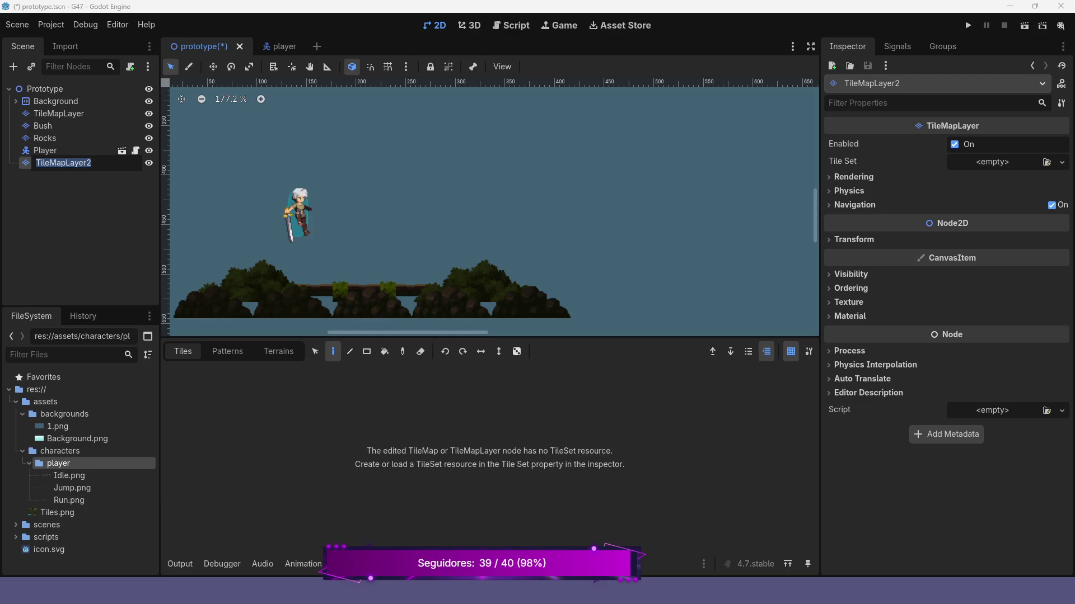
{"action": "type", "text": "Water"}
{"action": "key", "text": "Return"}
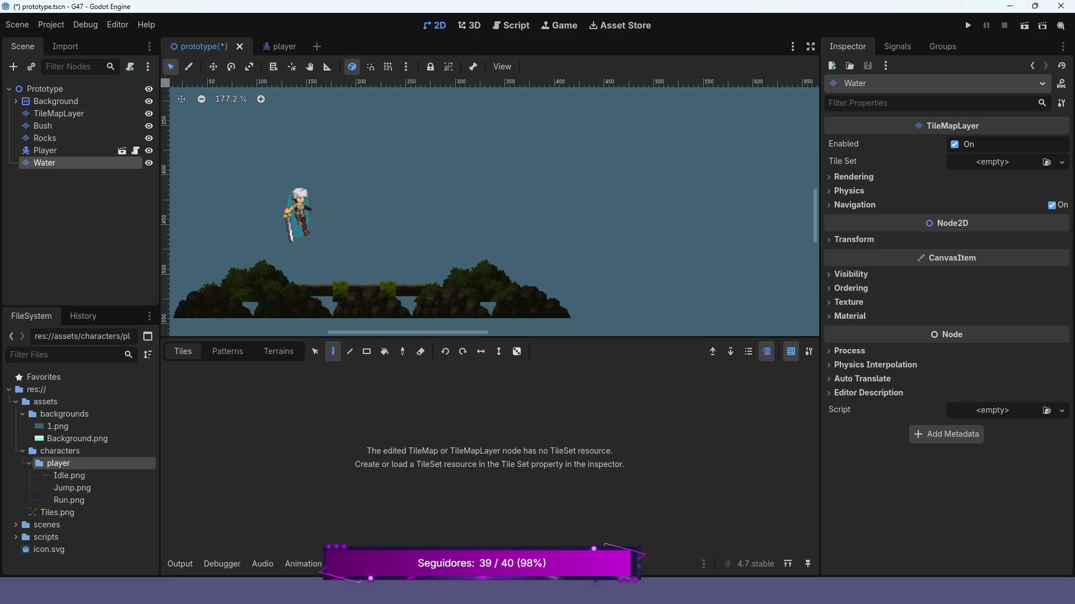
{"action": "left_click_drag", "start_coordinate": [44, 162], "coordinate": [62, 108]}
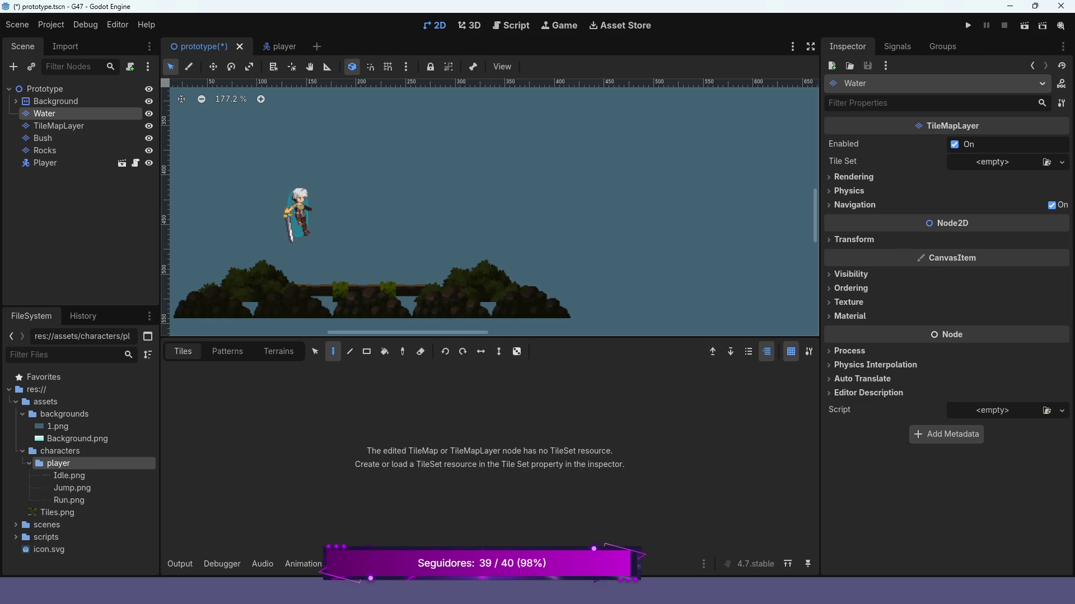
Give Water a new TileSet with Tiles.png as its atlas source, ready for painting.
{"action": "left_click", "coordinate": [993, 162]}
{"action": "left_click", "coordinate": [1008, 171]}
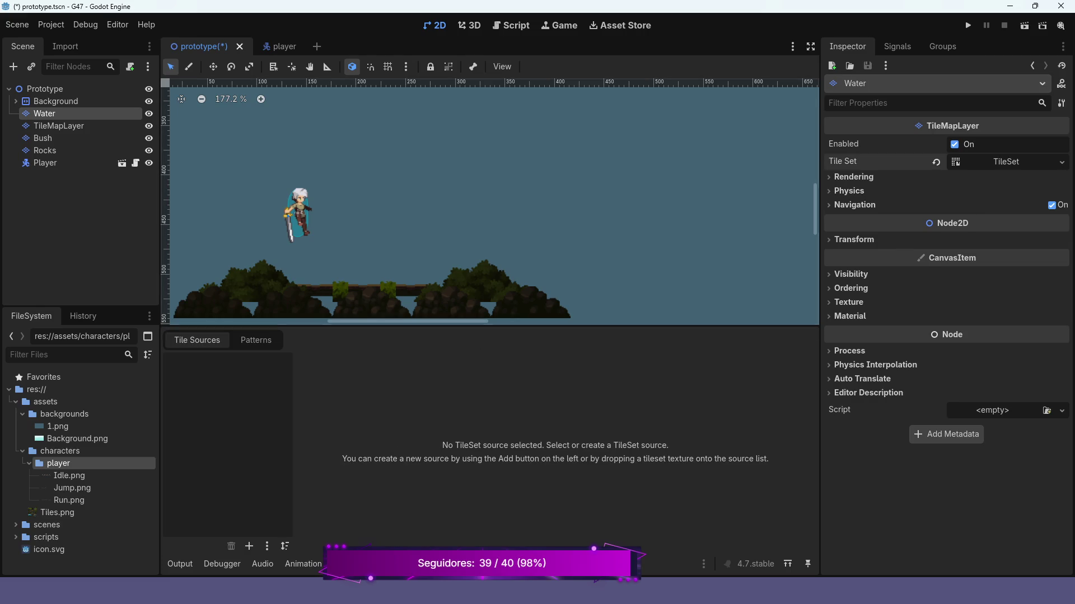
{"action": "left_click", "coordinate": [249, 546]}
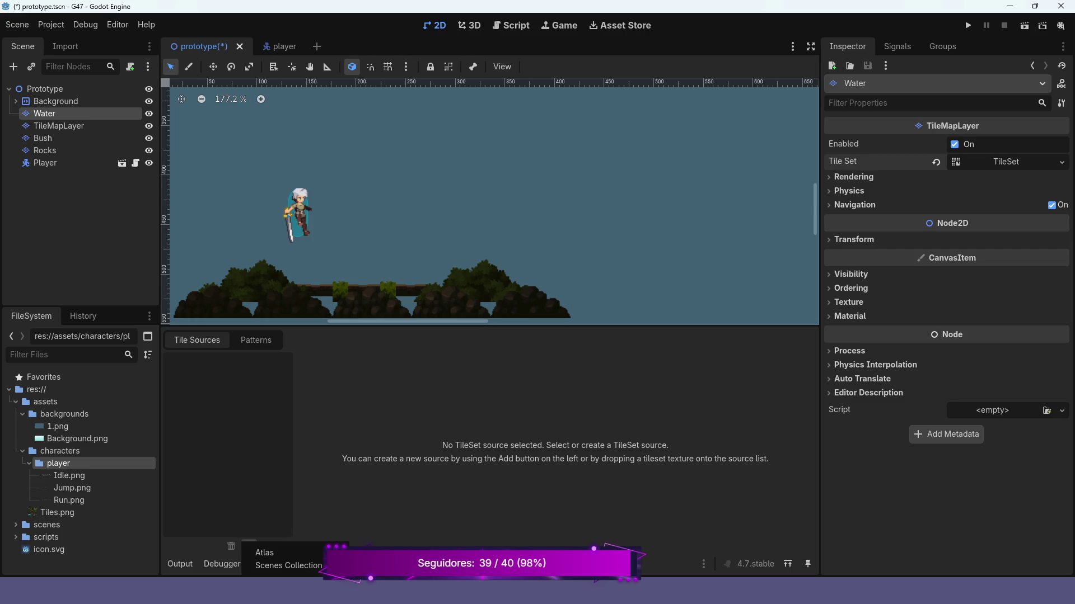
{"action": "left_click", "coordinate": [263, 550]}
{"action": "double_click", "coordinate": [479, 179]}
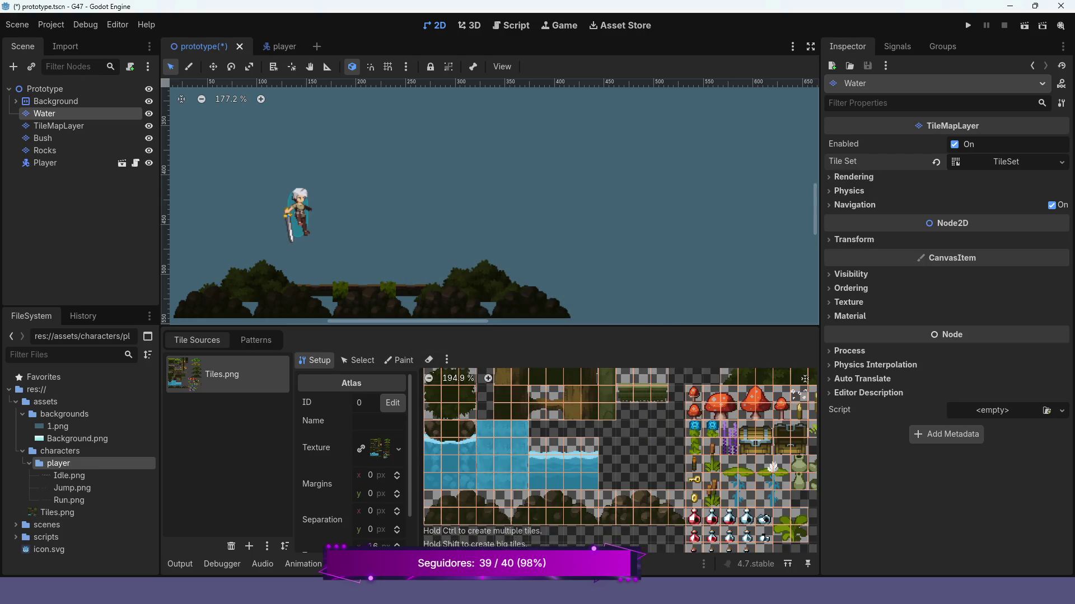
{"action": "scroll", "coordinate": [490, 201], "scroll_direction": "up", "scroll_amount": 5}
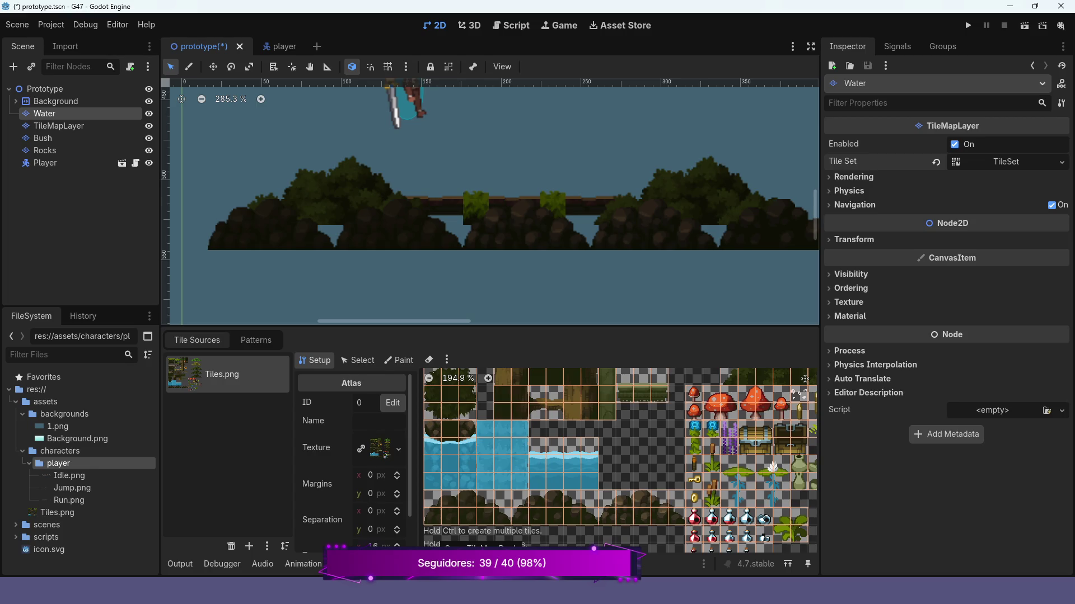
{"action": "left_click", "coordinate": [381, 564]}
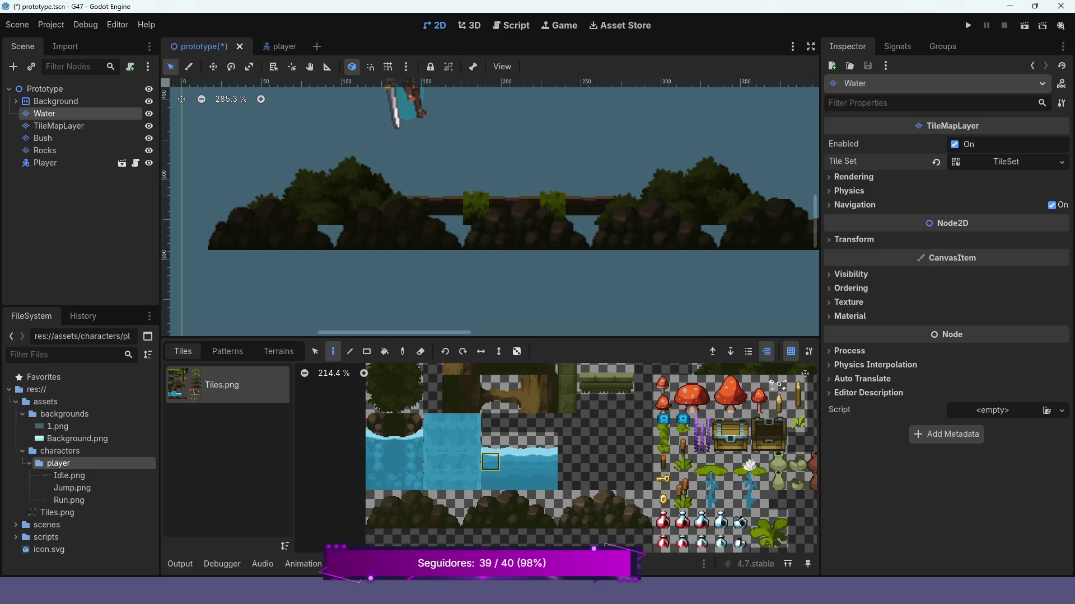
Paint the waterfall tiles beneath the island, then save the scene and run the game.
{"action": "mouse_move", "coordinate": [491, 441]}
{"action": "left_mouse_down"}
{"action": "mouse_move", "coordinate": [490, 461]}
{"action": "mouse_move", "coordinate": [548, 461]}
{"action": "mouse_move", "coordinate": [548, 480]}
{"action": "left_mouse_up"}
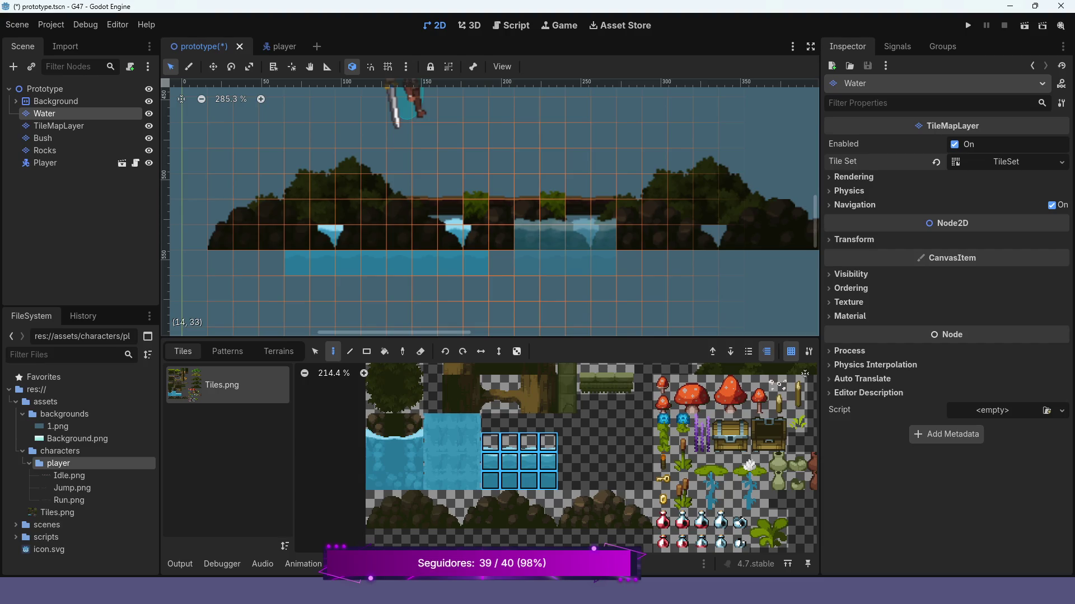
{"action": "left_click", "coordinate": [562, 232]}
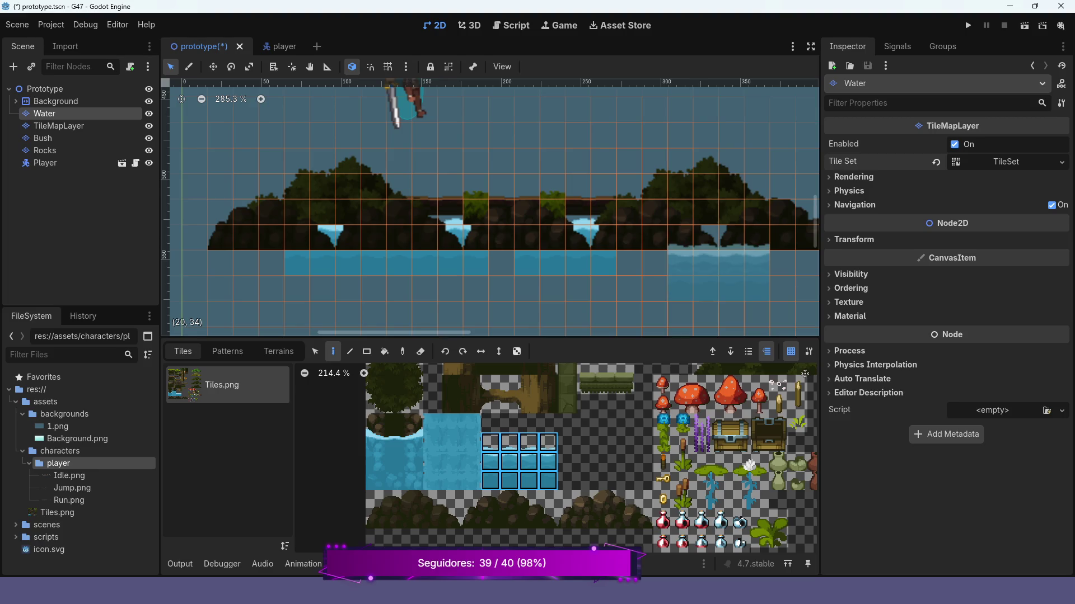
{"action": "scroll", "coordinate": [693, 271], "scroll_direction": "down", "scroll_amount": 3}
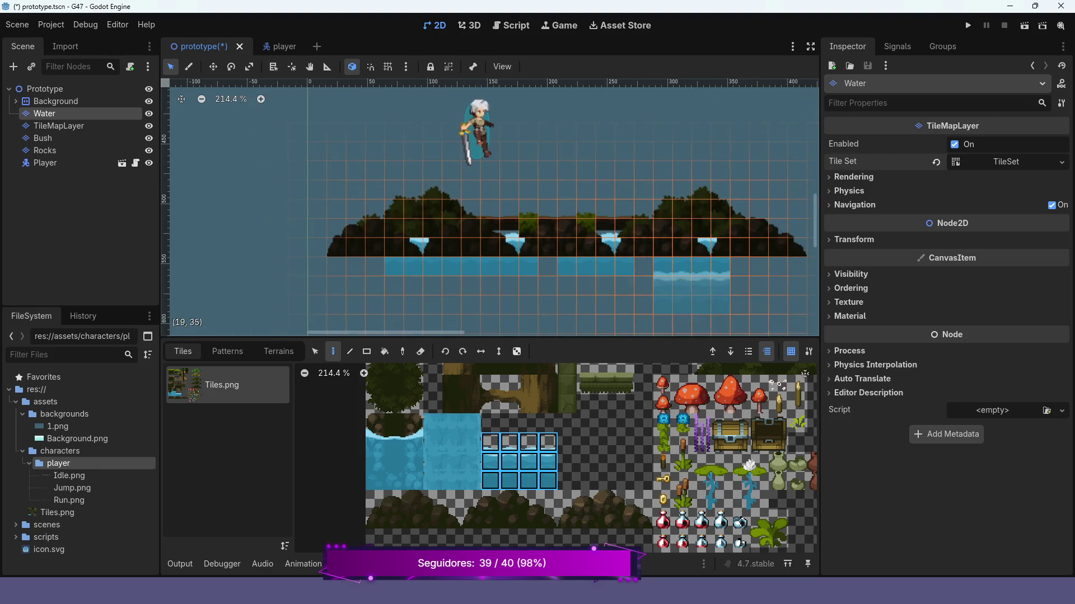
{"action": "key", "text": "F5"}
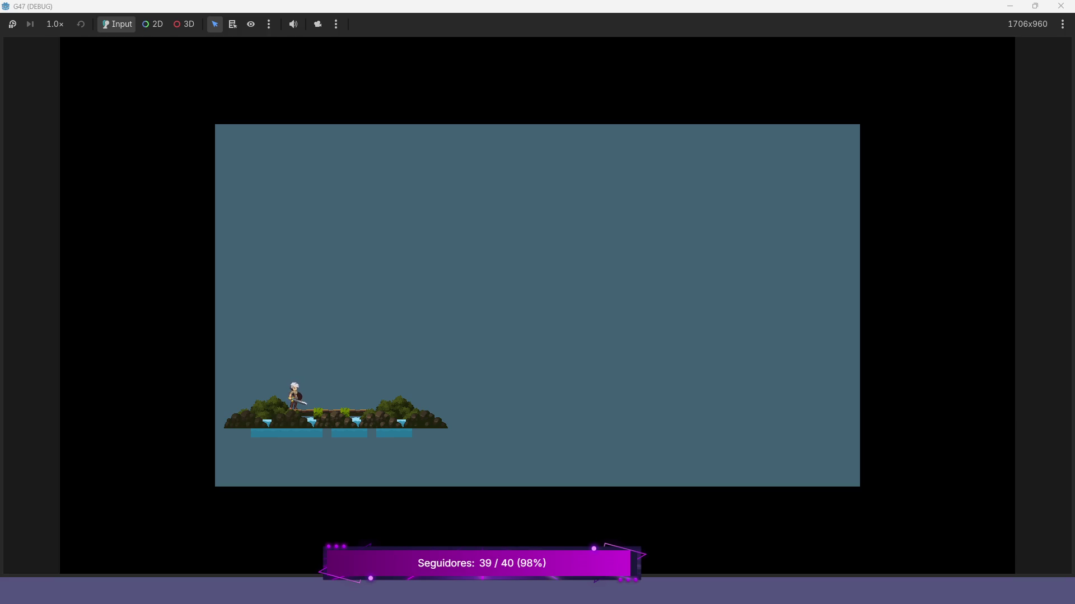
Jump and walk the character left and right, then close the running game.
{"action": "key", "text": "space"}
{"action": "key", "text": "Right"}
{"action": "key", "text": "Left"}
{"action": "key", "text": "Right"}
{"action": "left_click", "coordinate": [1061, 6]}
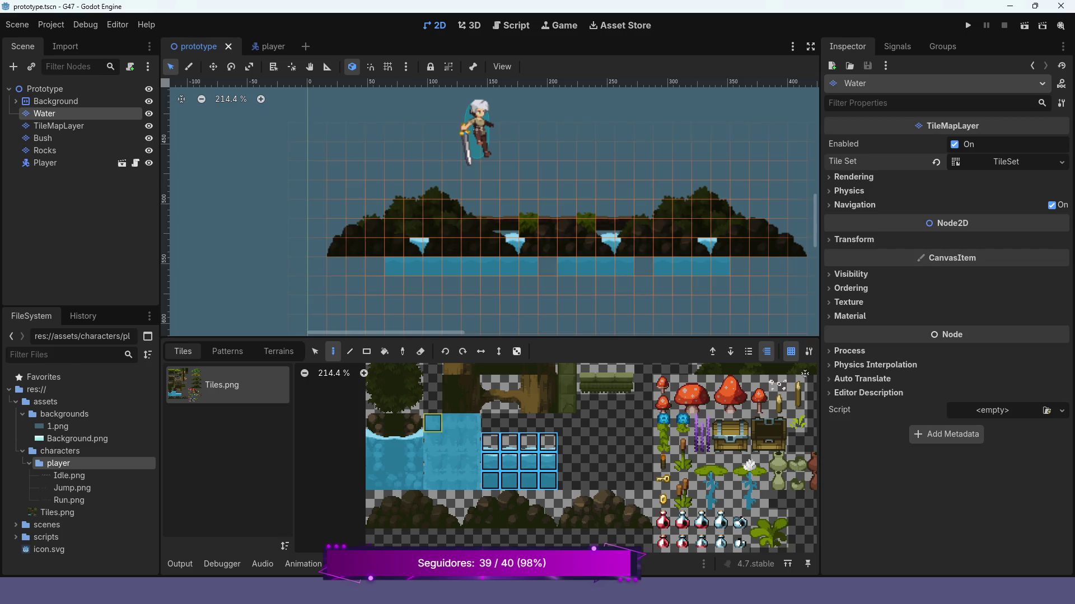
Paint a block of water tiles across the area below the island, then pick a single water tile.
{"action": "mouse_move", "coordinate": [432, 424]}
{"action": "left_mouse_down"}
{"action": "mouse_move", "coordinate": [471, 423]}
{"action": "mouse_move", "coordinate": [471, 482]}
{"action": "left_mouse_up"}
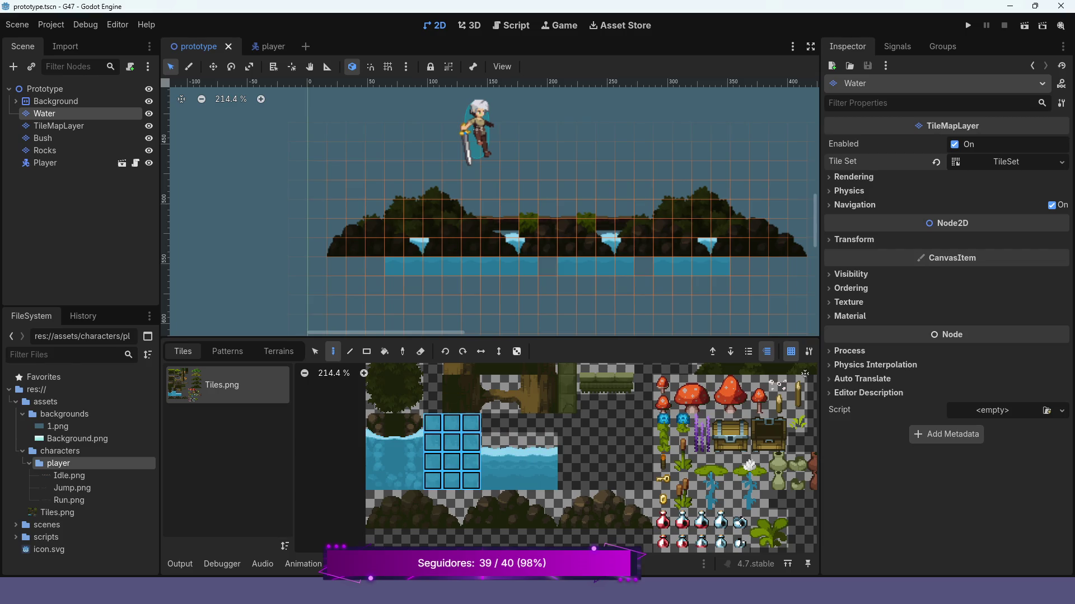
{"action": "left_click", "coordinate": [357, 283]}
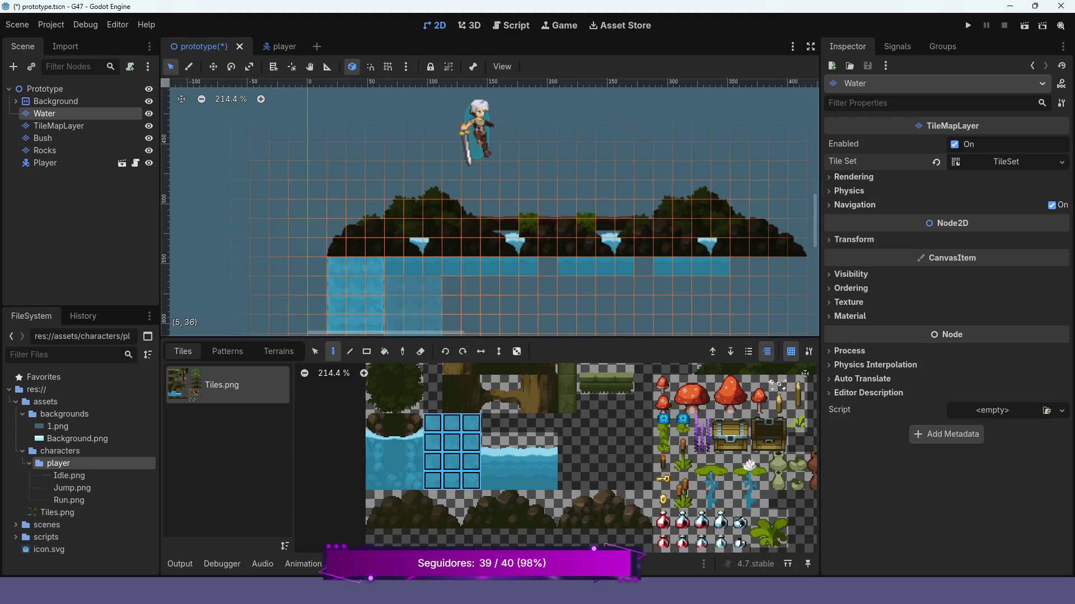
{"action": "mouse_move", "coordinate": [413, 291]}
{"action": "left_mouse_down"}
{"action": "mouse_move", "coordinate": [531, 319]}
{"action": "mouse_move", "coordinate": [778, 313]}
{"action": "mouse_move", "coordinate": [811, 297]}
{"action": "left_mouse_up"}
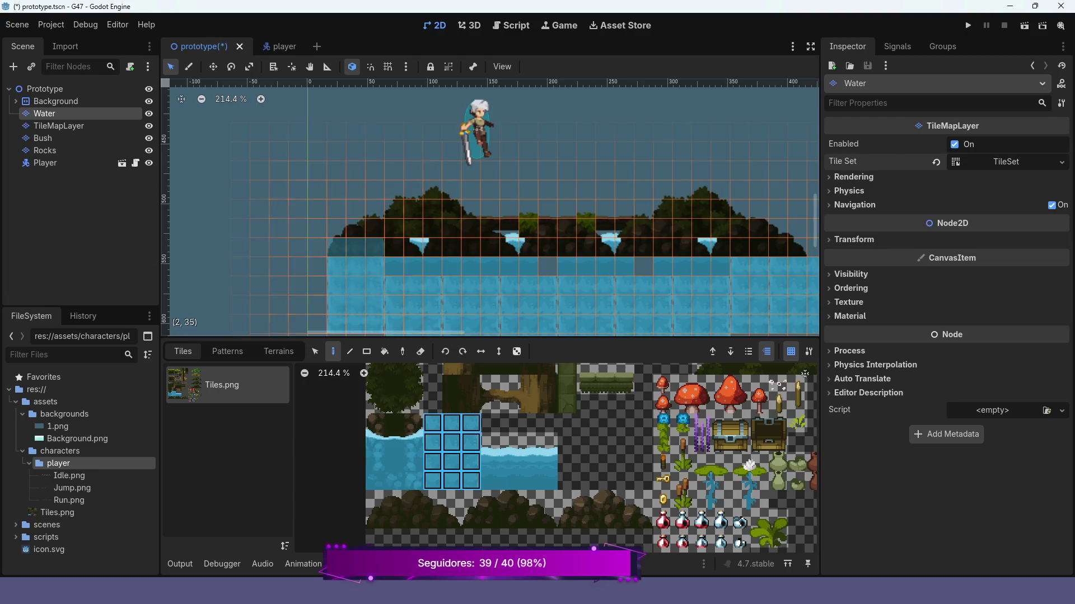
{"action": "left_click", "coordinate": [451, 442]}
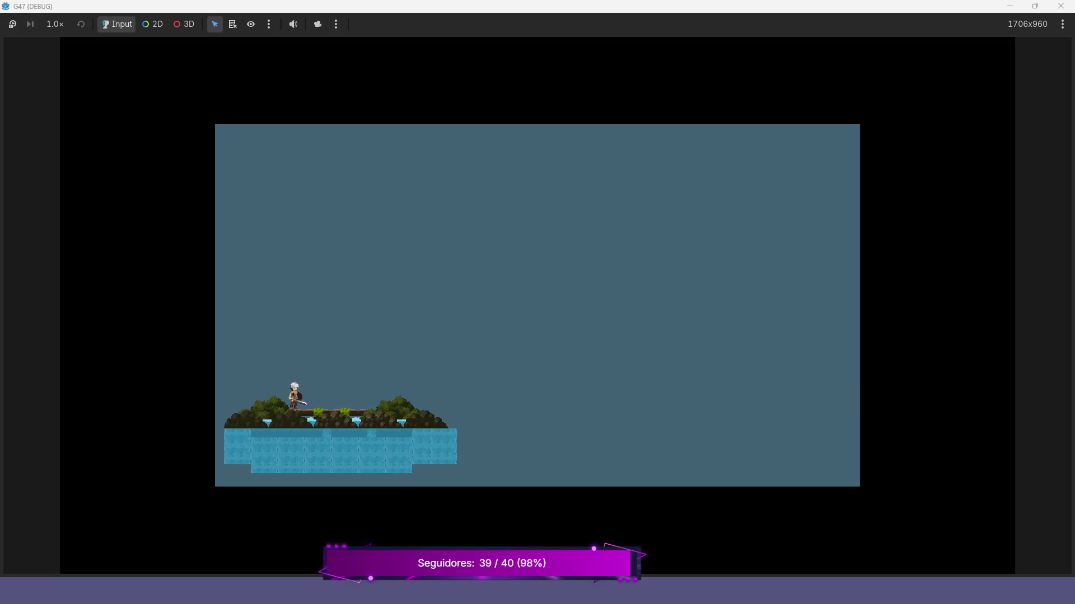
Stop the game, undo the large water fill with Ctrl+Z, and reselect the Water layer.
{"action": "key", "text": "F8"}
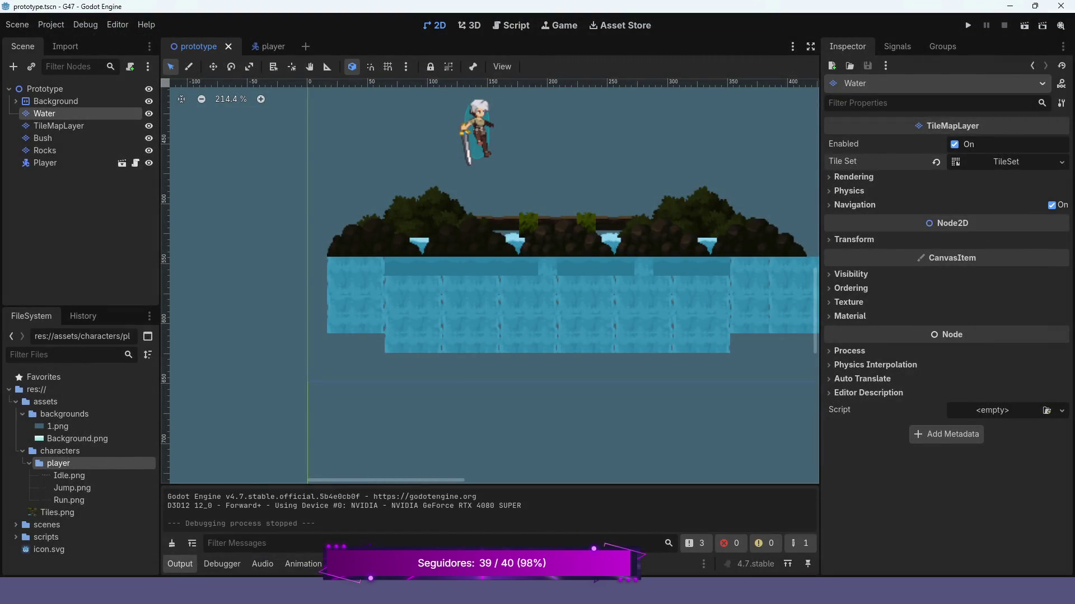
{"action": "left_click", "coordinate": [304, 252]}
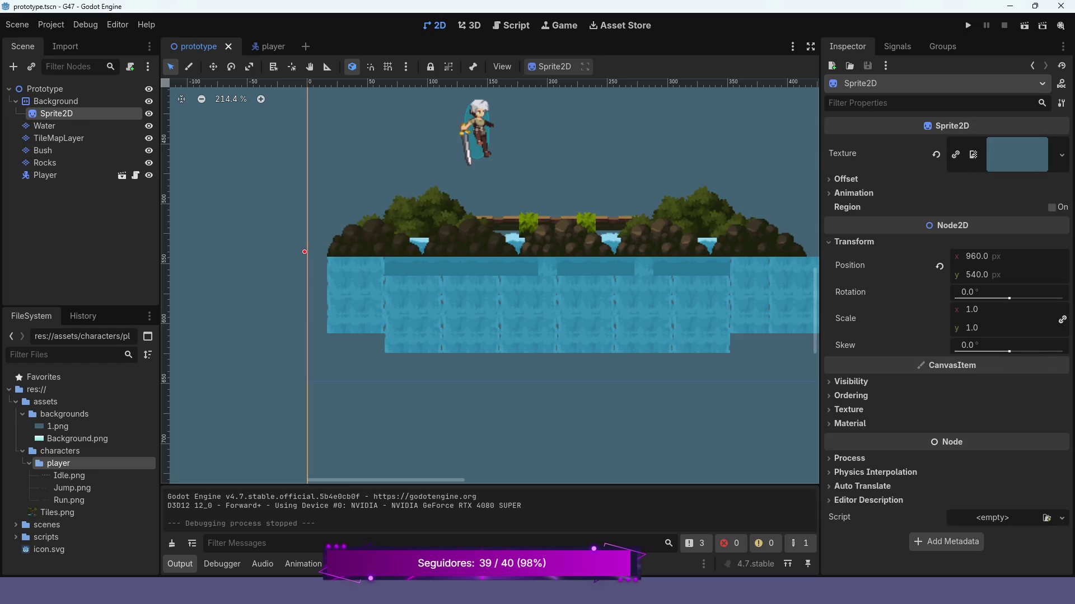
{"action": "key", "text": "ctrl+z"}
{"action": "key", "text": "ctrl+z"}
{"action": "key", "text": "ctrl+z"}
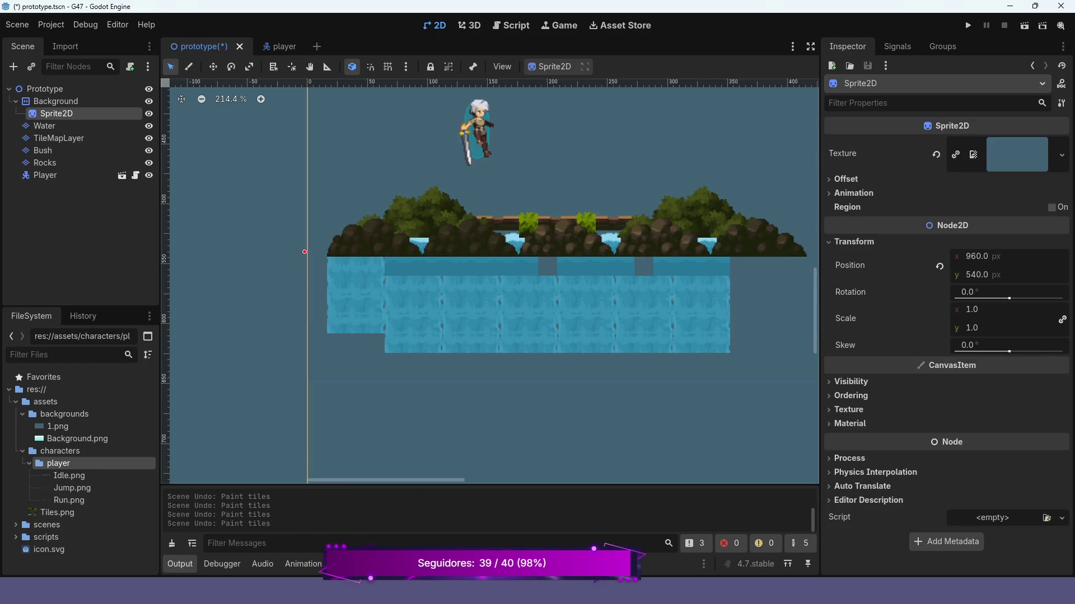
{"action": "key", "text": "ctrl+z"}
{"action": "key", "text": "ctrl+z"}
{"action": "key", "text": "ctrl+z"}
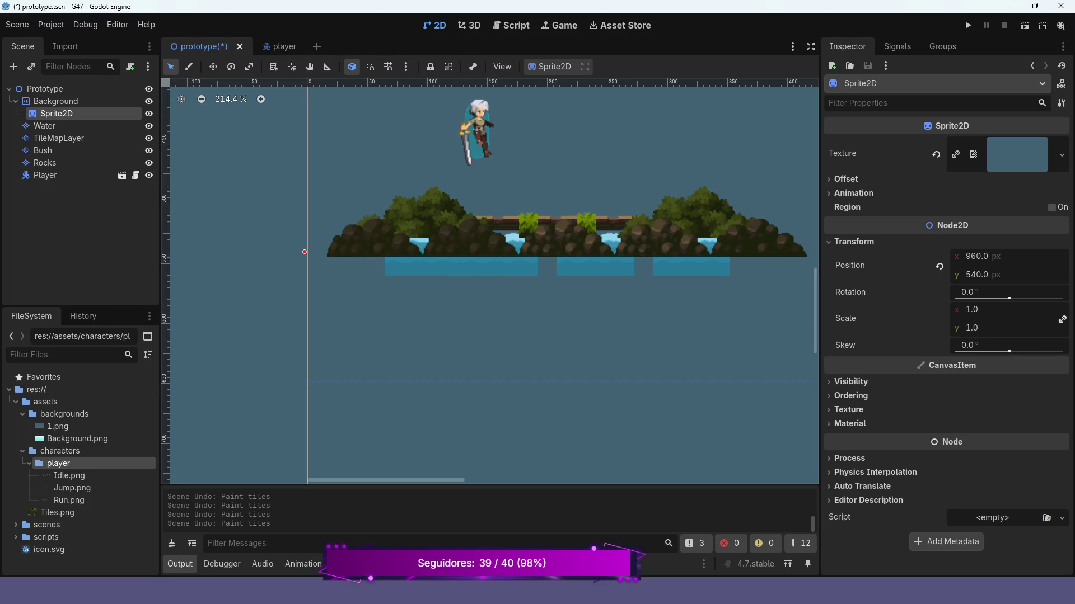
{"action": "left_click", "coordinate": [42, 125]}
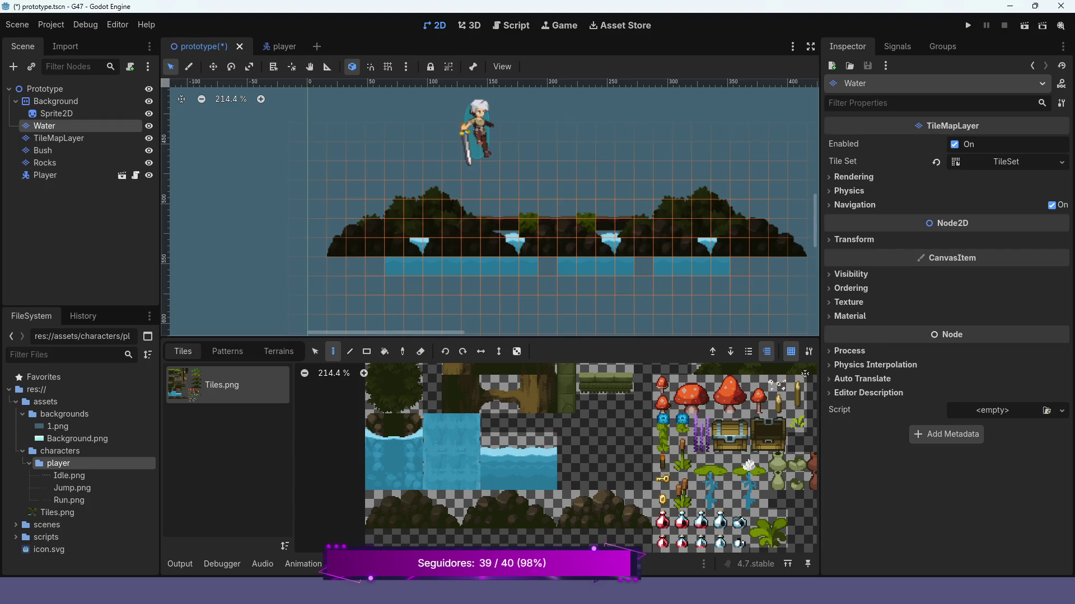
Bring the atlas's bush tiles into view and select the Bush layer.
{"action": "scroll", "coordinate": [508, 403], "scroll_direction": "down", "scroll_amount": 5}
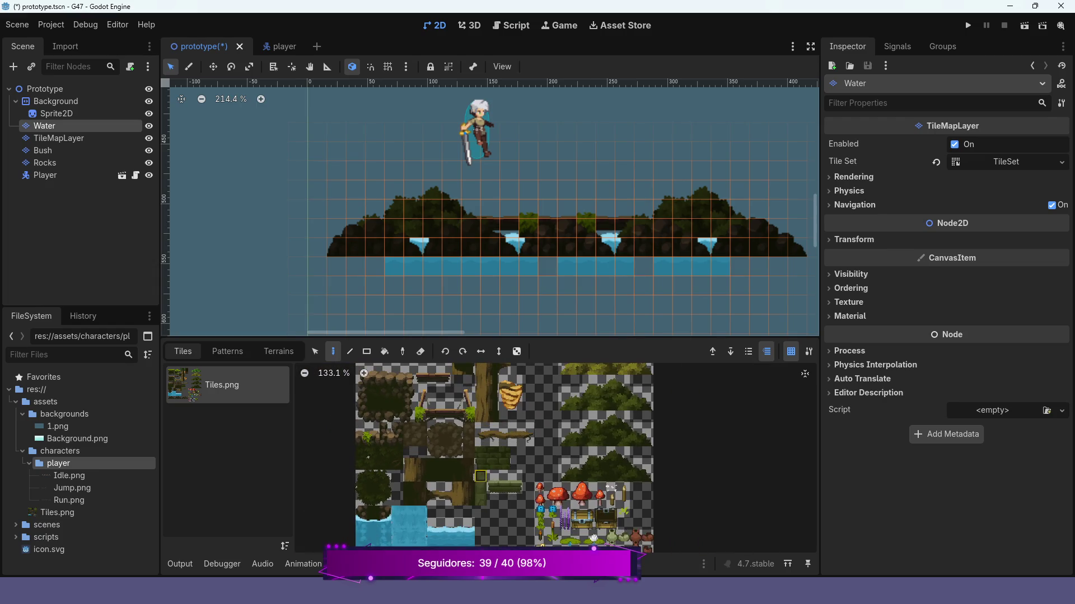
{"action": "scroll", "coordinate": [499, 442], "scroll_direction": "down", "scroll_amount": 3}
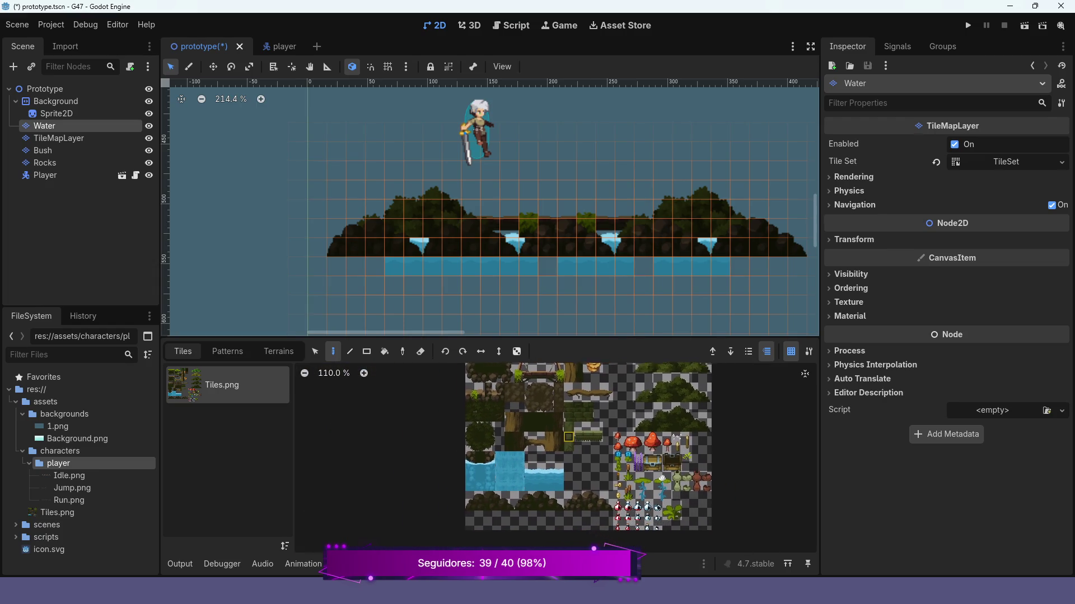
{"action": "scroll", "coordinate": [436, 448], "scroll_direction": "right", "scroll_amount": 3}
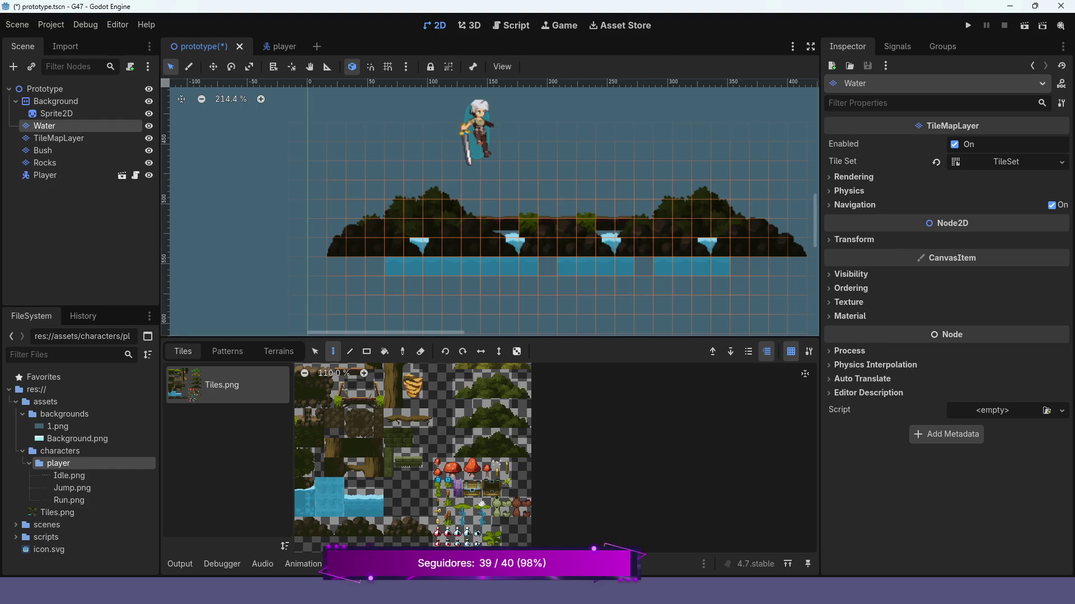
{"action": "left_click_drag", "start_coordinate": [457, 385], "coordinate": [519, 475]}
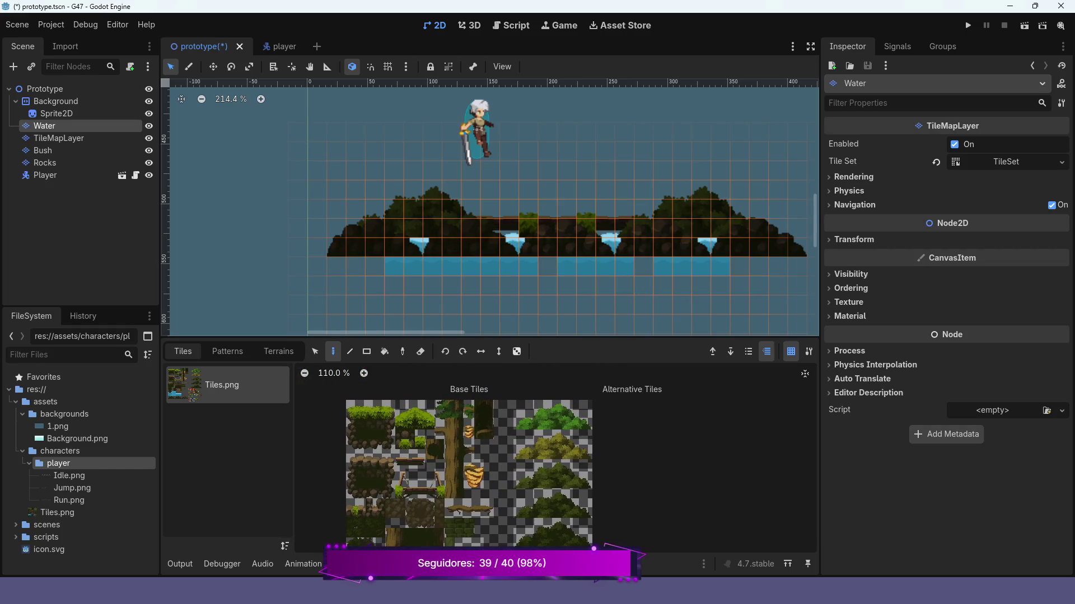
{"action": "left_click", "coordinate": [43, 150]}
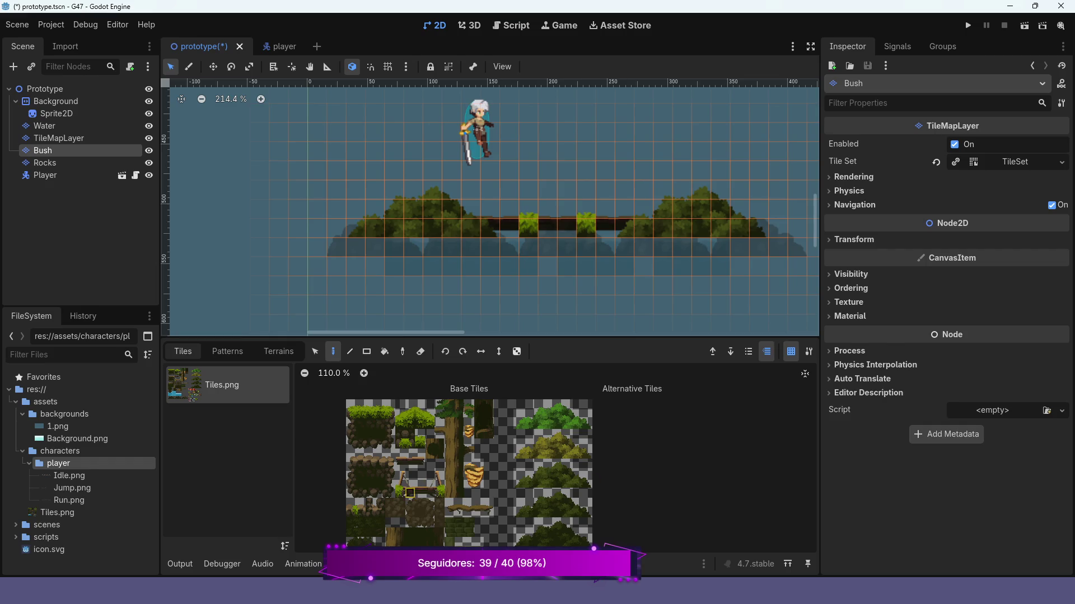
Pick a 5×3 block of bridge tiles, then select the main TileMapLayer.
{"action": "scroll", "coordinate": [381, 483], "scroll_direction": "up", "scroll_amount": 3}
{"action": "mouse_move", "coordinate": [417, 465]}
{"action": "left_mouse_down"}
{"action": "mouse_move", "coordinate": [417, 491]}
{"action": "mouse_move", "coordinate": [469, 492]}
{"action": "left_mouse_up"}
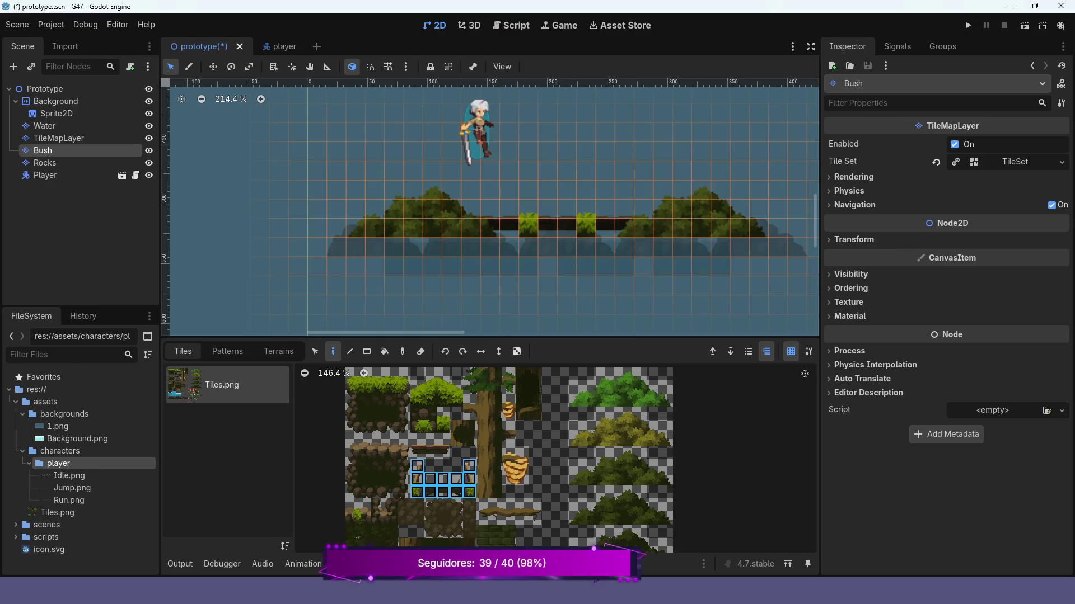
{"action": "scroll", "coordinate": [587, 426], "scroll_direction": "up", "scroll_amount": 2}
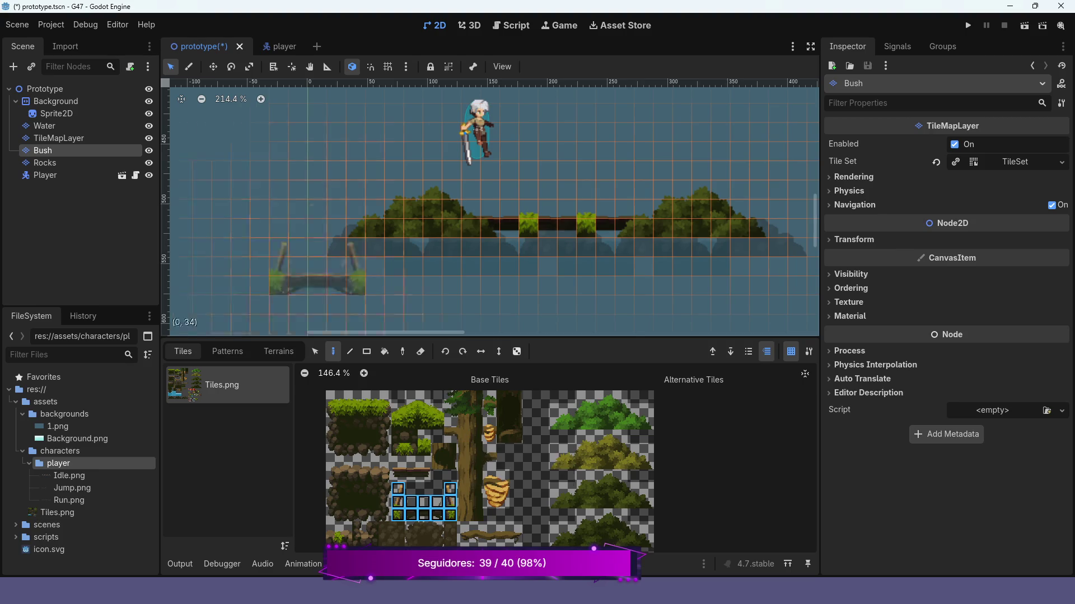
{"action": "left_click", "coordinate": [78, 139]}
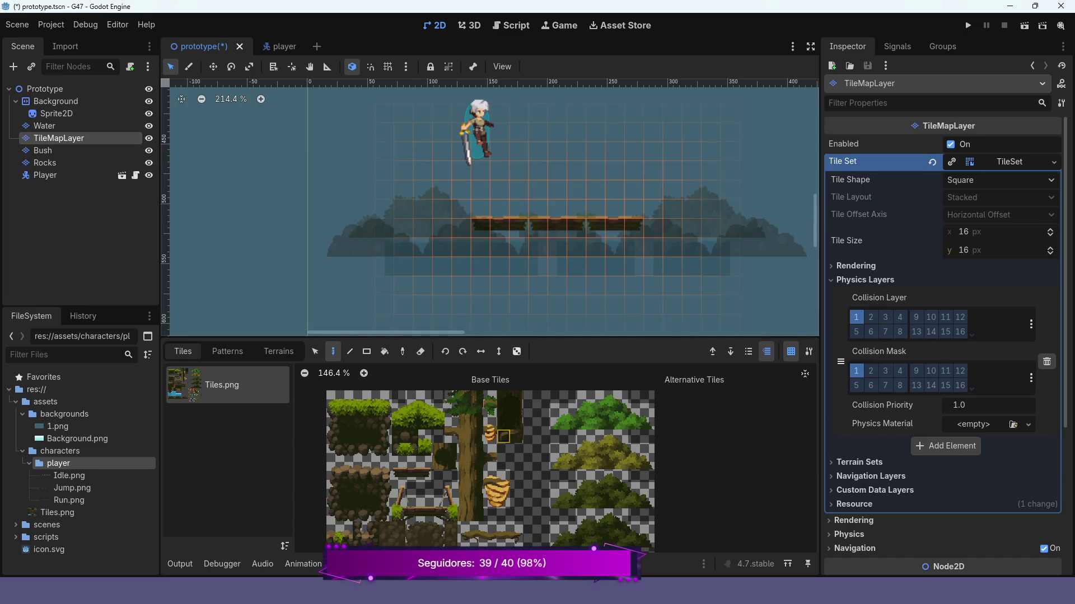
Select a 4x2 block of tiles at the top of the TileMap atlas.
{"action": "scroll", "coordinate": [503, 437], "scroll_direction": "up", "scroll_amount": 3}
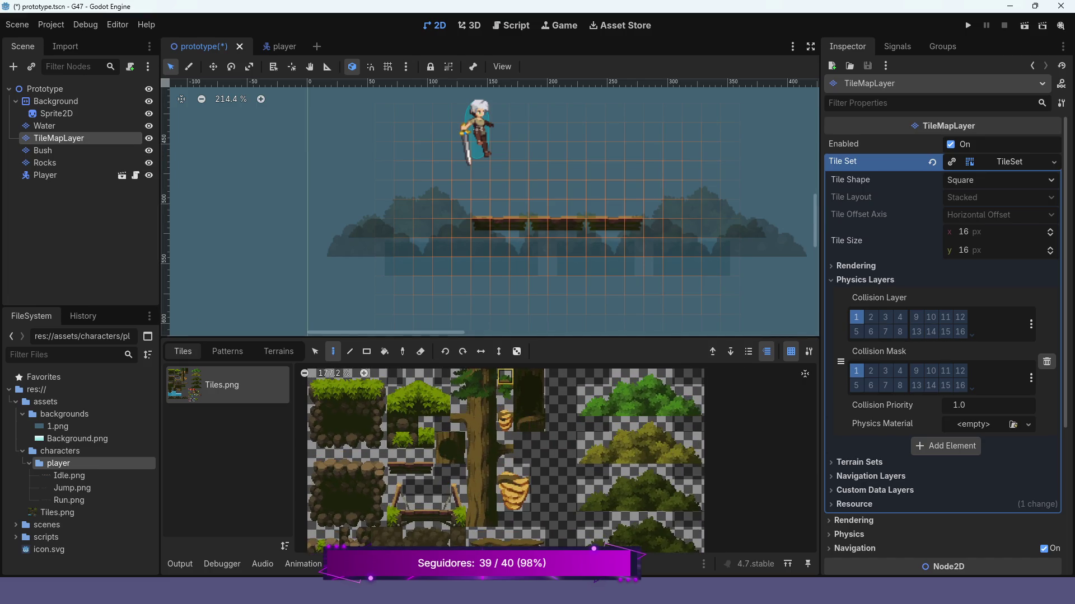
{"action": "mouse_move", "coordinate": [461, 412]}
{"action": "left_mouse_down"}
{"action": "mouse_move", "coordinate": [508, 412]}
{"action": "mouse_move", "coordinate": [509, 428]}
{"action": "left_mouse_up"}
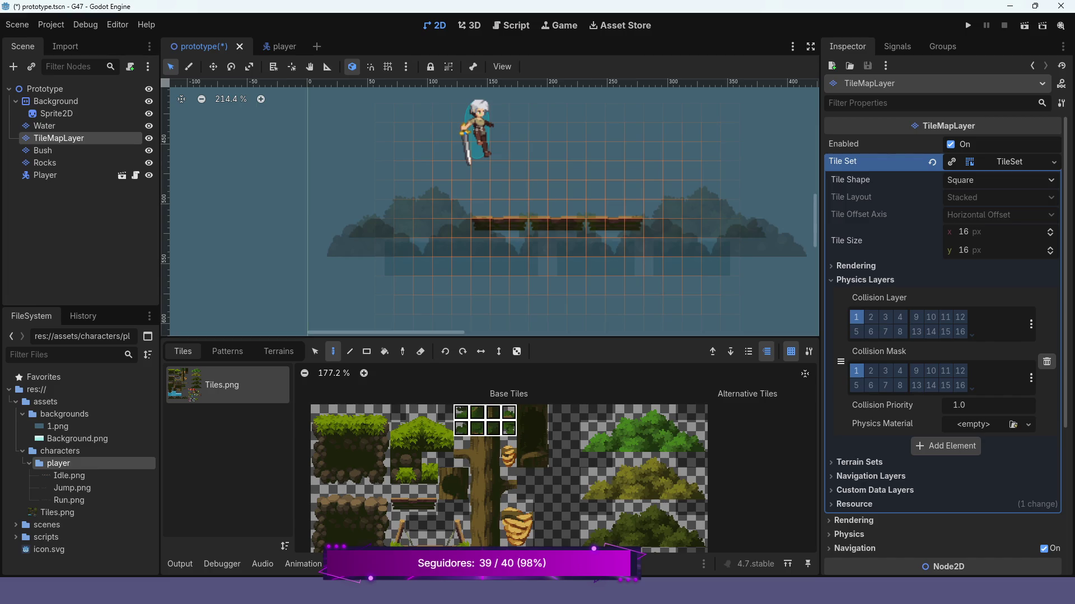
{"action": "mouse_move", "coordinate": [508, 429]}
{"action": "left_mouse_down"}
{"action": "mouse_move", "coordinate": [493, 428]}
{"action": "mouse_move", "coordinate": [509, 445]}
{"action": "mouse_move", "coordinate": [509, 428]}
{"action": "left_mouse_up"}
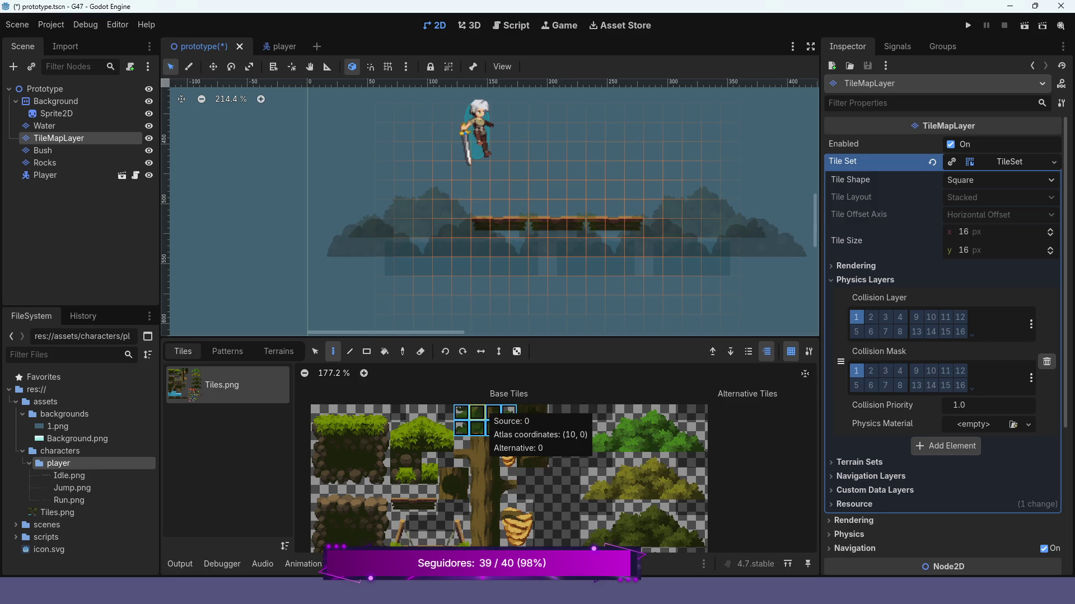
{"action": "left_click", "coordinate": [477, 444]}
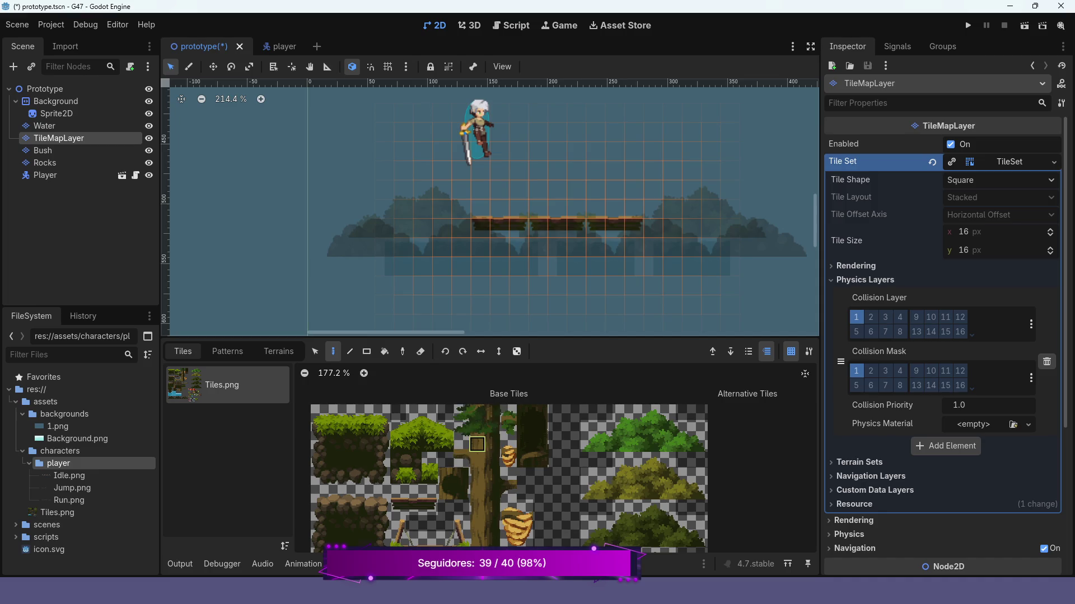
{"action": "left_click", "coordinate": [493, 444]}
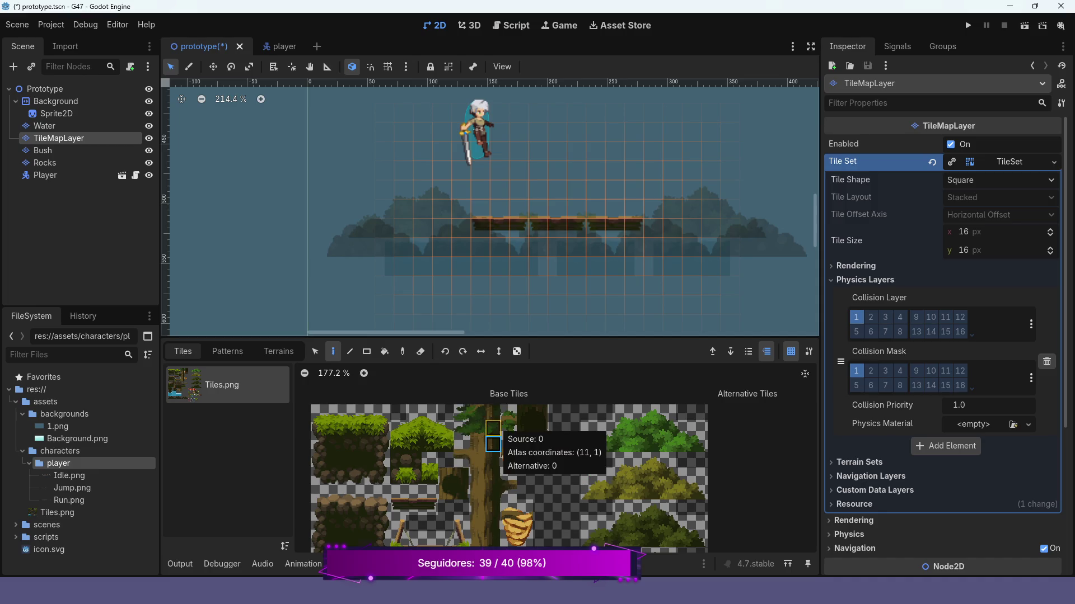
{"action": "mouse_move", "coordinate": [460, 413]}
{"action": "left_mouse_down"}
{"action": "mouse_move", "coordinate": [509, 413]}
{"action": "mouse_move", "coordinate": [477, 460]}
{"action": "mouse_move", "coordinate": [461, 460]}
{"action": "mouse_move", "coordinate": [493, 475]}
{"action": "mouse_move", "coordinate": [493, 491]}
{"action": "mouse_move", "coordinate": [508, 475]}
{"action": "left_mouse_up"}
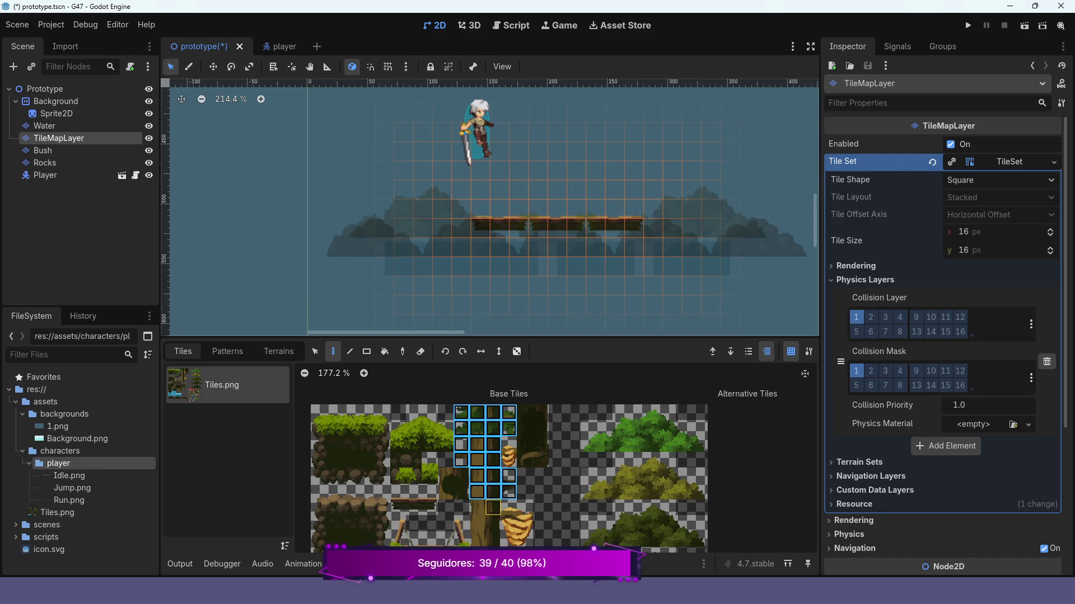
Add the tree trunk tiles to the selection, then run the project to test the tree.
{"action": "left_click", "coordinate": [477, 508]}
{"action": "left_click", "coordinate": [477, 522]}
{"action": "left_click", "coordinate": [493, 523]}
{"action": "scroll", "coordinate": [492, 459], "scroll_direction": "down", "scroll_amount": 3}
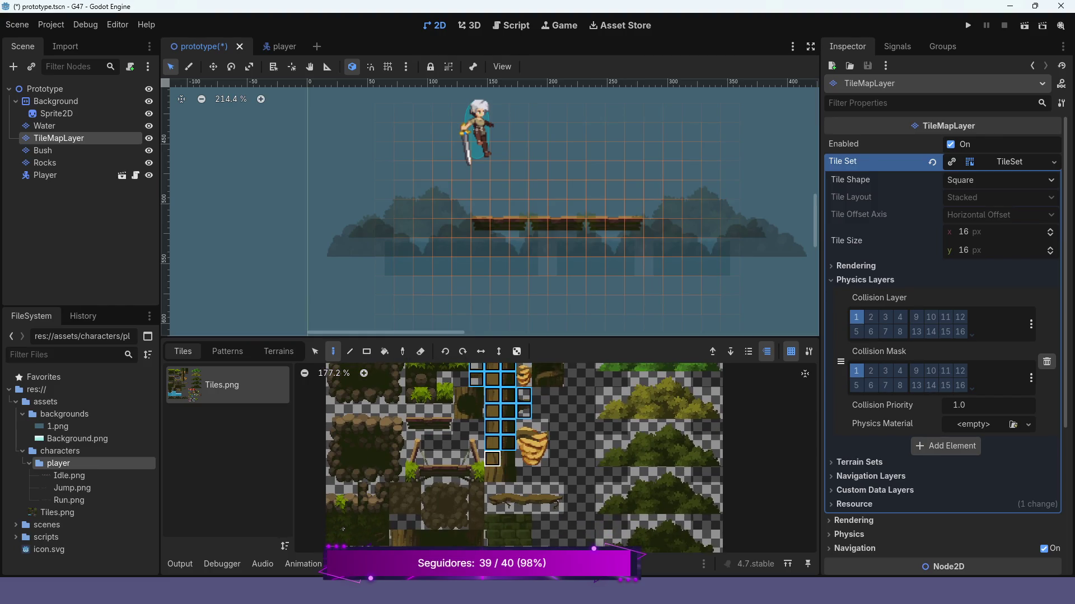
{"action": "left_click", "coordinate": [493, 459]}
{"action": "left_click", "coordinate": [508, 459]}
{"action": "left_click", "coordinate": [508, 474]}
{"action": "left_click", "coordinate": [492, 474]}
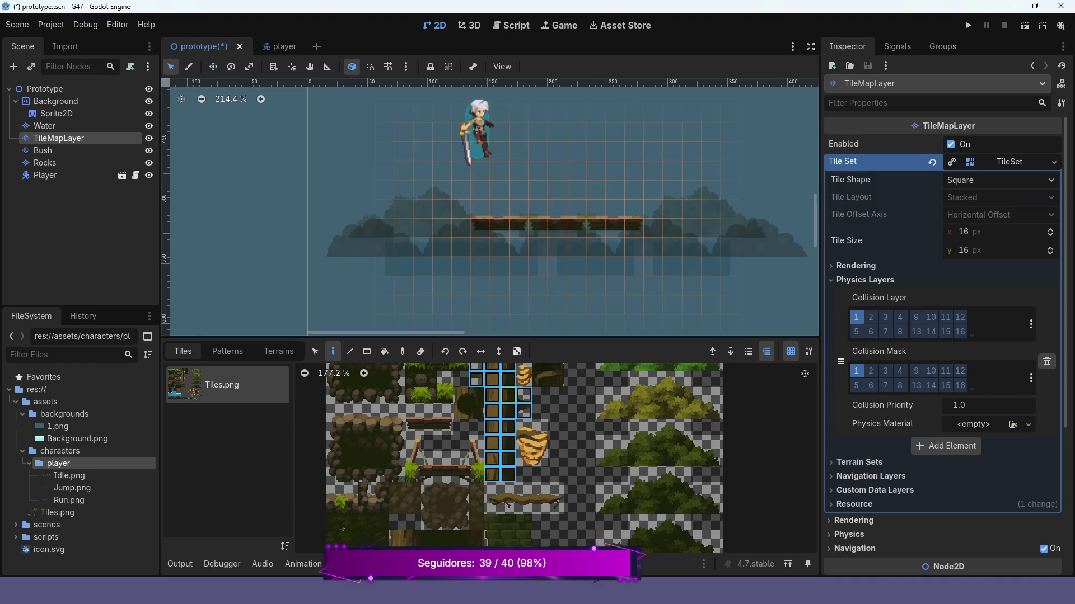
{"action": "scroll", "coordinate": [490, 210], "scroll_direction": "down", "scroll_amount": 1}
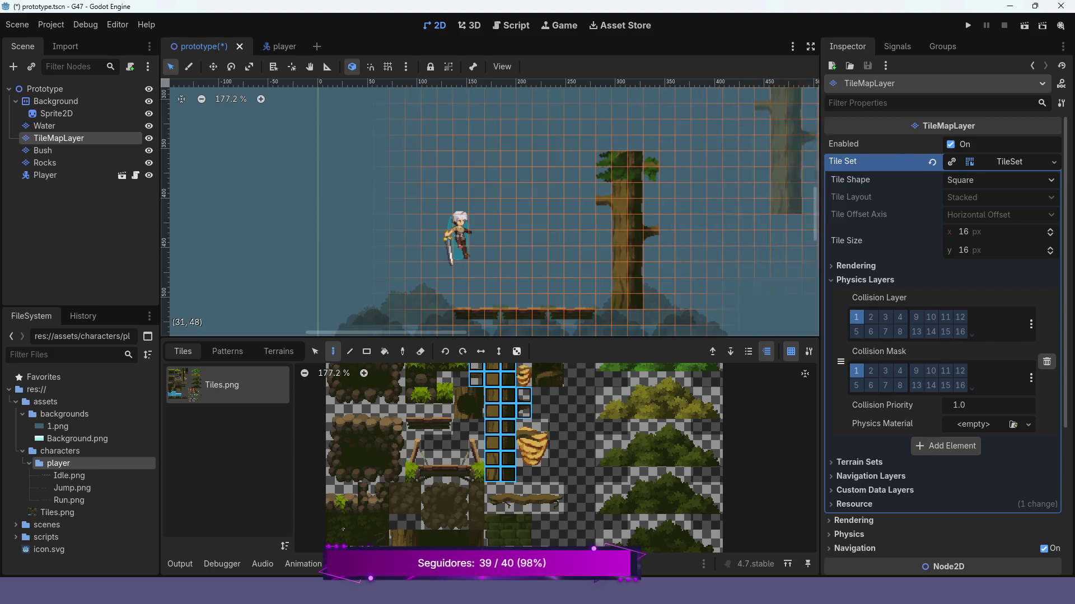
{"action": "left_click", "coordinate": [968, 25]}
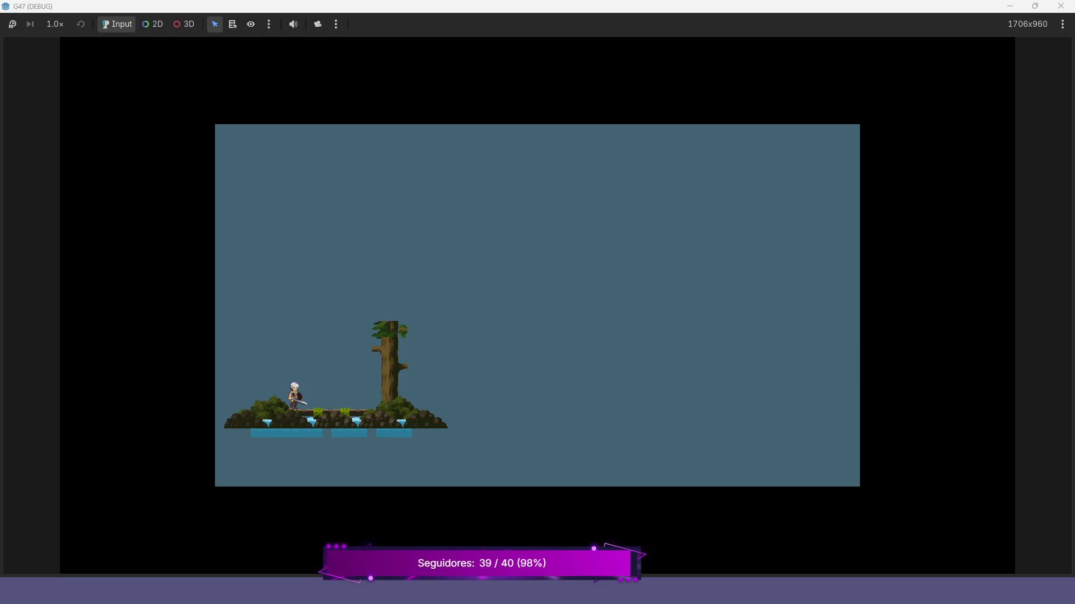
Walk the character back and forth along the platform toward the tree, then close the game with Alt+F4.
{"action": "key", "text": "Right"}
{"action": "key", "text": "Left"}
{"action": "key", "text": "Right"}
{"action": "key", "text": "Left"}
{"action": "key", "text": "Right"}
{"action": "key", "text": "alt+F4"}
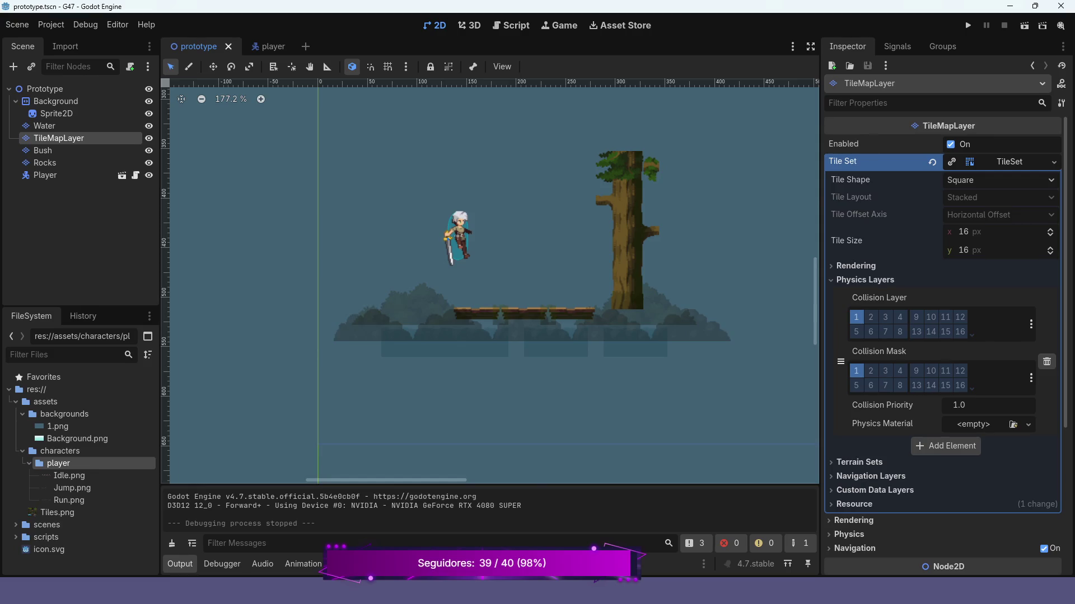
Inspect the wooden plank tiles in the TileSet atlas editor.
{"action": "left_click", "coordinate": [392, 564]}
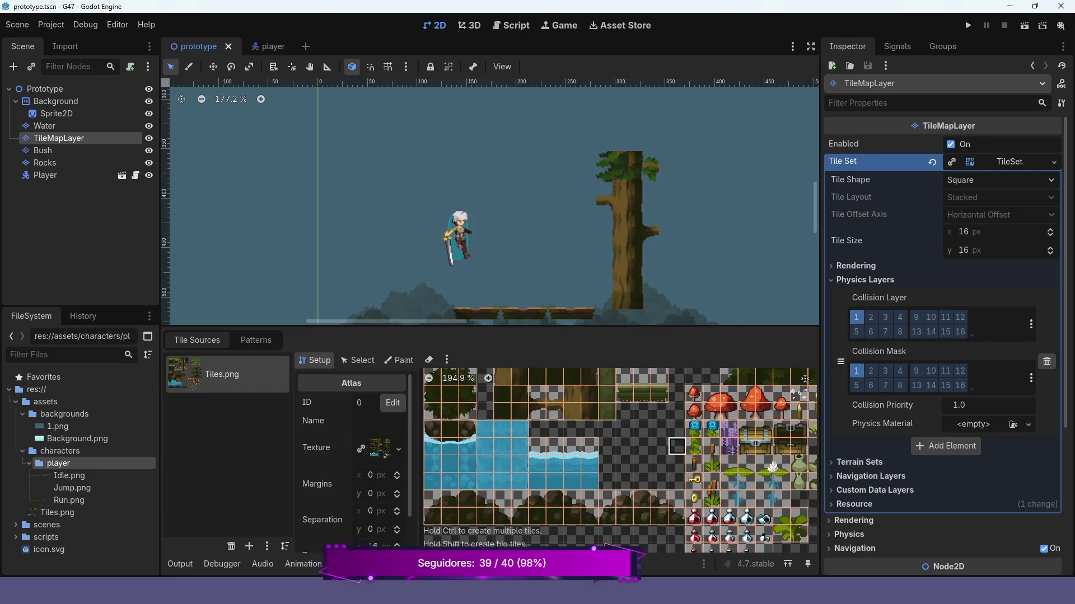
{"action": "scroll", "coordinate": [552, 422], "scroll_direction": "up", "scroll_amount": 3}
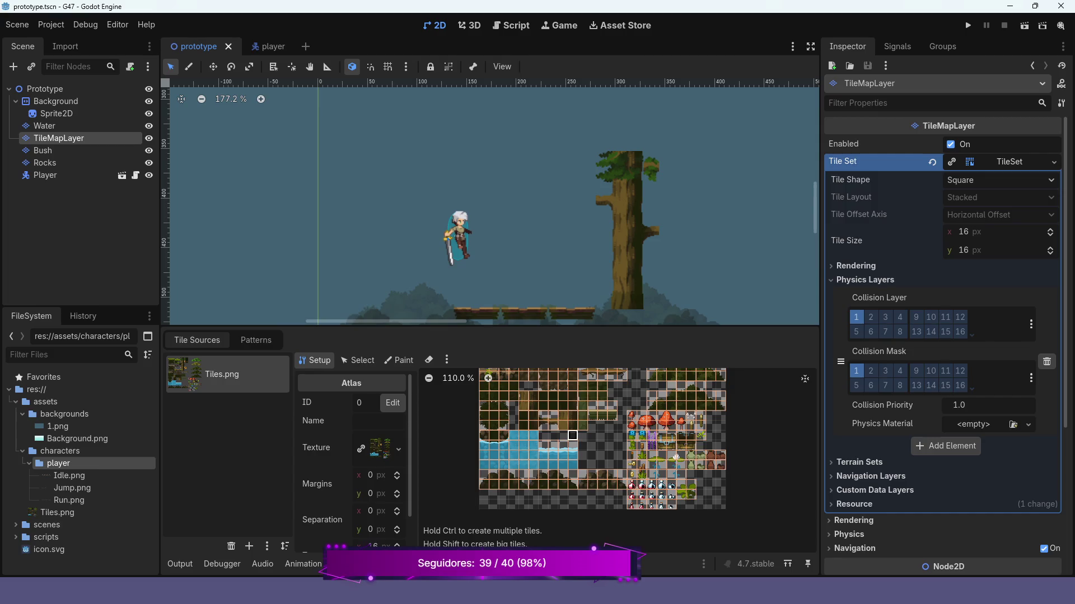
{"action": "left_click_drag", "start_coordinate": [560, 458], "coordinate": [537, 518]}
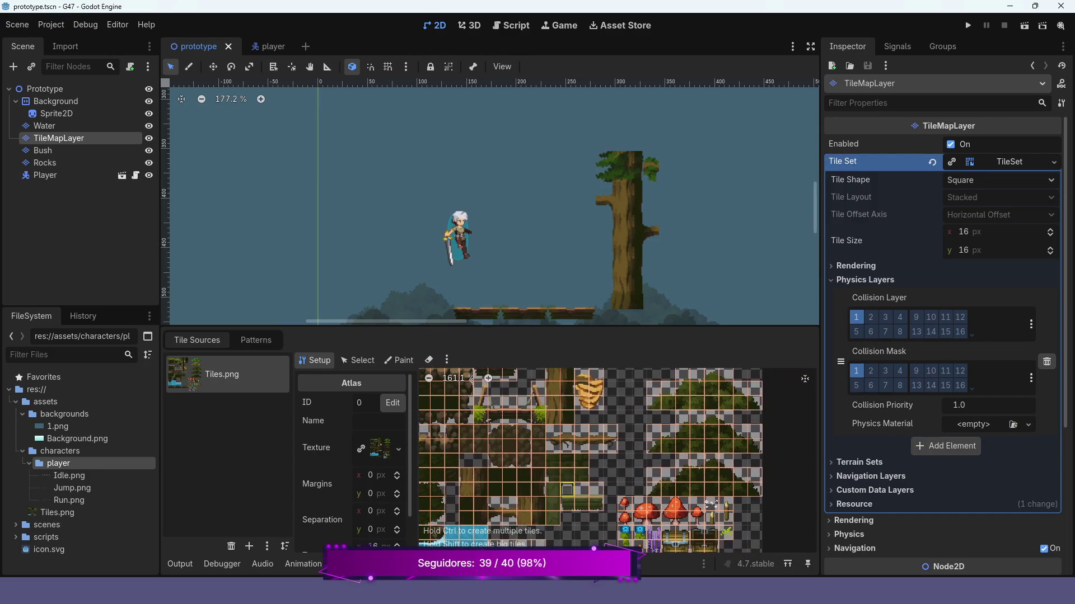
{"action": "scroll", "coordinate": [538, 504], "scroll_direction": "up", "scroll_amount": 5}
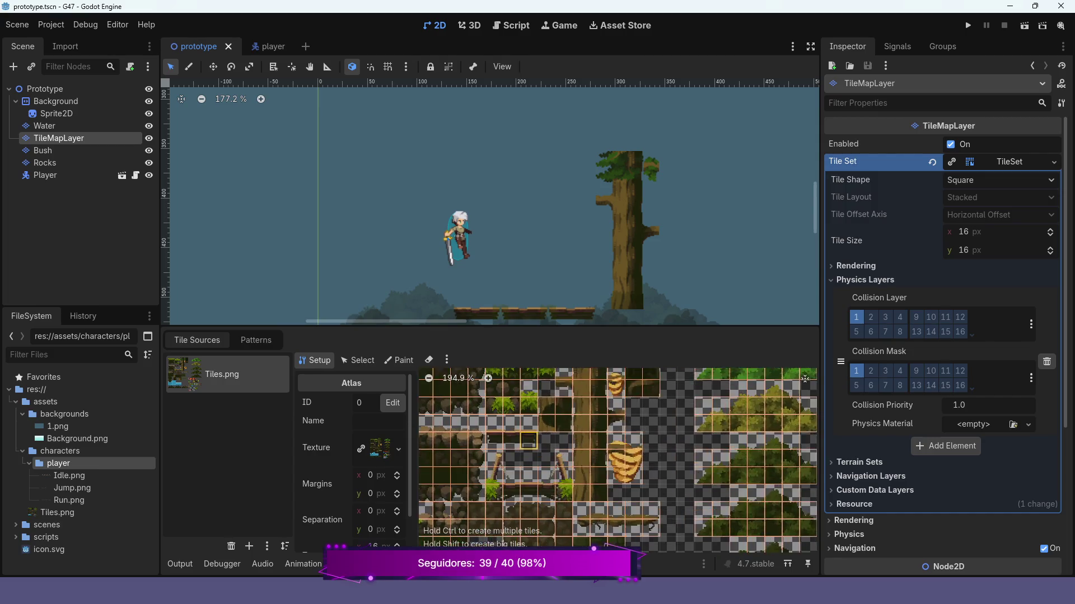
{"action": "left_click", "coordinate": [536, 436]}
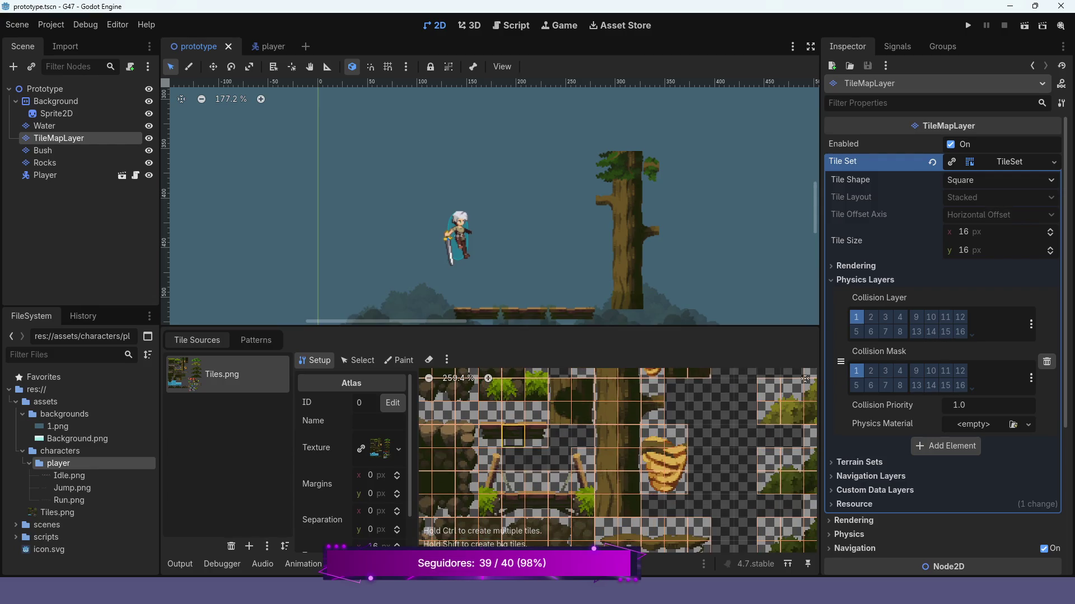
{"action": "left_click", "coordinate": [513, 436]}
Paint a 3x2 plank block past the tree trunk to lengthen the platform, then run the game.
{"action": "left_click", "coordinate": [442, 564]}
{"action": "scroll", "coordinate": [425, 423], "scroll_direction": "up", "scroll_amount": 1}
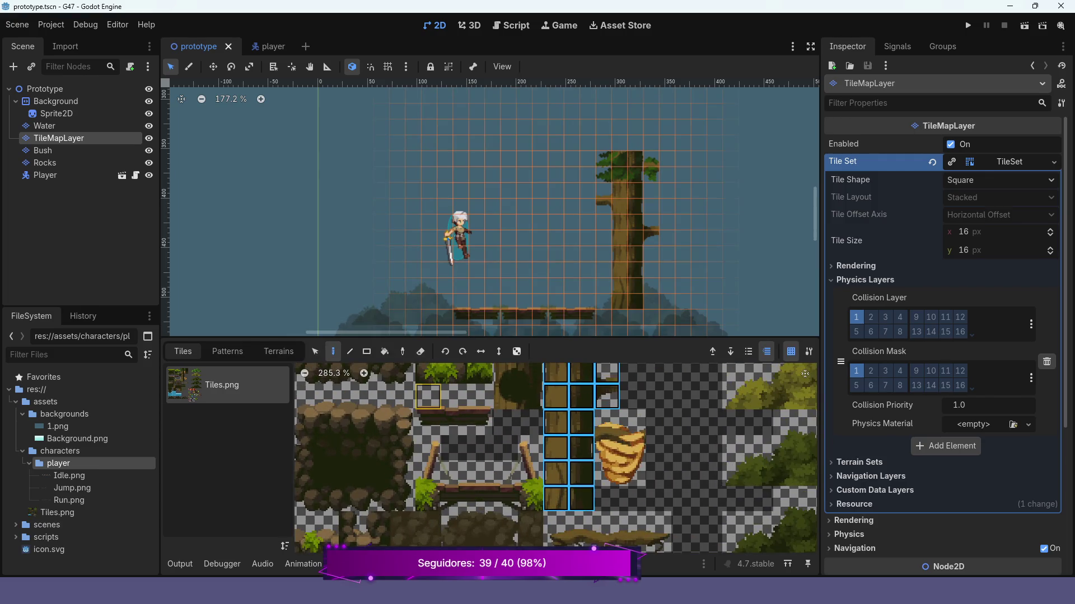
{"action": "mouse_move", "coordinate": [428, 397]}
{"action": "left_mouse_down"}
{"action": "mouse_move", "coordinate": [428, 423]}
{"action": "mouse_move", "coordinate": [480, 422]}
{"action": "left_mouse_up"}
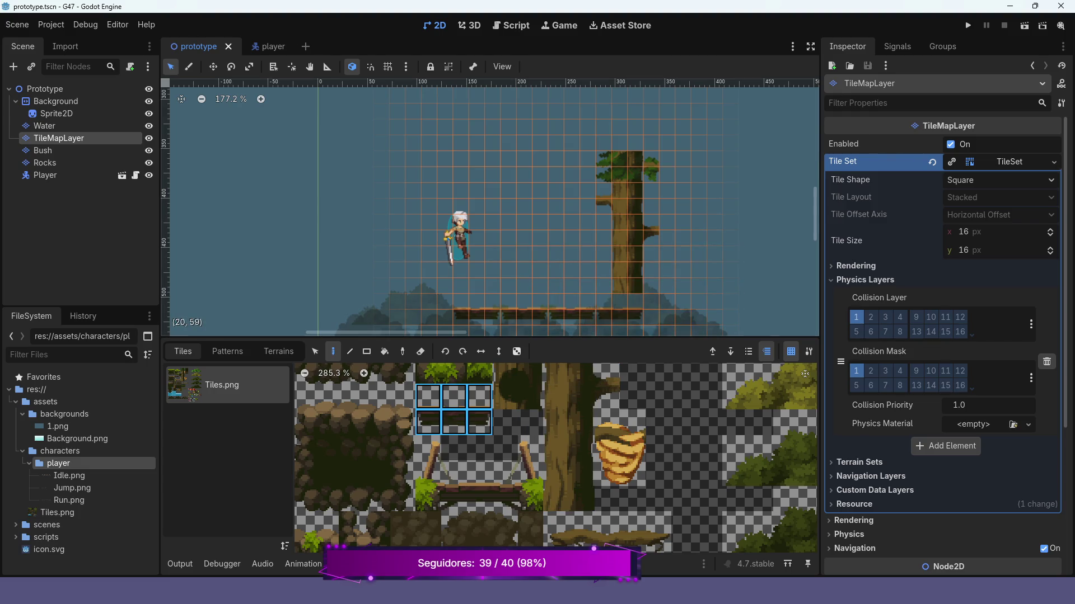
{"action": "left_click", "coordinate": [657, 314]}
{"action": "left_click", "coordinate": [666, 311]}
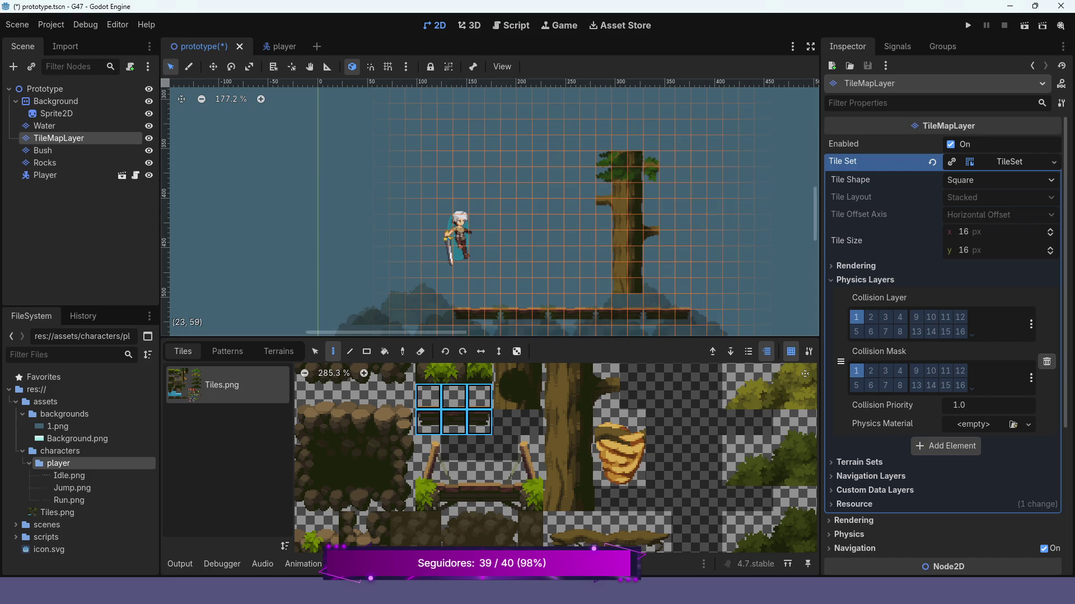
{"action": "left_click", "coordinate": [967, 25]}
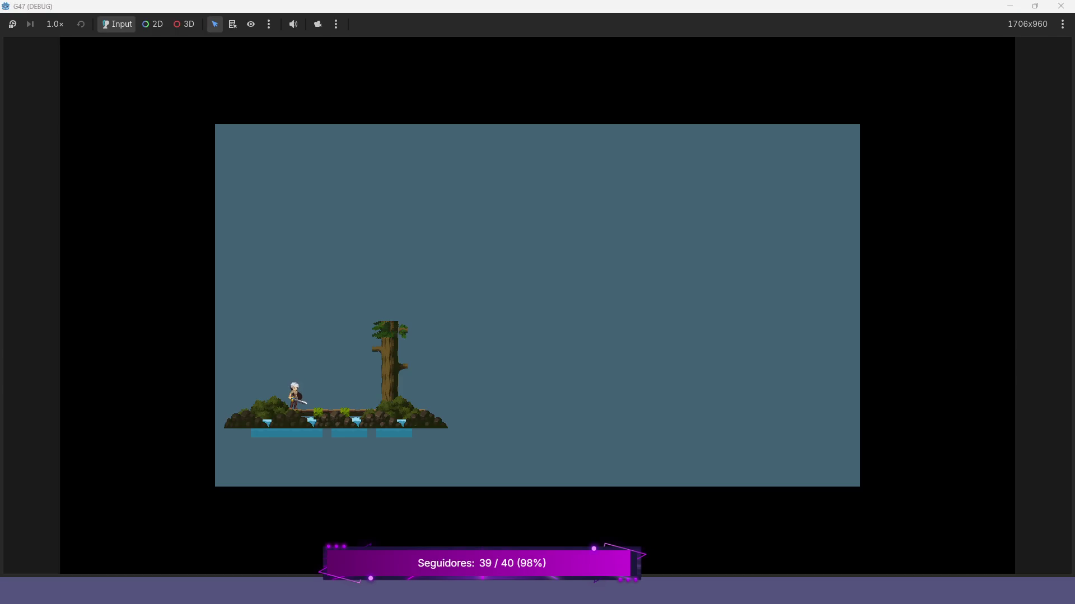
Run the player right past the tree trunk and back left along the platform.
{"action": "key", "text": "Right"}
{"action": "key", "text": "Right"}
{"action": "key", "text": "Left"}
{"action": "key", "text": "Left"}
{"action": "key", "text": "Right"}
{"action": "key", "text": "Left"}
Walk the player back and forth beside the tree, jumping several times.
{"action": "key", "text": "Left"}
{"action": "key", "text": "Left"}
{"action": "key", "text": "Left"}
{"action": "key", "text": "Right"}
{"action": "key", "text": "Left"}
{"action": "key", "text": "Left"}
{"action": "key", "text": "space"}
{"action": "key", "text": "Right"}
{"action": "key", "text": "Left"}
{"action": "key", "text": "Right"}
{"action": "key", "text": "Left"}
{"action": "key", "text": "Right"}
{"action": "key", "text": "space"}
{"action": "key", "text": "Left"}
{"action": "key", "text": "Right"}
{"action": "key", "text": "Left"}
{"action": "key", "text": "Right"}
{"action": "key", "text": "space"}
{"action": "key", "text": "Right"}
{"action": "key", "text": "Left"}
{"action": "key", "text": "Right"}
{"action": "key", "text": "Right"}
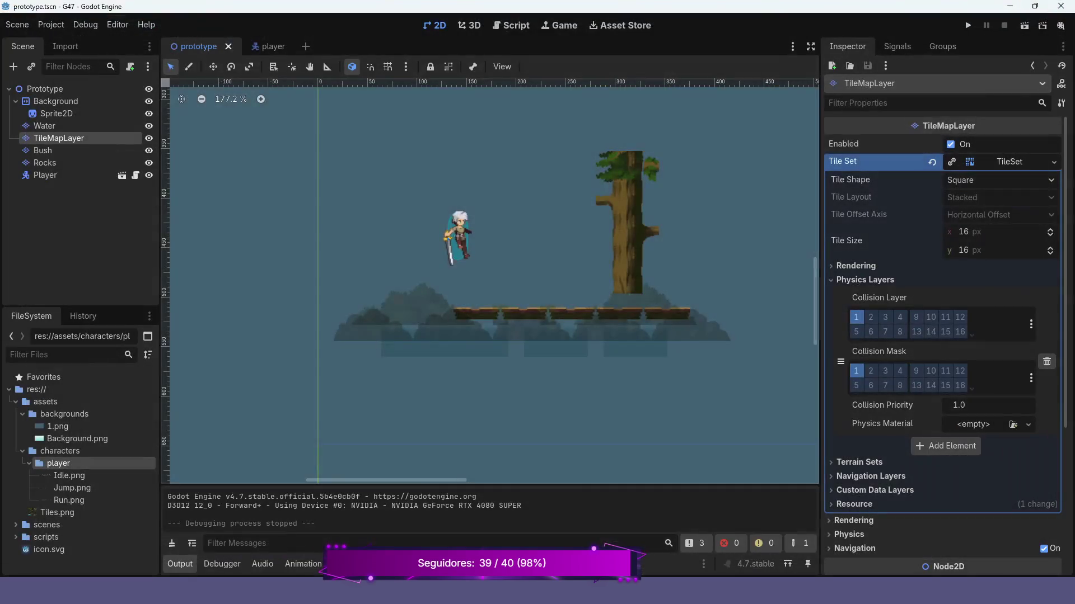
Close the test run, centre the view on the tree and enlarge the bottom panel.
{"action": "left_click", "coordinate": [1060, 5]}
{"action": "mouse_move", "coordinate": [503, 252]}
{"action": "left_mouse_down"}
{"action": "mouse_move", "coordinate": [315, 266]}
{"action": "mouse_move", "coordinate": [290, 282]}
{"action": "left_mouse_up"}
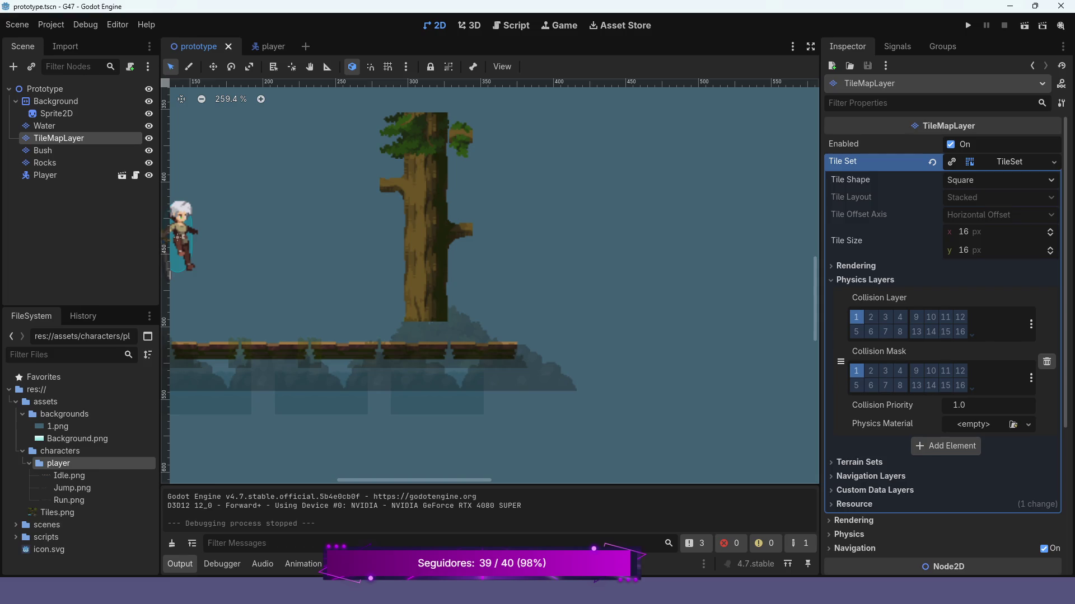
{"action": "scroll", "coordinate": [479, 347], "scroll_direction": "down", "scroll_amount": 1}
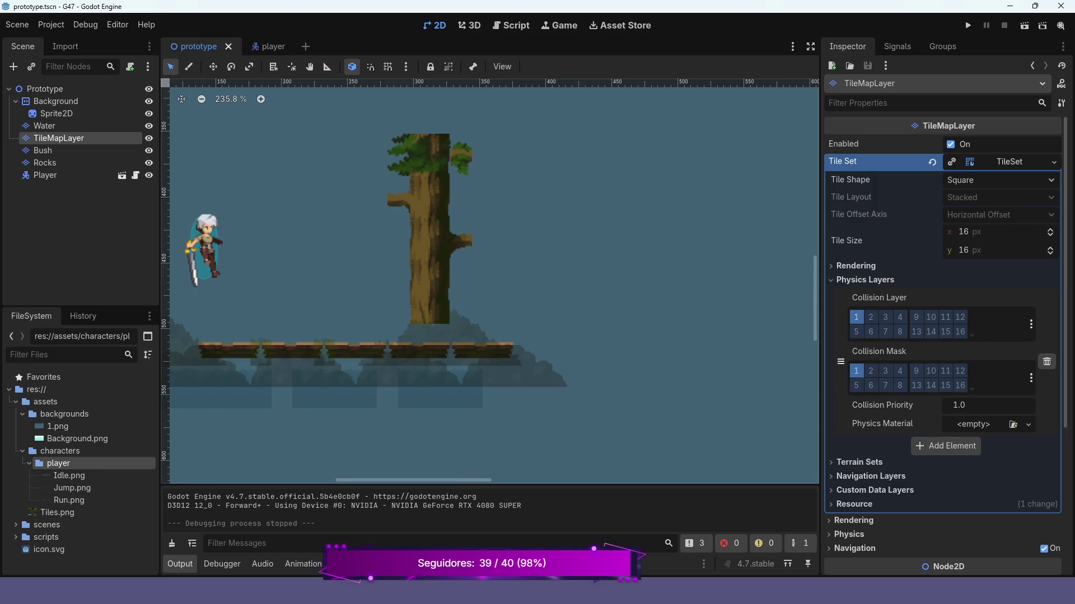
{"action": "scroll", "coordinate": [345, 250], "scroll_direction": "down", "scroll_amount": 2}
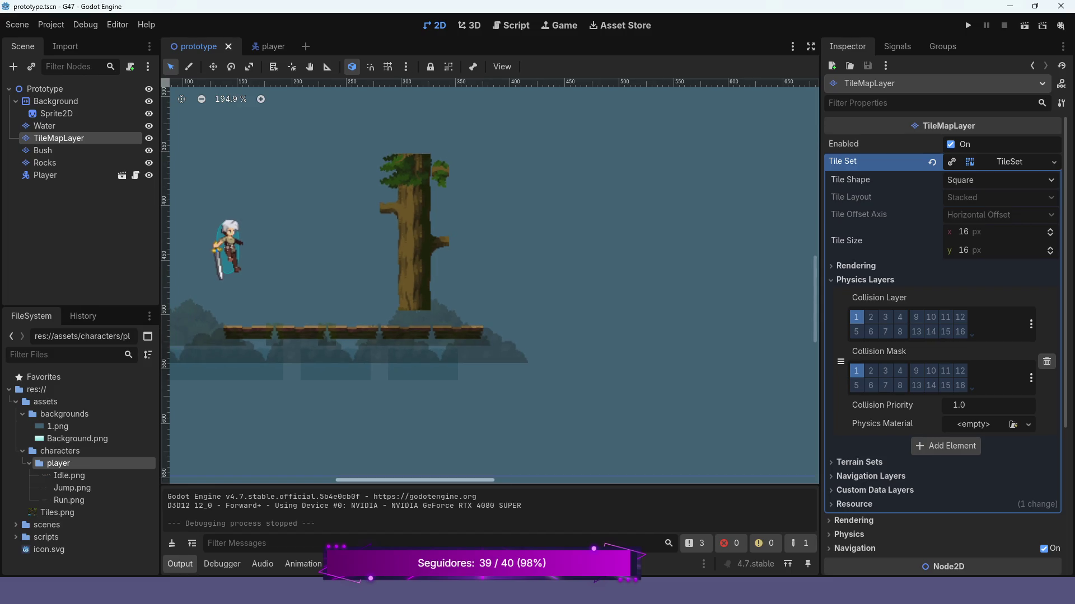
{"action": "left_click_drag", "start_coordinate": [489, 485], "coordinate": [490, 408]}
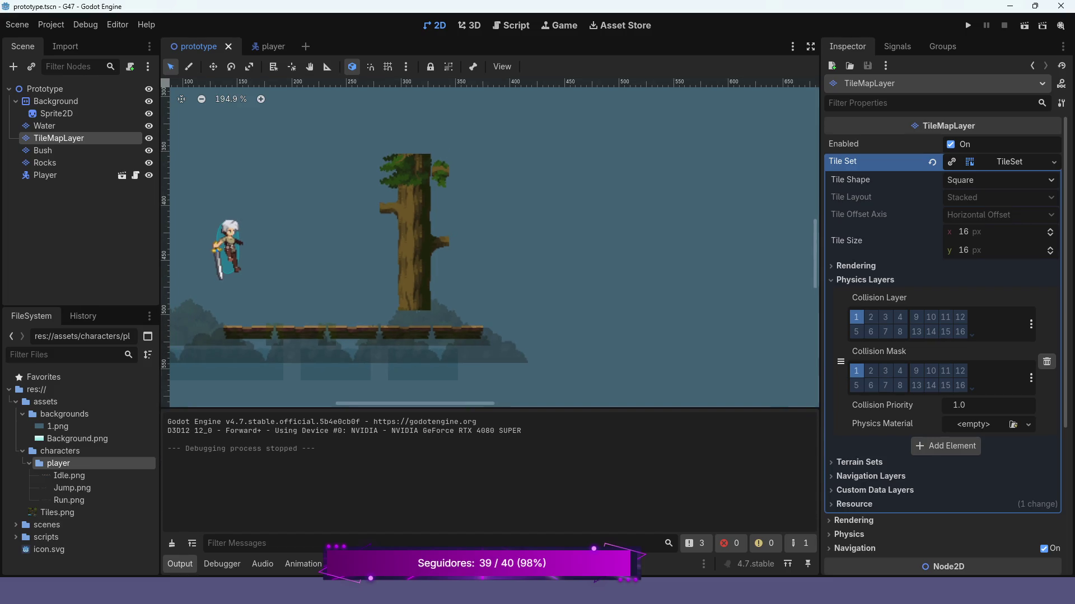
Bring up the TileSet atlas editor and select the Bush layer node.
{"action": "left_click", "coordinate": [406, 564]}
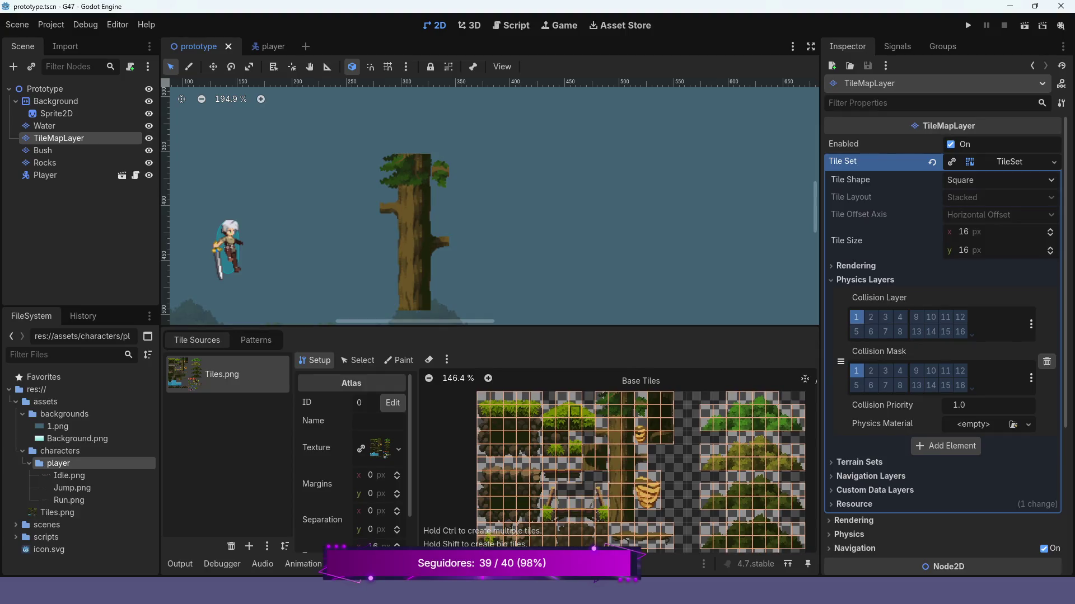
{"action": "scroll", "coordinate": [492, 201], "scroll_direction": "down", "scroll_amount": 5}
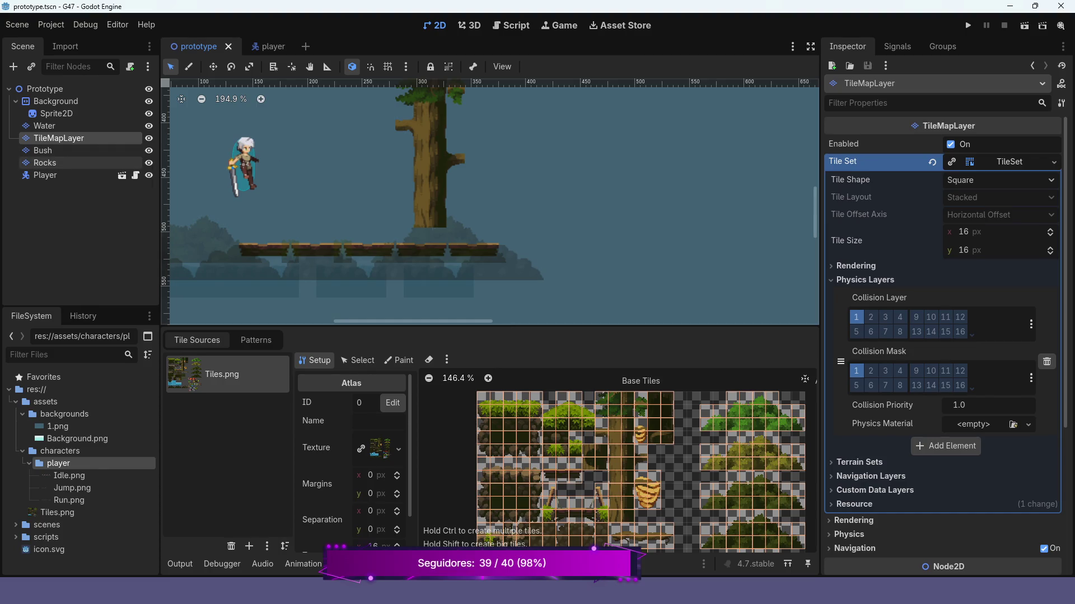
{"action": "left_click", "coordinate": [44, 150]}
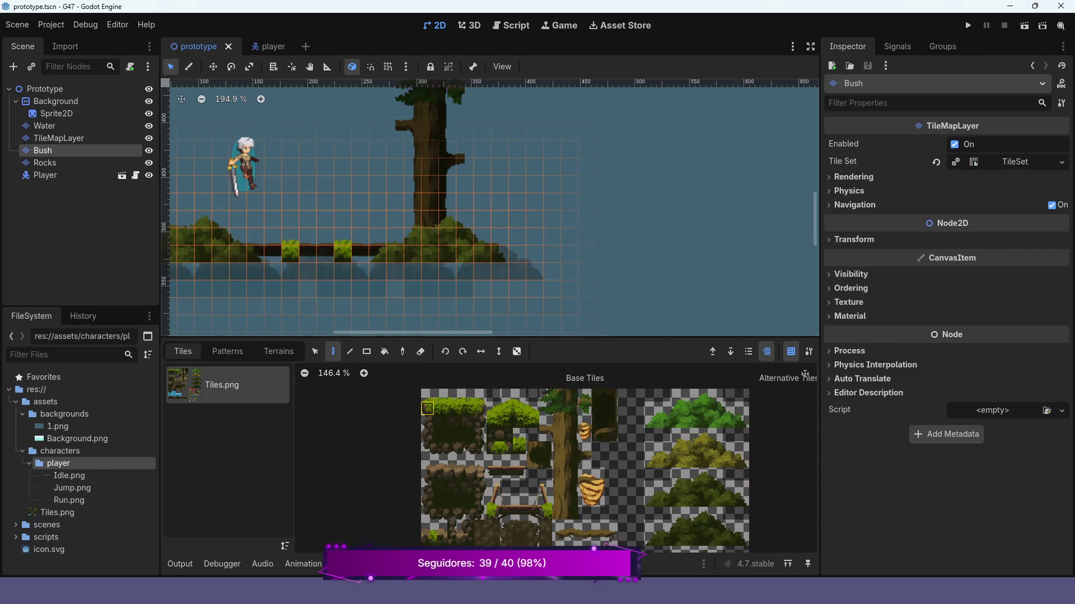
Select a 5x2 grass-topped rock block and paint it on the Bush layer right of the platform.
{"action": "scroll", "coordinate": [427, 408], "scroll_direction": "up", "scroll_amount": 1}
{"action": "left_click", "coordinate": [805, 374]}
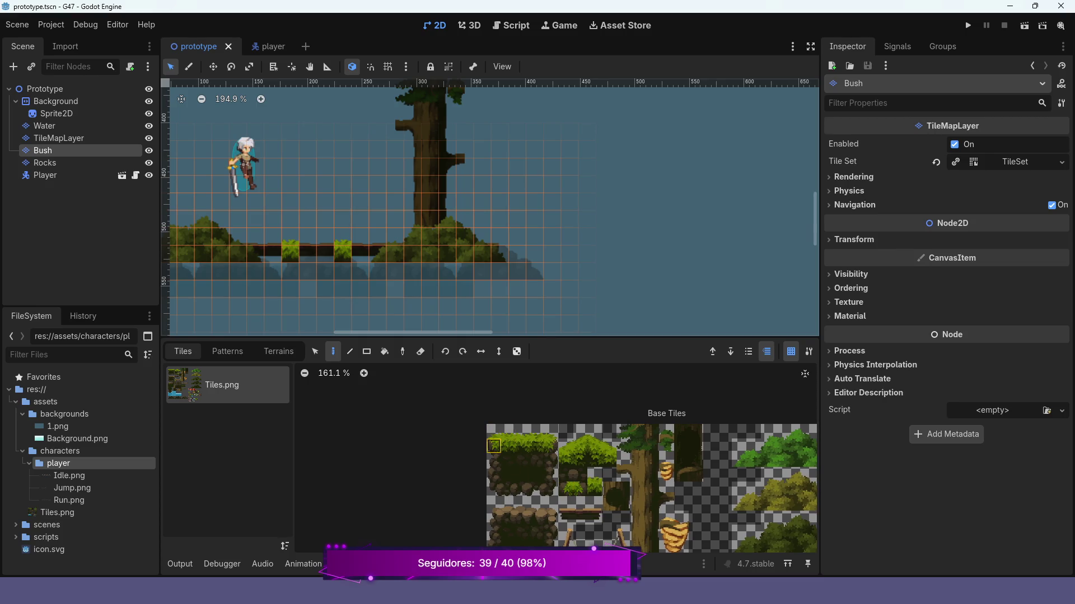
{"action": "mouse_move", "coordinate": [493, 430]}
{"action": "left_mouse_down"}
{"action": "mouse_move", "coordinate": [508, 445]}
{"action": "mouse_move", "coordinate": [551, 446]}
{"action": "left_mouse_up"}
{"action": "mouse_move", "coordinate": [493, 431]}
{"action": "left_mouse_down"}
{"action": "mouse_move", "coordinate": [493, 460]}
{"action": "mouse_move", "coordinate": [551, 460]}
{"action": "left_mouse_up"}
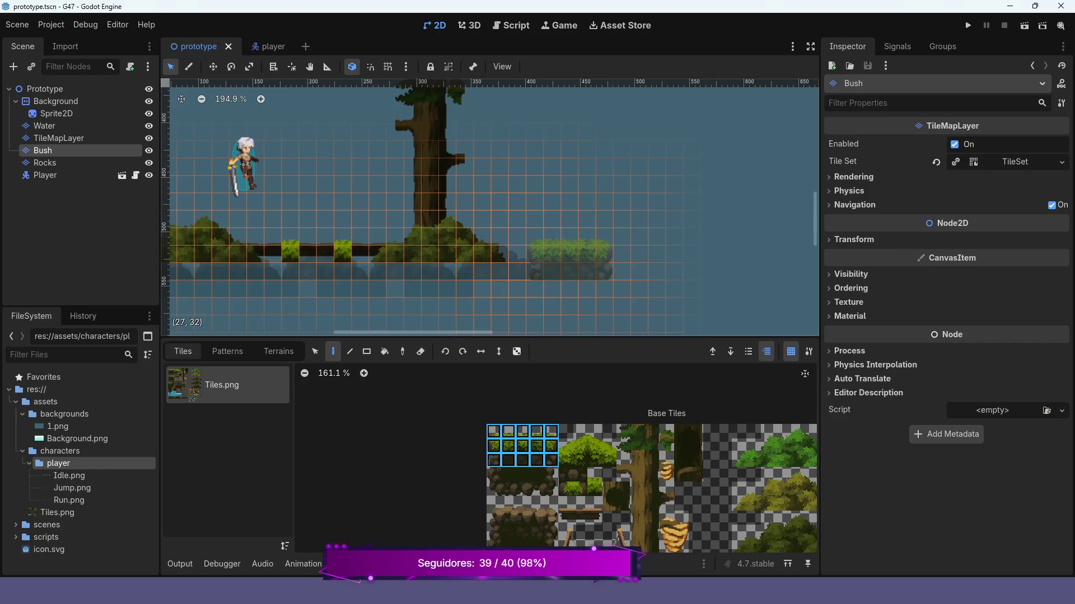
{"action": "left_click", "coordinate": [569, 248]}
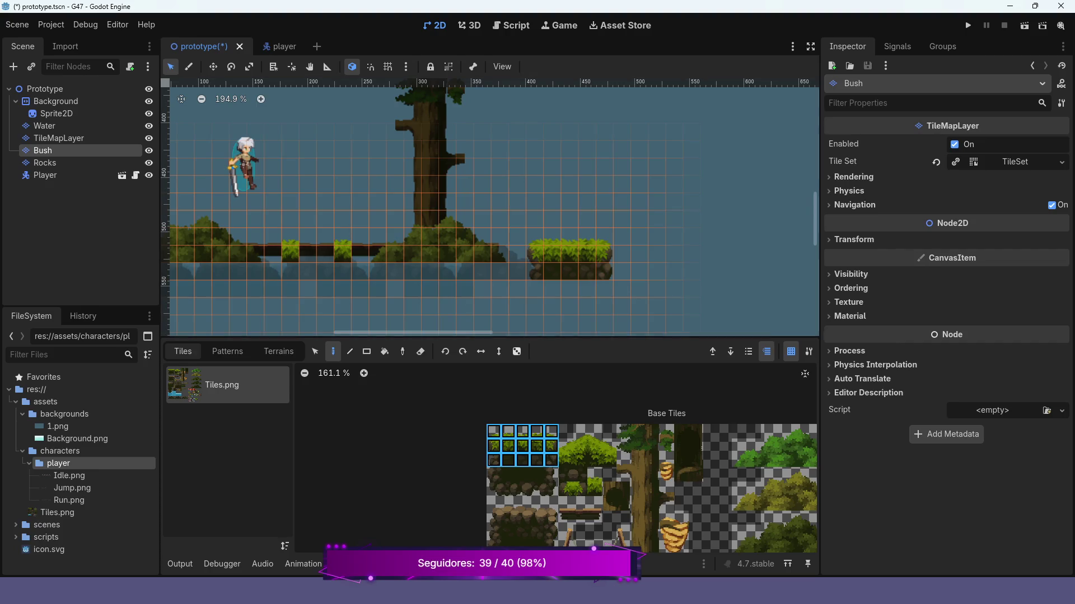
{"action": "left_click", "coordinate": [369, 564]}
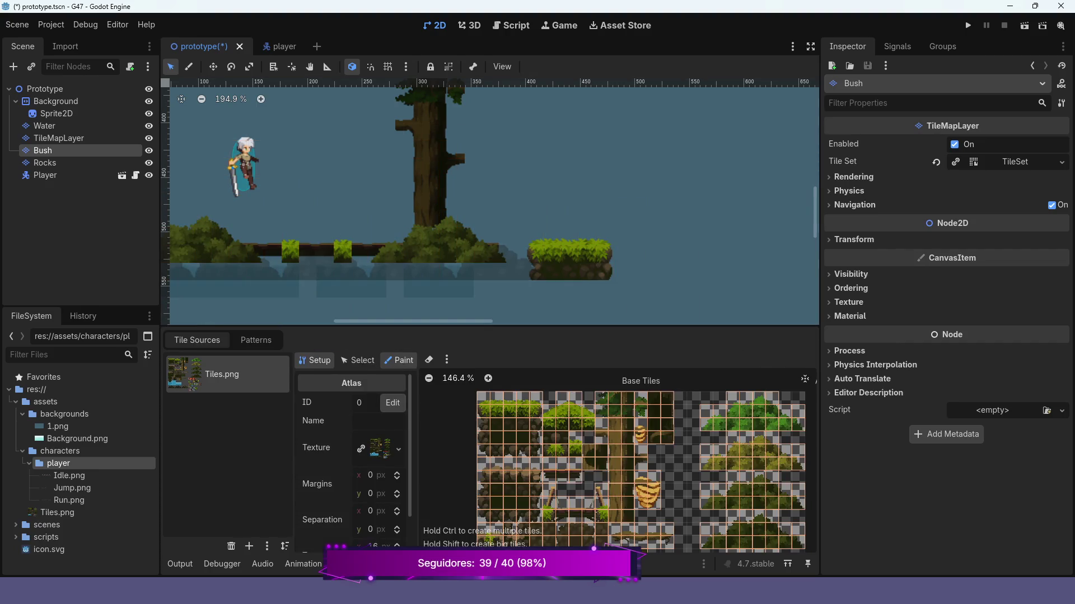
Look through the paintable property list and the Bush layer's physics settings without changing anything.
{"action": "left_click", "coordinate": [399, 360]}
{"action": "left_click", "coordinate": [406, 402]}
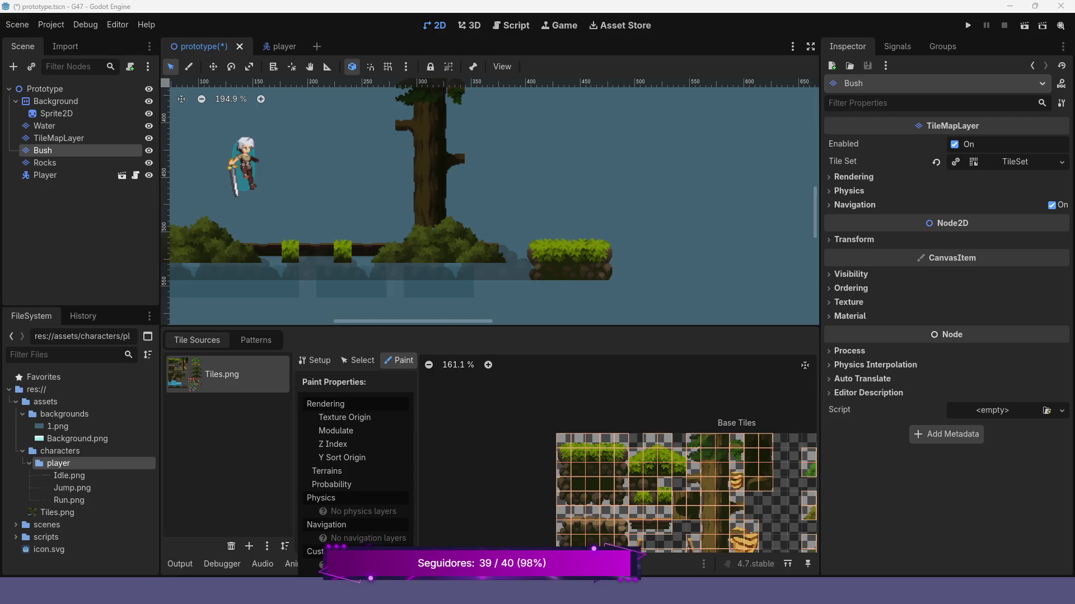
{"action": "key", "text": "Escape"}
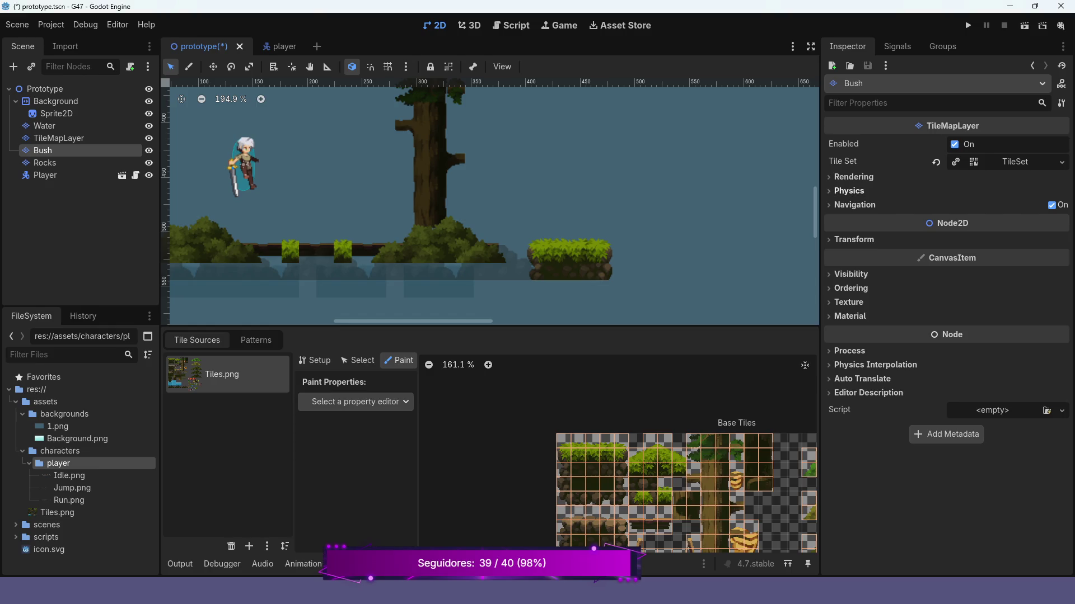
{"action": "left_click", "coordinate": [849, 191]}
{"action": "left_click", "coordinate": [849, 191]}
{"action": "left_click", "coordinate": [403, 402]}
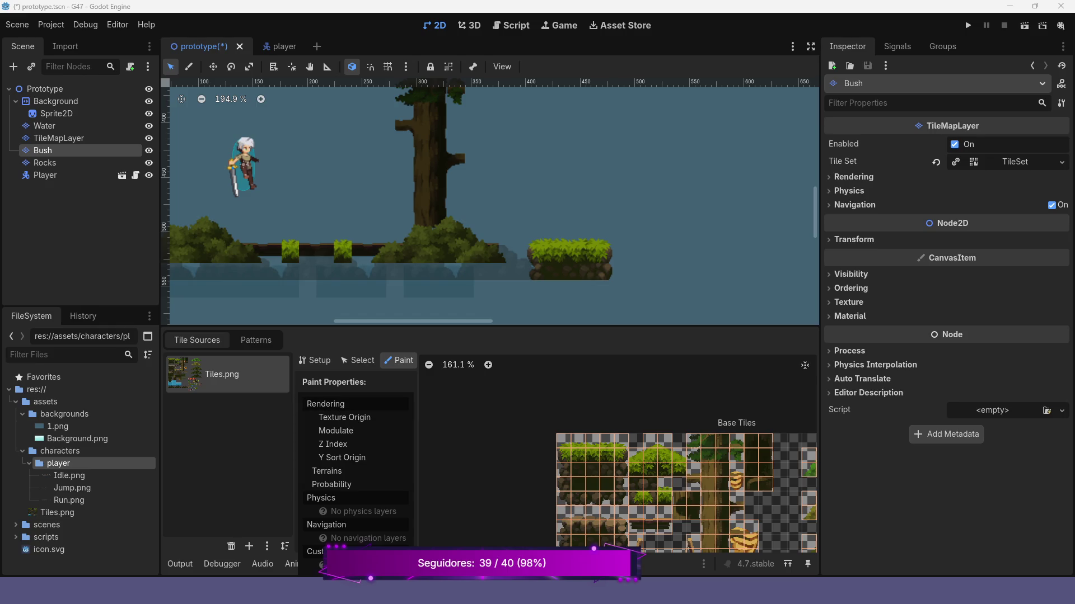
{"action": "key", "text": "Escape"}
{"action": "left_click", "coordinate": [386, 564]}
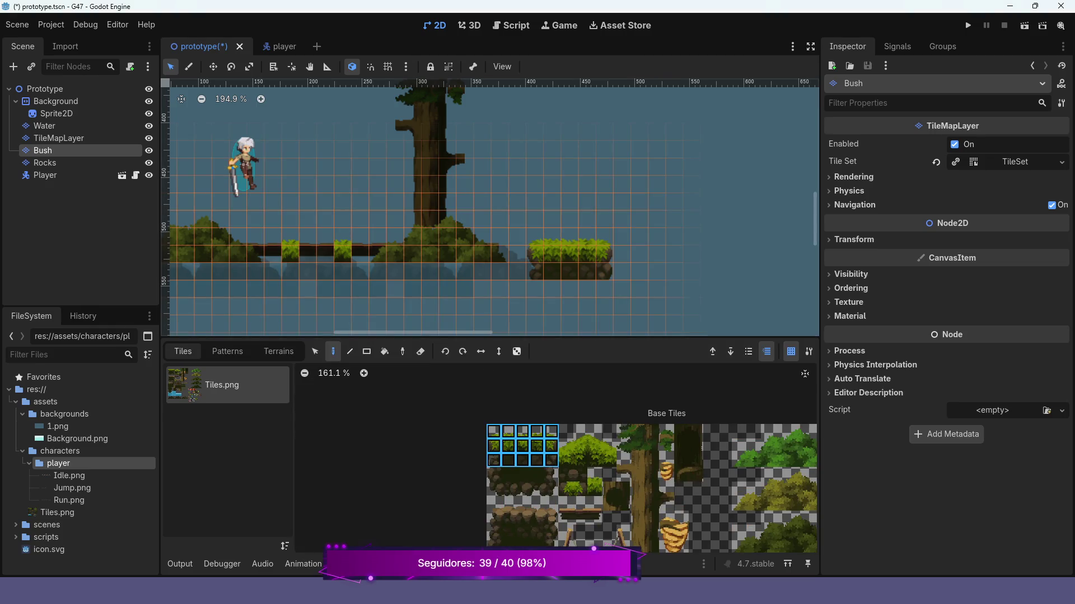
{"action": "left_click", "coordinate": [849, 191]}
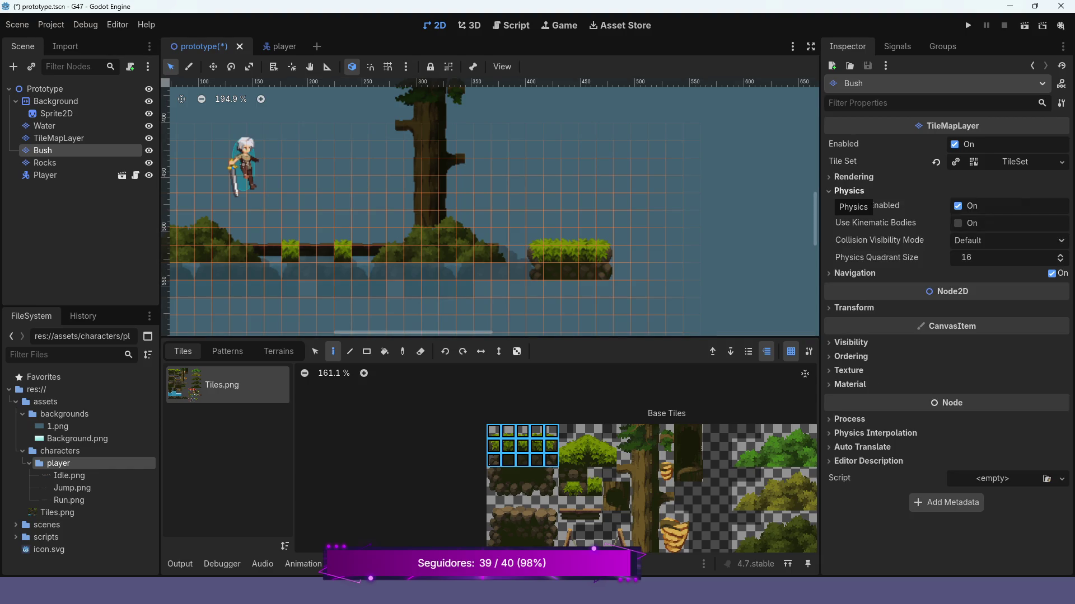
{"action": "left_click", "coordinate": [849, 191]}
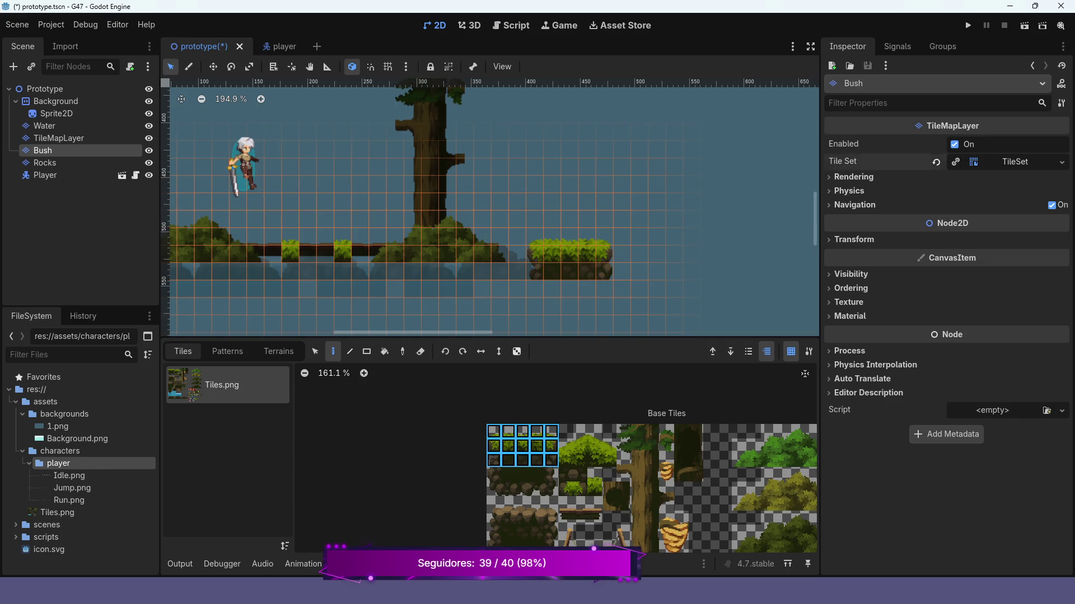
Add a physics layer to the Bush tile set and choose Physics Layer 0 for painting.
{"action": "left_click", "coordinate": [1014, 162]}
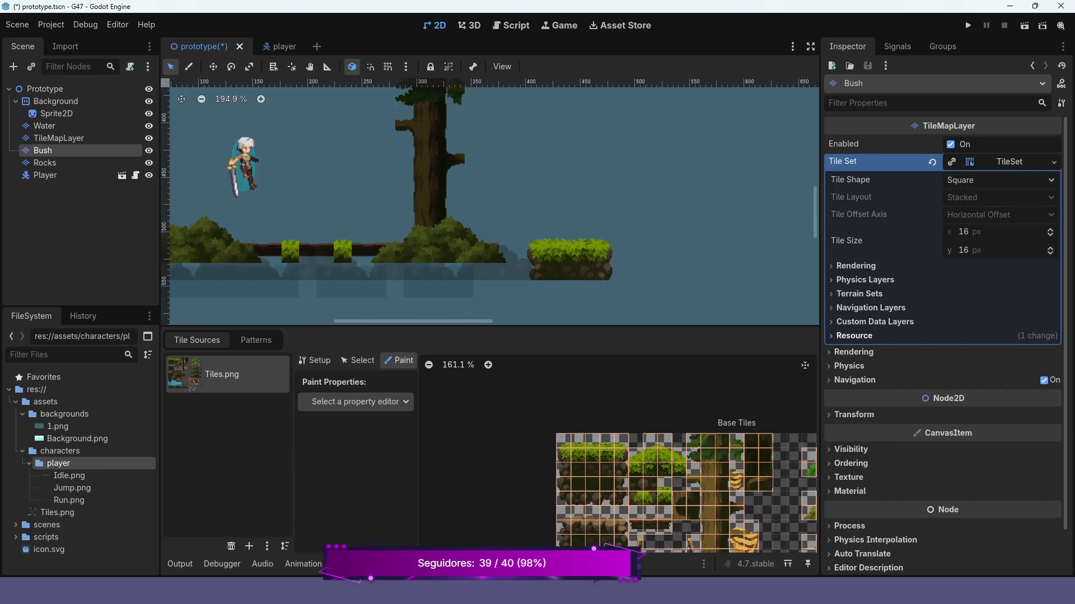
{"action": "left_click", "coordinate": [865, 280]}
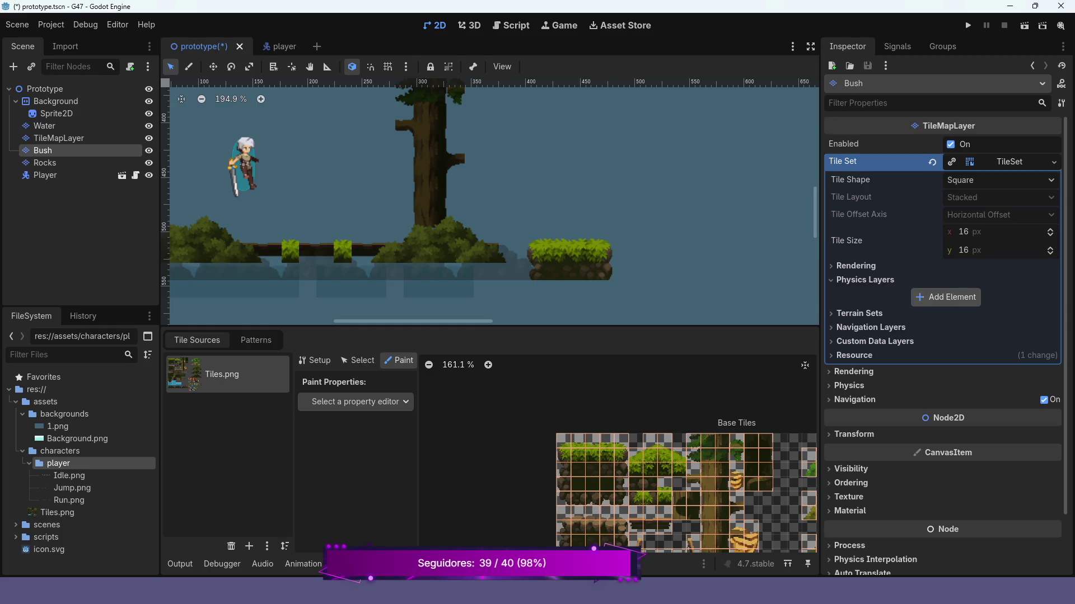
{"action": "left_click", "coordinate": [945, 297]}
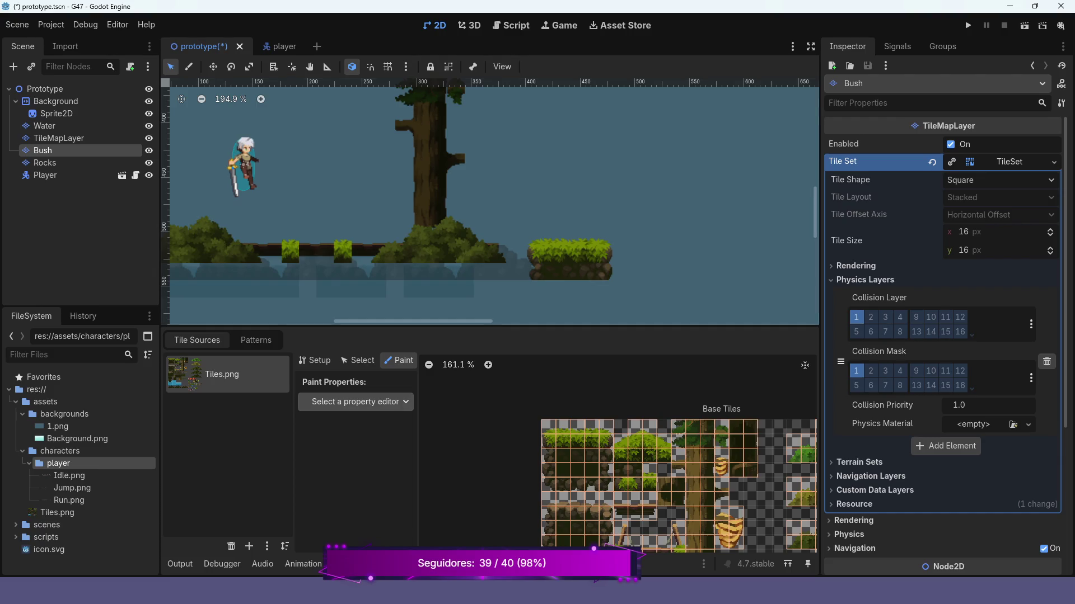
{"action": "left_click", "coordinate": [392, 402]}
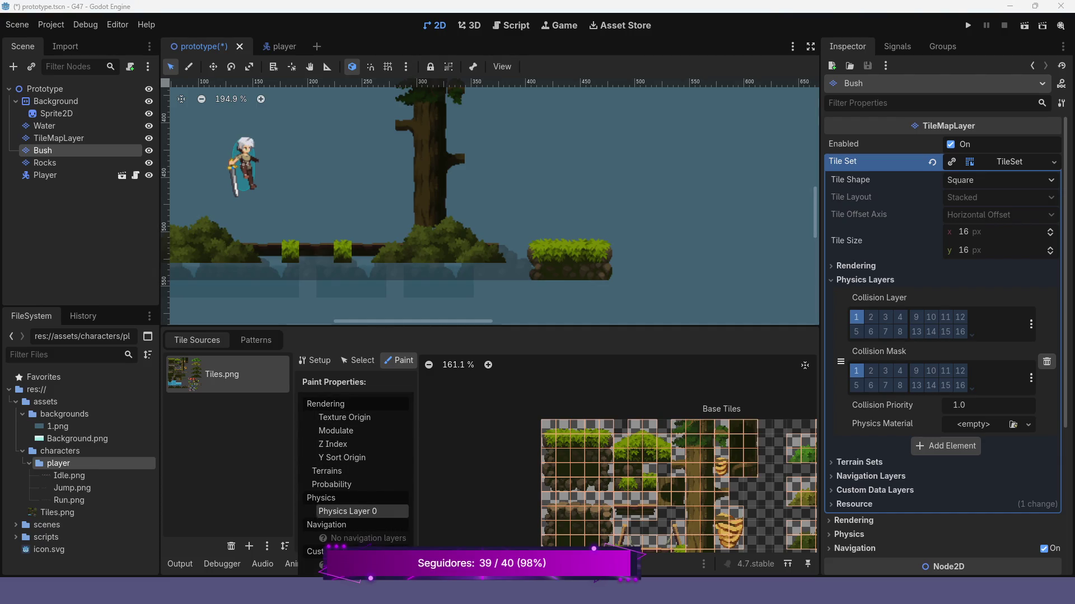
{"action": "left_click", "coordinate": [347, 511]}
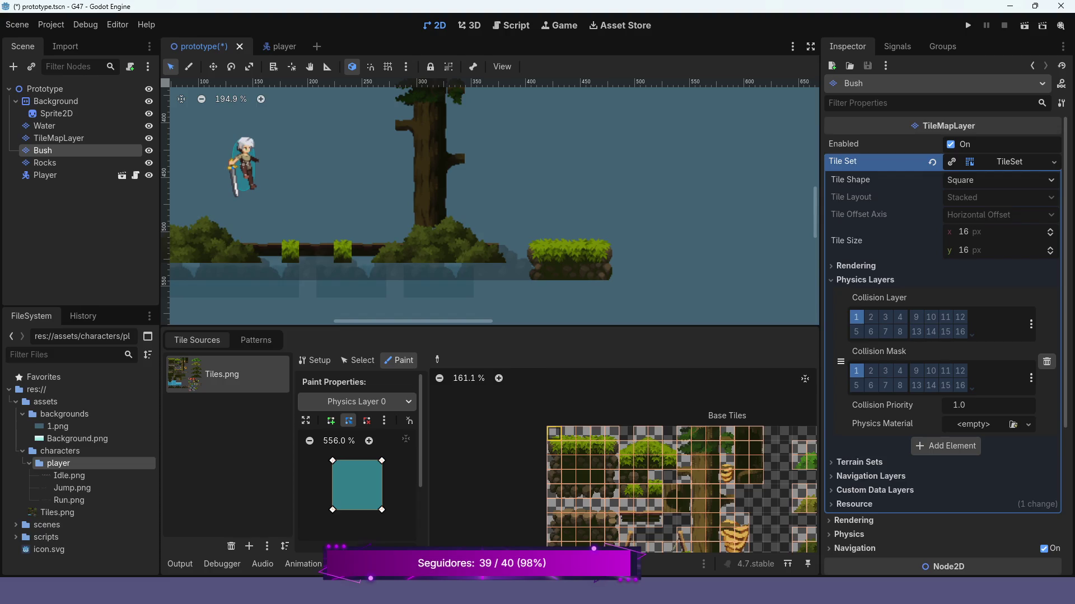
Paint collision onto the top-left grass tile and drag the polygon's top corners down.
{"action": "left_click", "coordinate": [554, 432]}
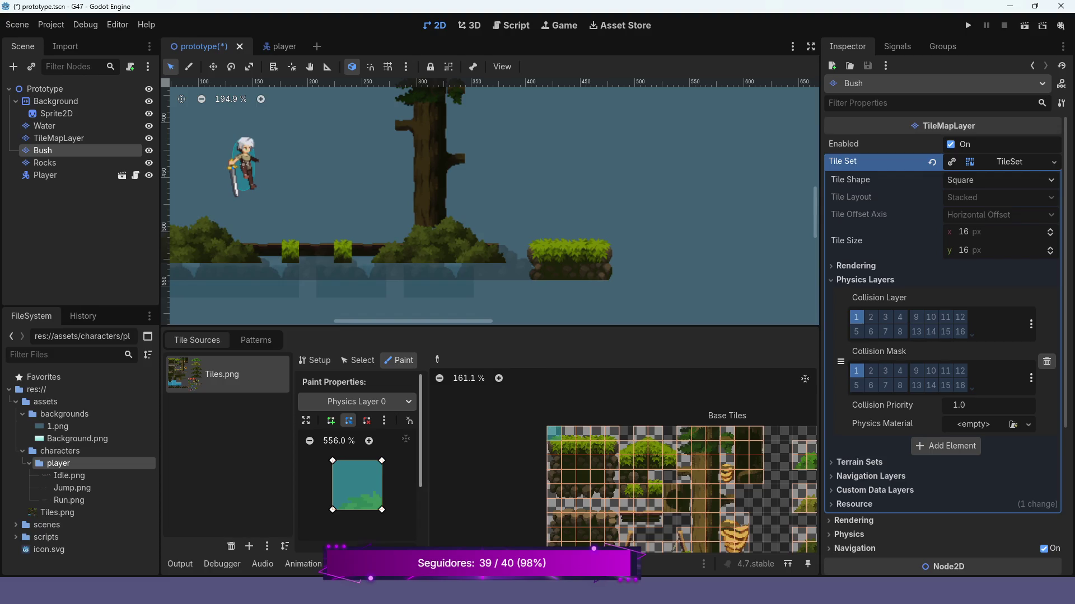
{"action": "scroll", "coordinate": [357, 448], "scroll_direction": "down", "scroll_amount": 2}
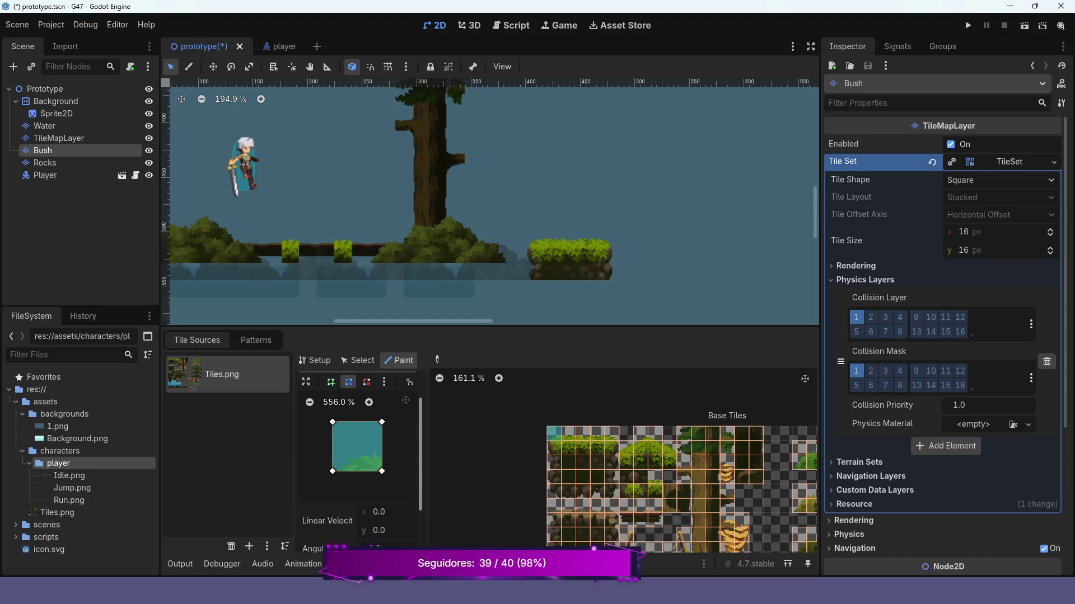
{"action": "scroll", "coordinate": [357, 448], "scroll_direction": "up", "scroll_amount": 1}
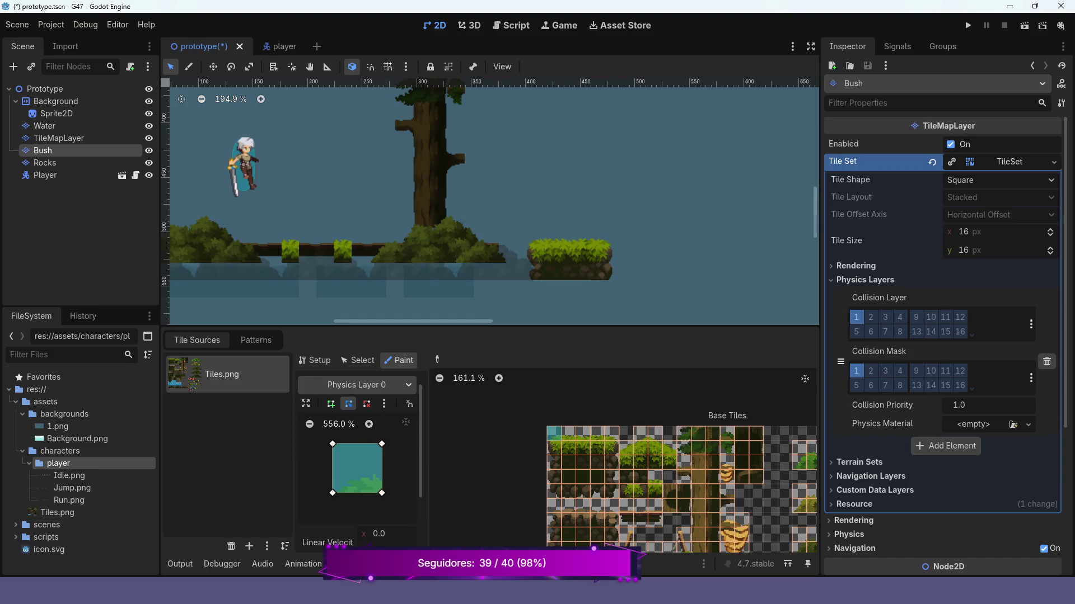
{"action": "scroll", "coordinate": [357, 468], "scroll_direction": "up", "scroll_amount": 5}
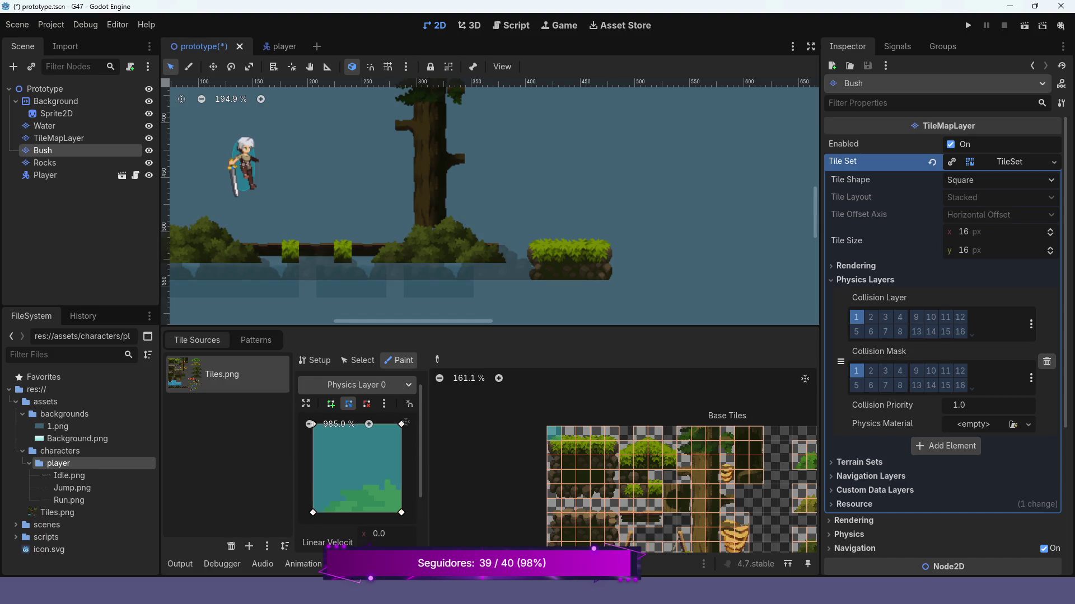
{"action": "scroll", "coordinate": [319, 414], "scroll_direction": "down", "scroll_amount": 3}
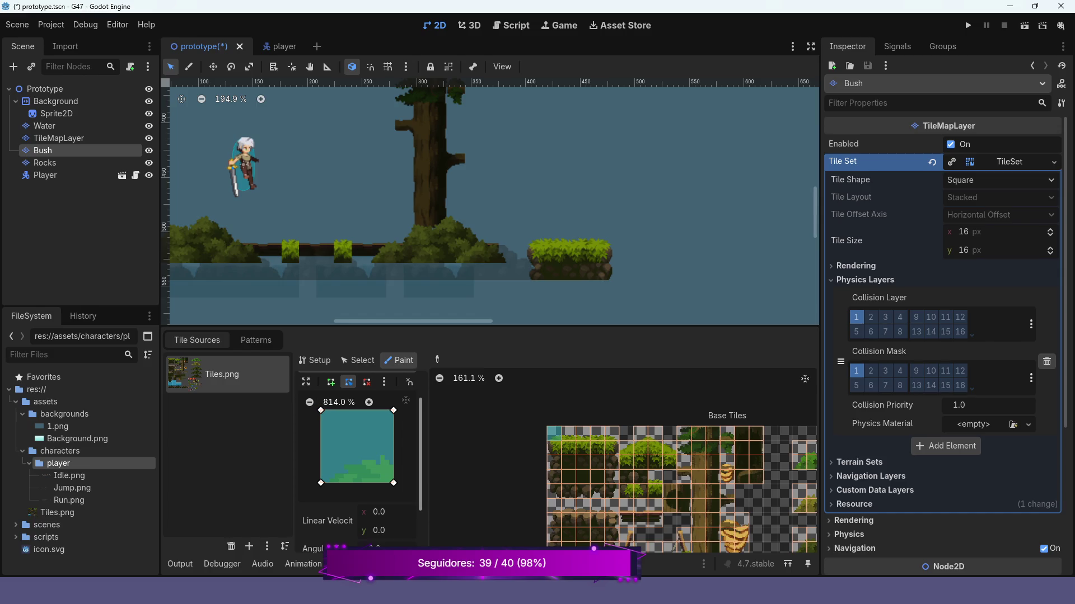
{"action": "scroll", "coordinate": [327, 426], "scroll_direction": "up", "scroll_amount": 3}
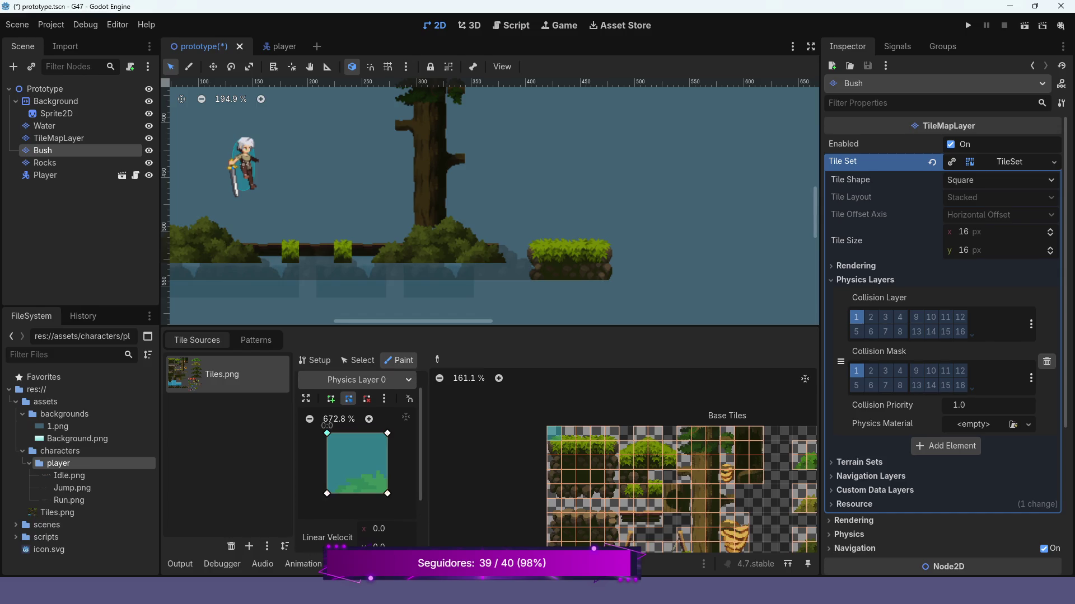
{"action": "left_click_drag", "start_coordinate": [327, 433], "coordinate": [332, 485]}
{"action": "left_click_drag", "start_coordinate": [387, 434], "coordinate": [387, 473]}
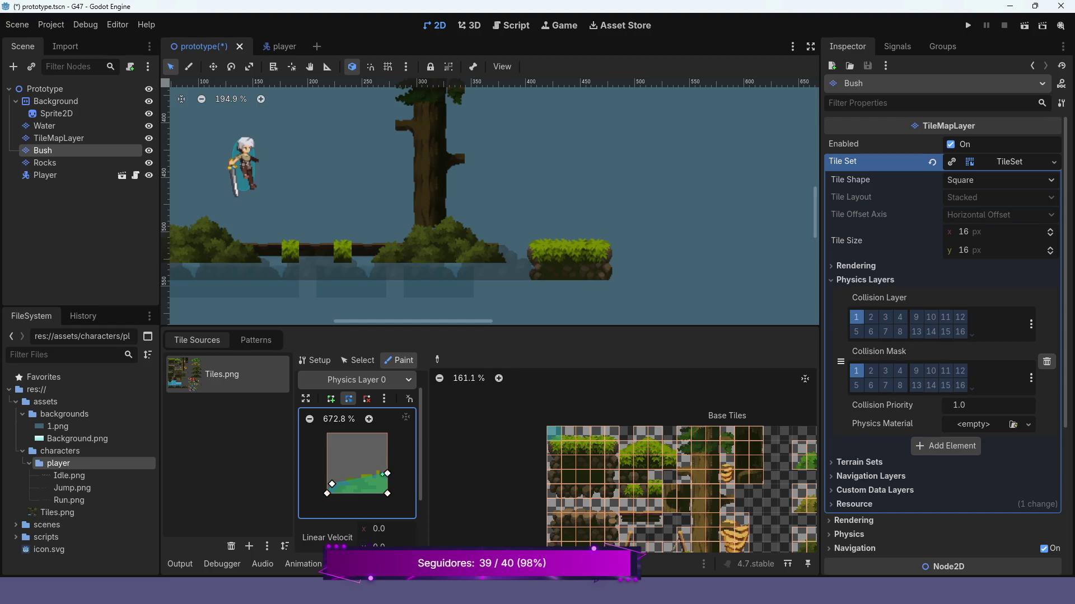
Readjust the polygon's corners and add a vertex so its top slopes along the tile.
{"action": "scroll", "coordinate": [357, 462], "scroll_direction": "up", "scroll_amount": 4}
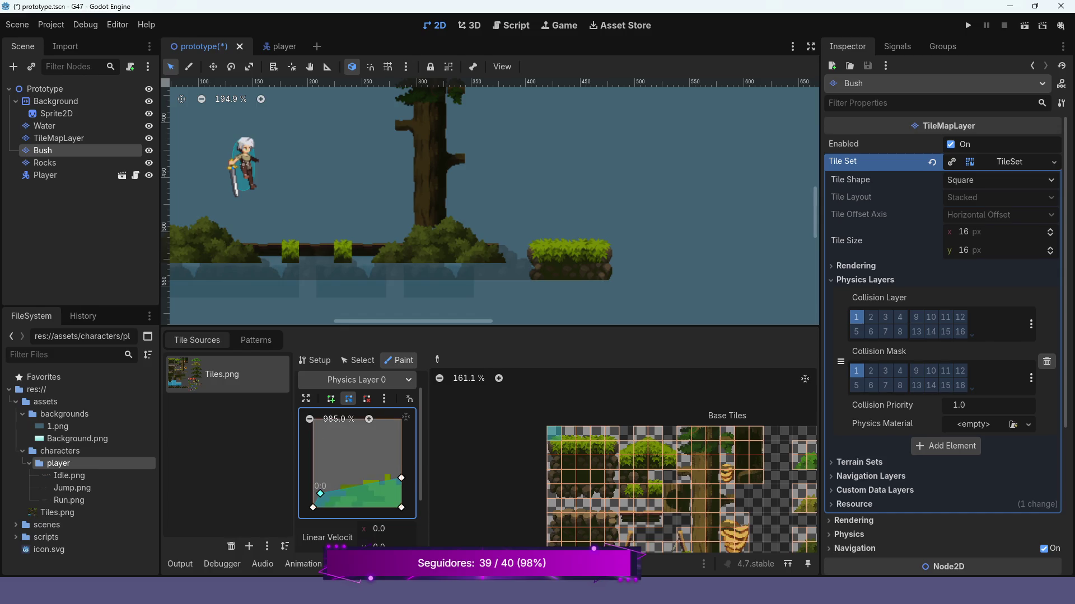
{"action": "left_click_drag", "start_coordinate": [321, 494], "coordinate": [327, 501]}
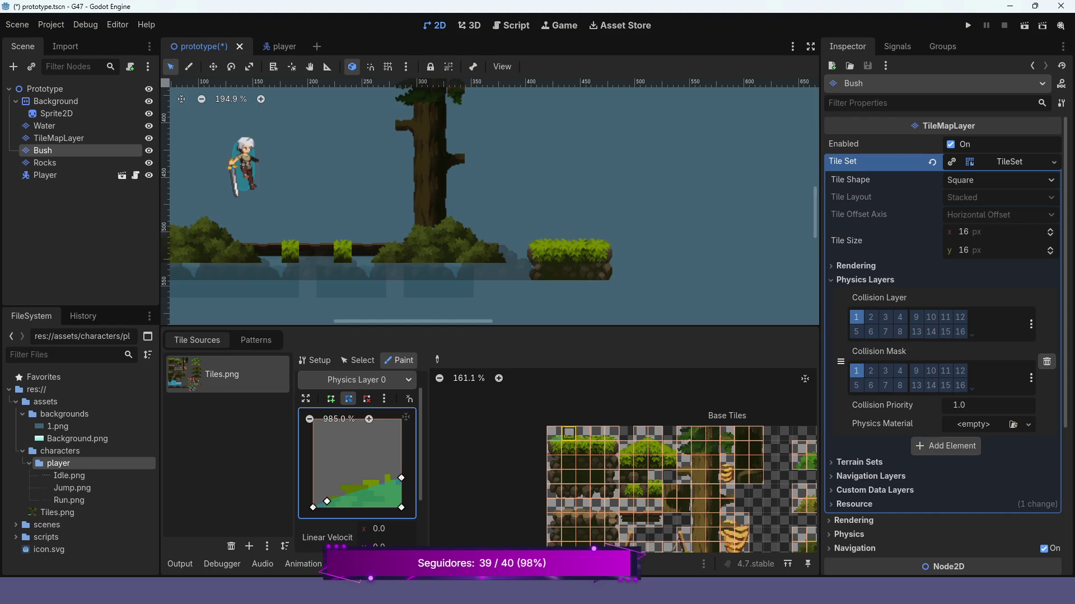
{"action": "left_click_drag", "start_coordinate": [327, 502], "coordinate": [313, 476]}
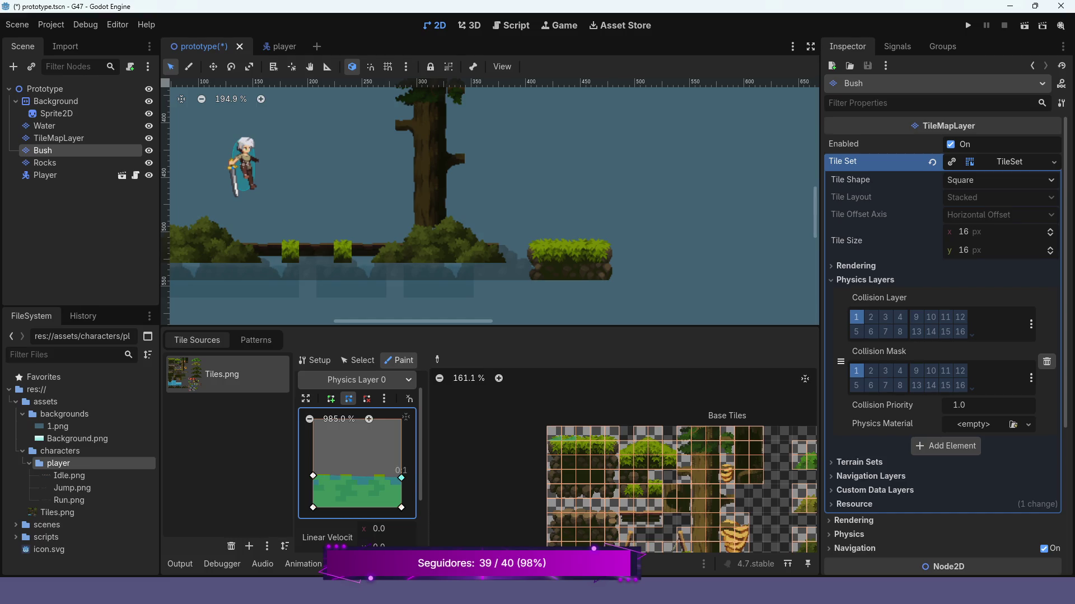
{"action": "left_click_drag", "start_coordinate": [402, 478], "coordinate": [402, 476]}
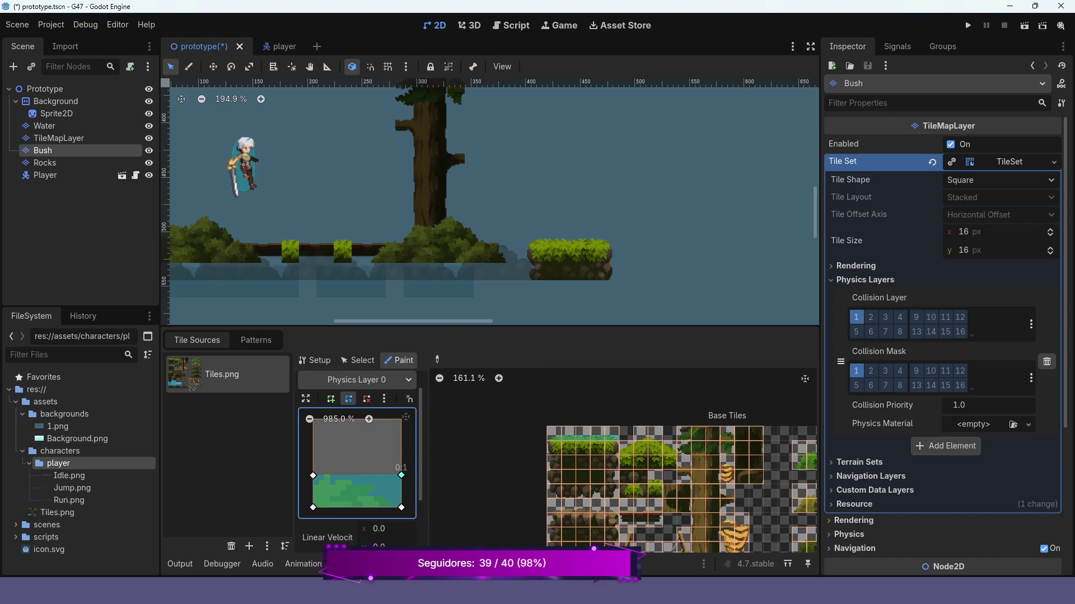
{"action": "mouse_move", "coordinate": [399, 476]}
{"action": "left_mouse_down"}
{"action": "mouse_move", "coordinate": [376, 492]}
{"action": "mouse_move", "coordinate": [396, 508]}
{"action": "left_mouse_up"}
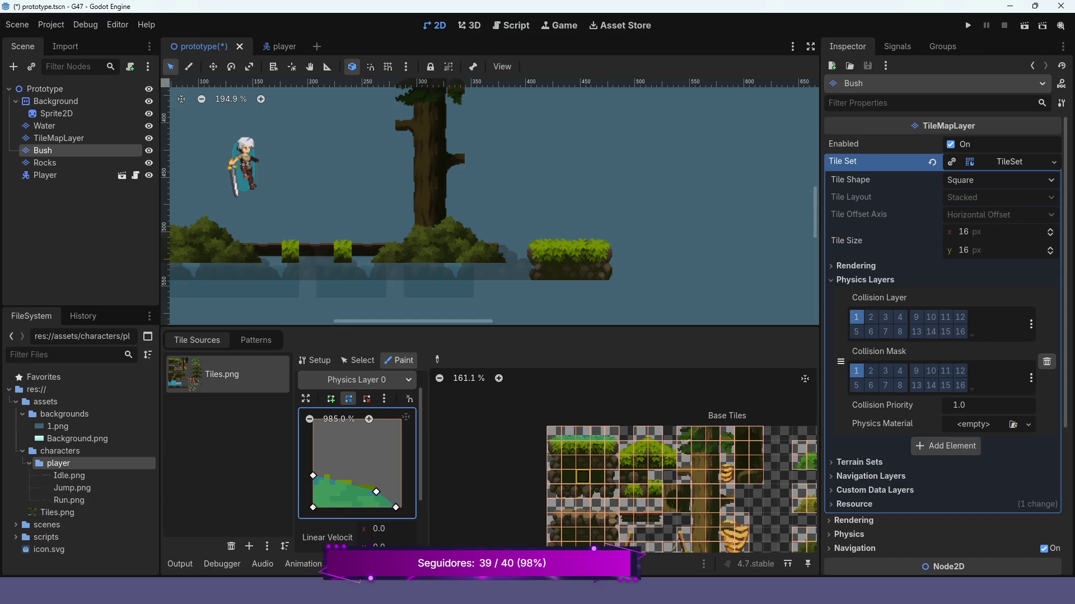
{"action": "scroll", "coordinate": [593, 470], "scroll_direction": "up", "scroll_amount": 2}
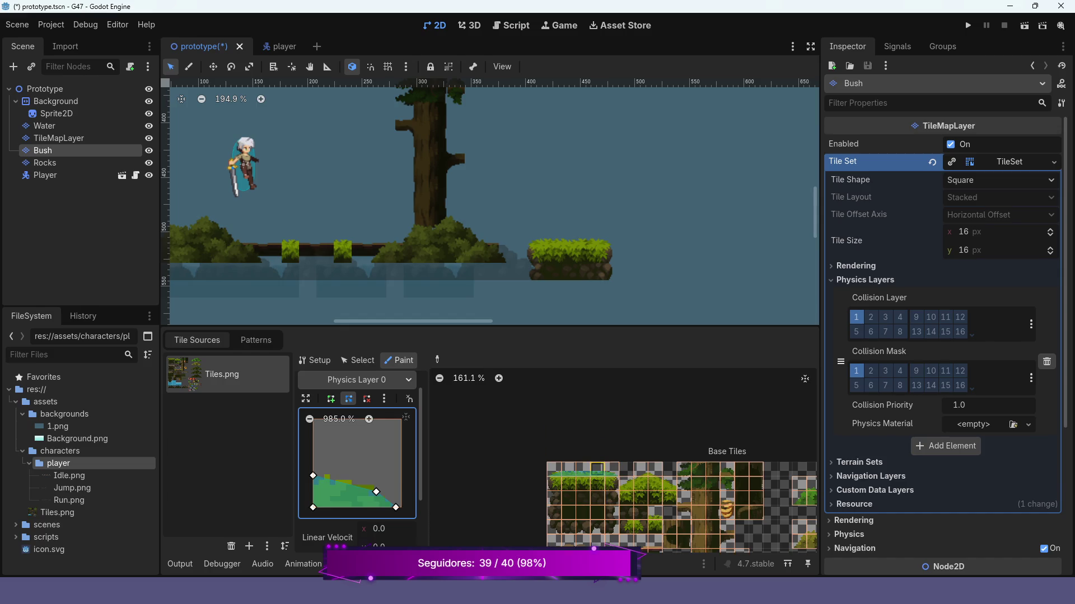
Reshape the collision polygon, adding two left-edge vertices, to follow the grass-edge tile outline.
{"action": "scroll", "coordinate": [597, 471], "scroll_direction": "up", "scroll_amount": 2}
{"action": "scroll", "coordinate": [616, 471], "scroll_direction": "up", "scroll_amount": 5}
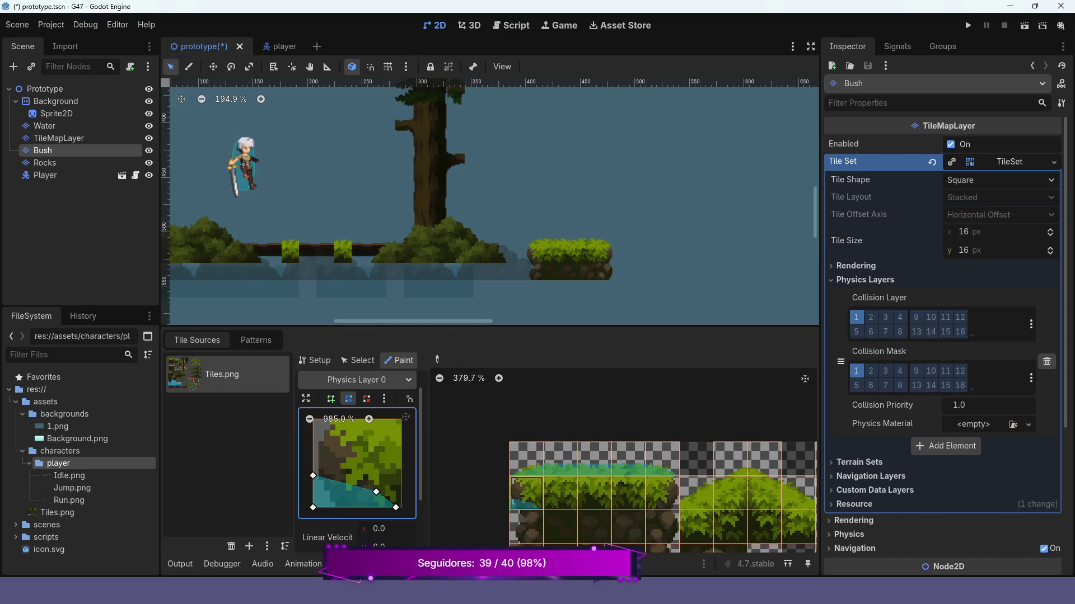
{"action": "left_click", "coordinate": [526, 492]}
{"action": "mouse_move", "coordinate": [313, 476]}
{"action": "left_mouse_down"}
{"action": "mouse_move", "coordinate": [318, 421]}
{"action": "mouse_move", "coordinate": [331, 419]}
{"action": "left_mouse_up"}
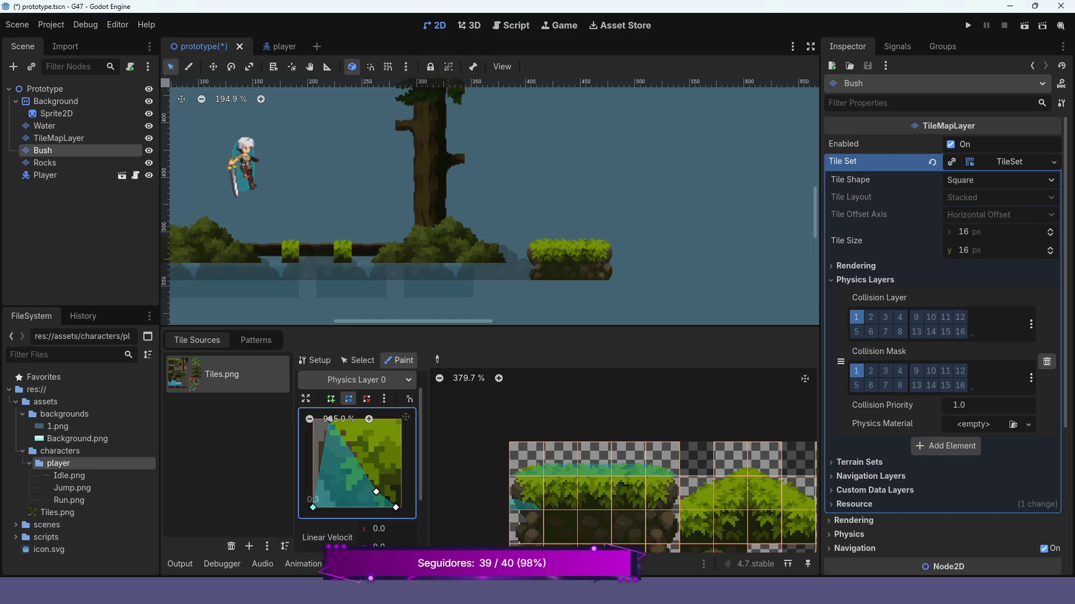
{"action": "mouse_move", "coordinate": [313, 508]}
{"action": "left_mouse_down"}
{"action": "mouse_move", "coordinate": [330, 507]}
{"action": "mouse_move", "coordinate": [396, 448]}
{"action": "mouse_move", "coordinate": [401, 419]}
{"action": "left_mouse_up"}
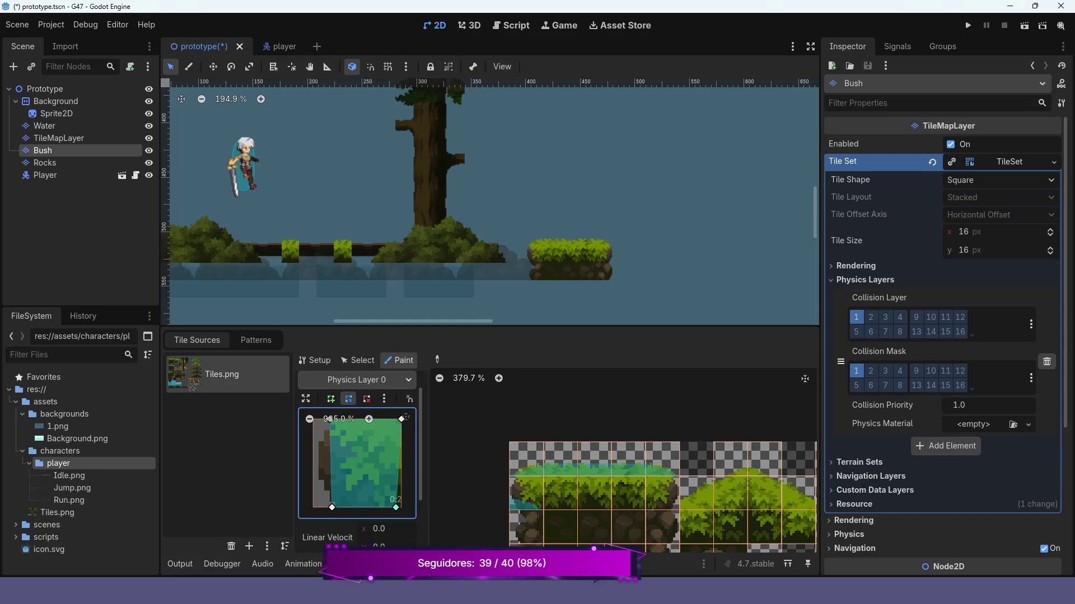
{"action": "left_click_drag", "start_coordinate": [396, 508], "coordinate": [401, 508]}
{"action": "left_click", "coordinate": [330, 446]}
{"action": "left_click", "coordinate": [331, 488]}
{"action": "left_click_drag", "start_coordinate": [330, 446], "coordinate": [321, 443]}
{"action": "left_click_drag", "start_coordinate": [332, 488], "coordinate": [320, 479]}
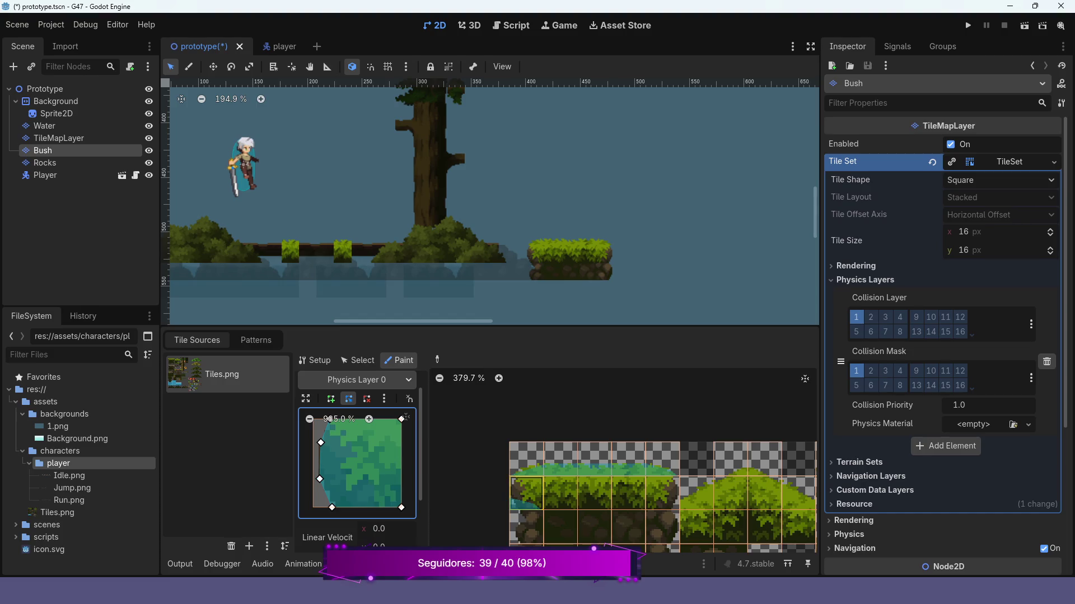
Apply the fitted collision to the first two grass-topped tiles and delete an extra left vertex.
{"action": "left_click", "coordinate": [526, 493]}
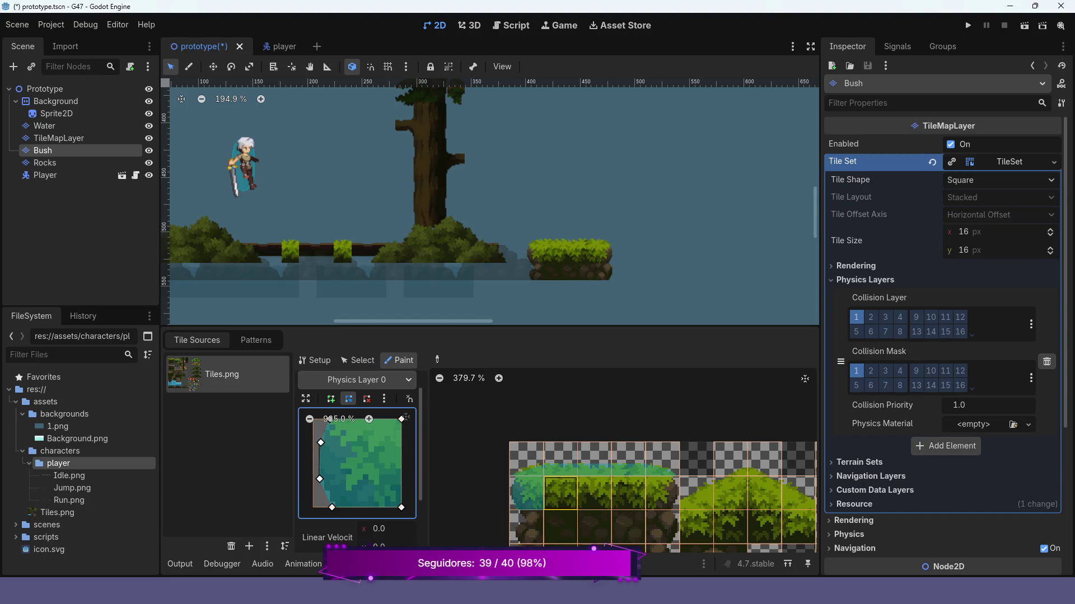
{"action": "left_click", "coordinate": [560, 493]}
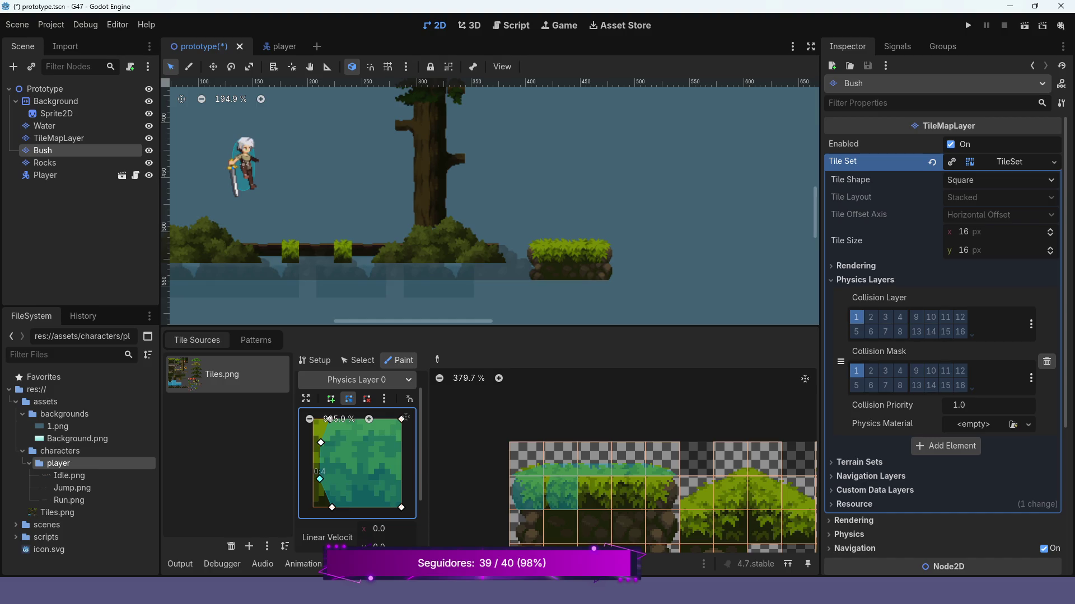
{"action": "right_click", "coordinate": [320, 479]}
Delete the other extra left vertex and extend both left corners to the tile edge.
{"action": "right_click", "coordinate": [321, 443]}
{"action": "scroll", "coordinate": [357, 459], "scroll_direction": "up", "scroll_amount": 1}
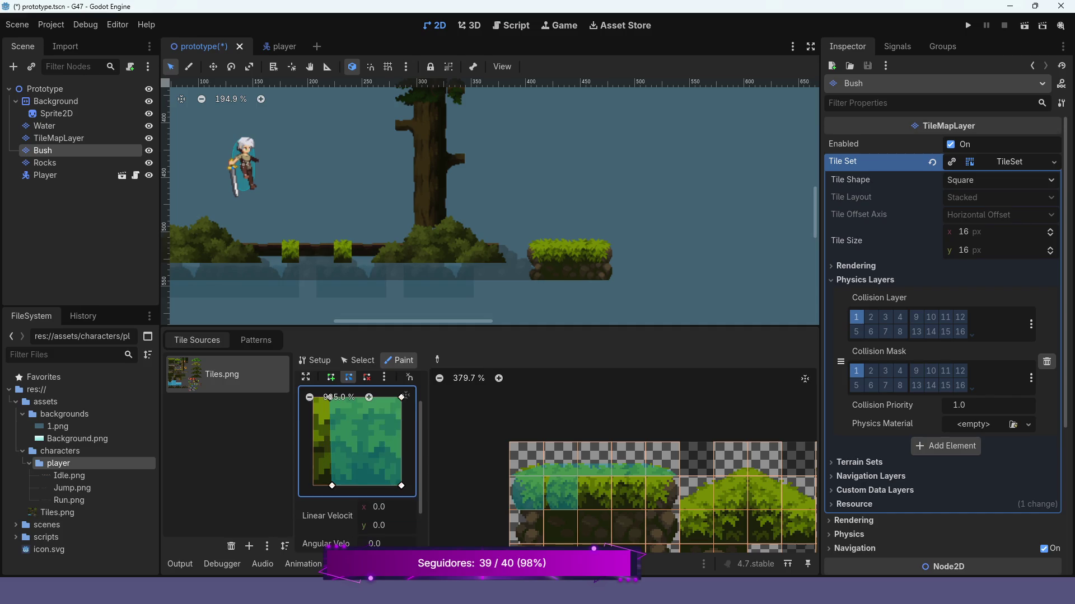
{"action": "scroll", "coordinate": [331, 440], "scroll_direction": "down", "scroll_amount": 1}
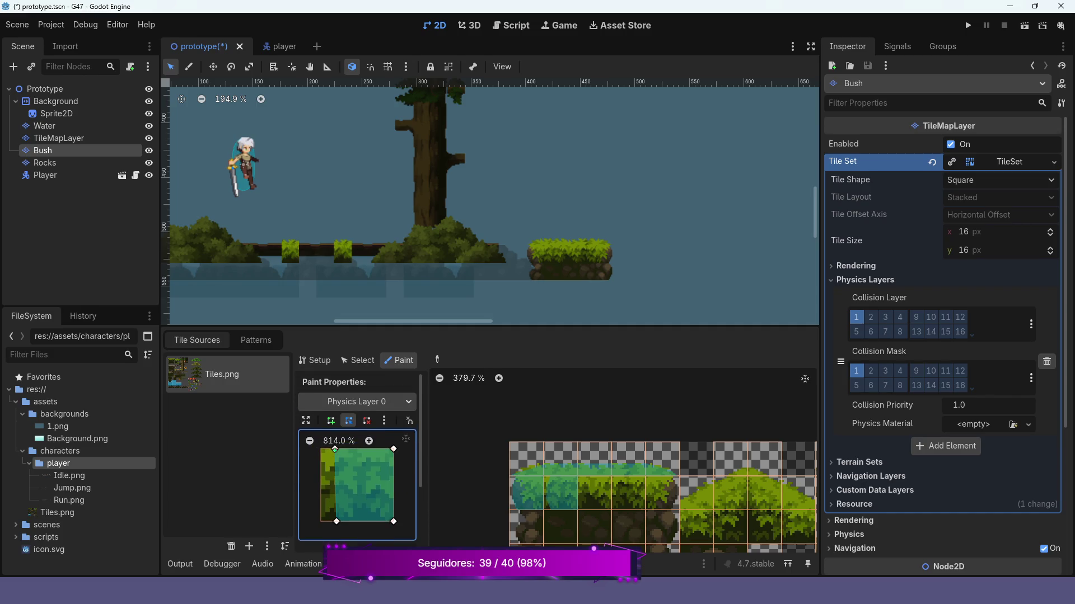
{"action": "scroll", "coordinate": [335, 464], "scroll_direction": "down", "scroll_amount": 1}
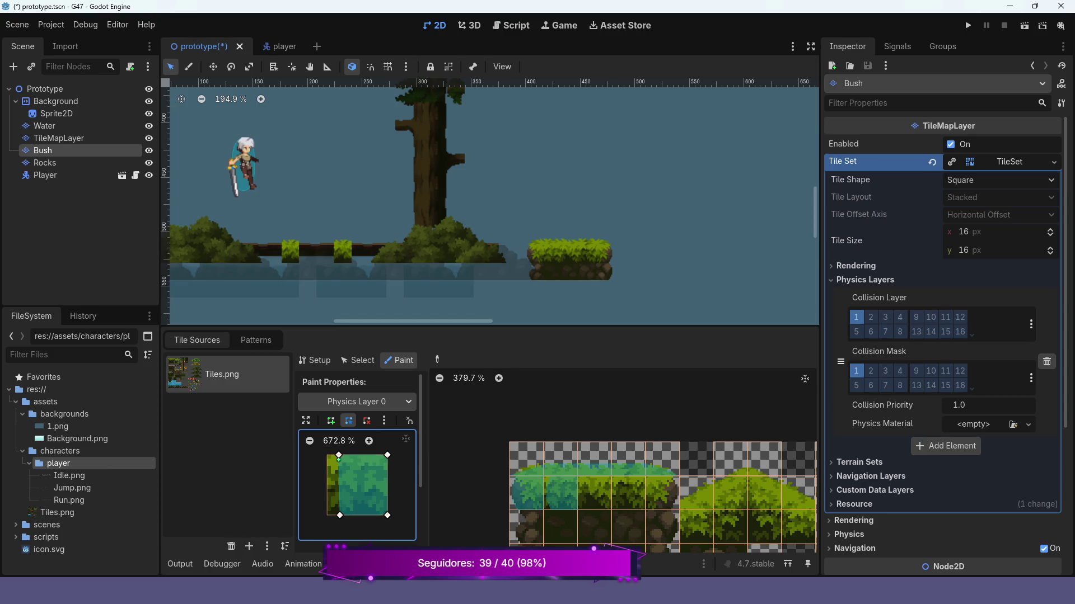
{"action": "left_click_drag", "start_coordinate": [340, 455], "coordinate": [327, 456]}
{"action": "left_click_drag", "start_coordinate": [340, 515], "coordinate": [326, 515]}
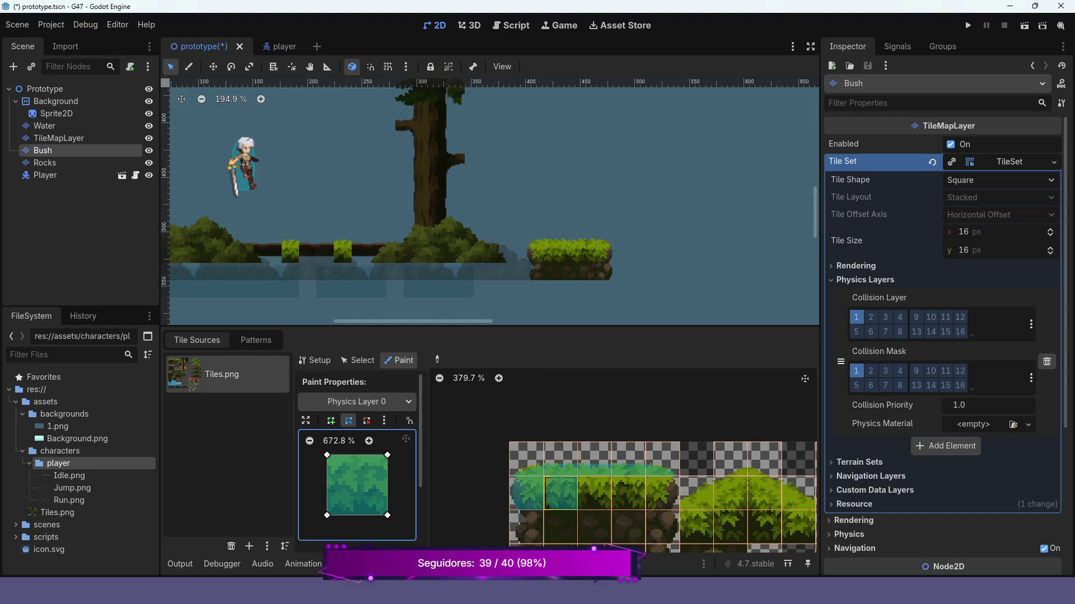
Paint collision onto the three remaining bush tiles and pull the polygon's right edge inward.
{"action": "left_click", "coordinate": [594, 492]}
{"action": "left_click", "coordinate": [628, 492]}
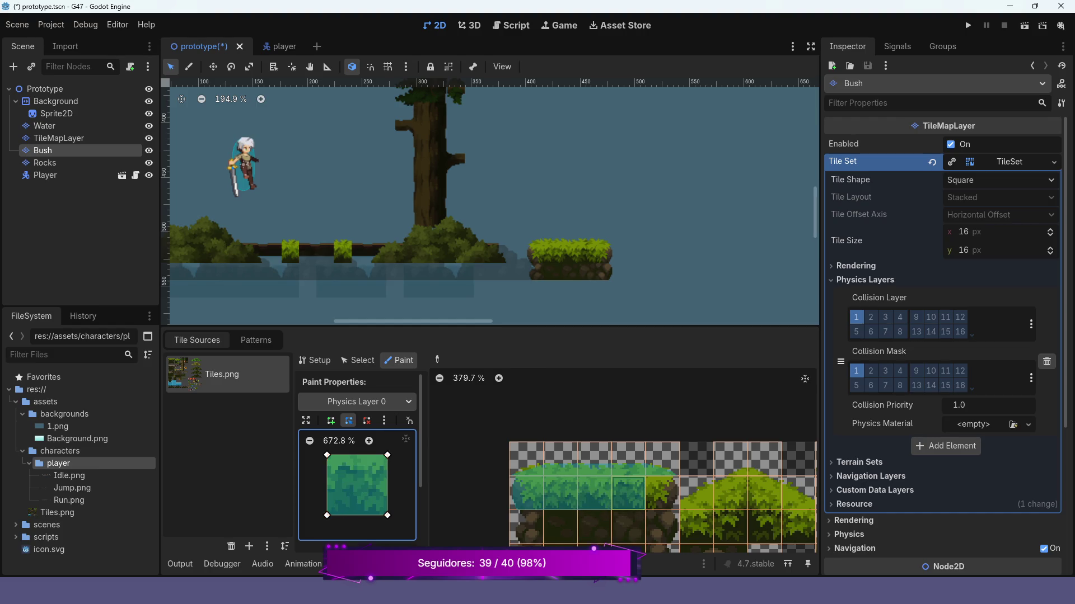
{"action": "left_click", "coordinate": [662, 493]}
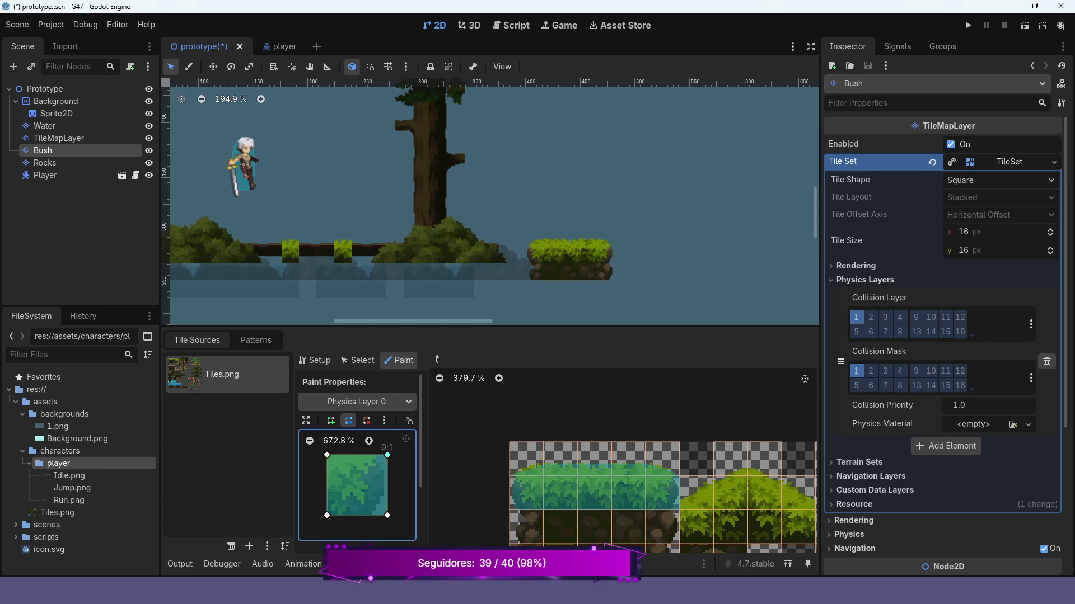
{"action": "left_click_drag", "start_coordinate": [387, 455], "coordinate": [379, 455]}
{"action": "left_click", "coordinate": [385, 497]}
{"action": "mouse_move", "coordinate": [387, 516]}
{"action": "left_mouse_down"}
{"action": "mouse_move", "coordinate": [374, 515]}
{"action": "mouse_move", "coordinate": [380, 493]}
{"action": "left_mouse_up"}
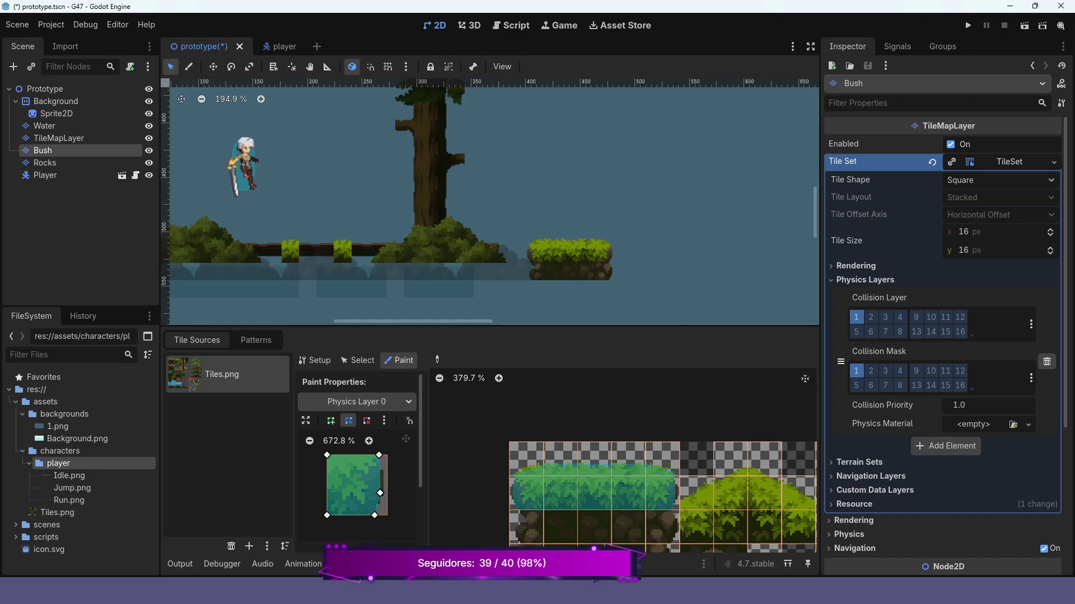
Save and launch the level, jump the player onto the grass ledge, then stop the game.
{"action": "key", "text": "F5"}
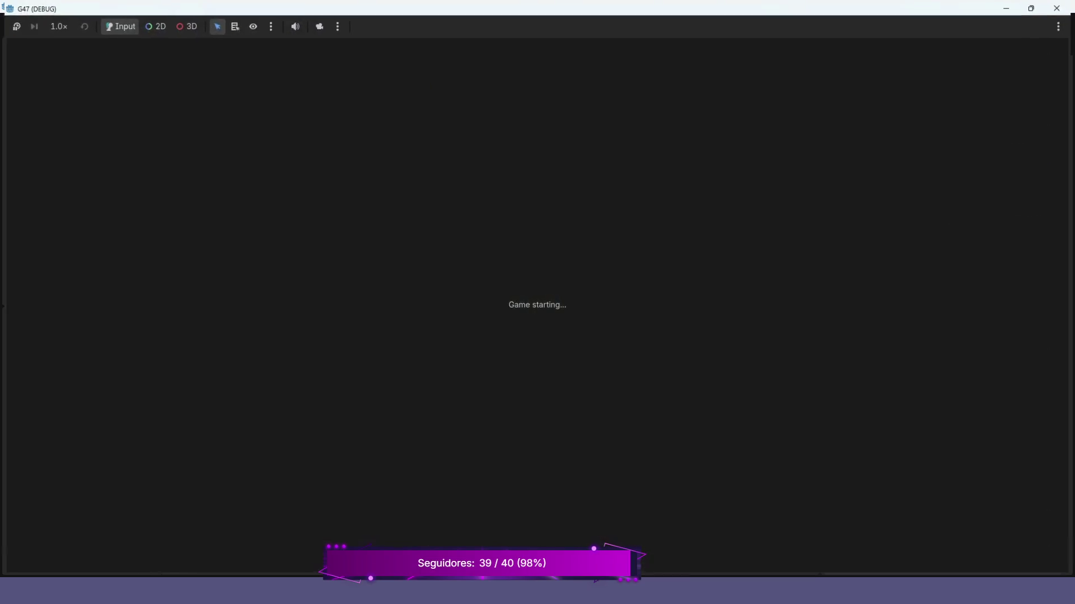
{"action": "key", "text": "space"}
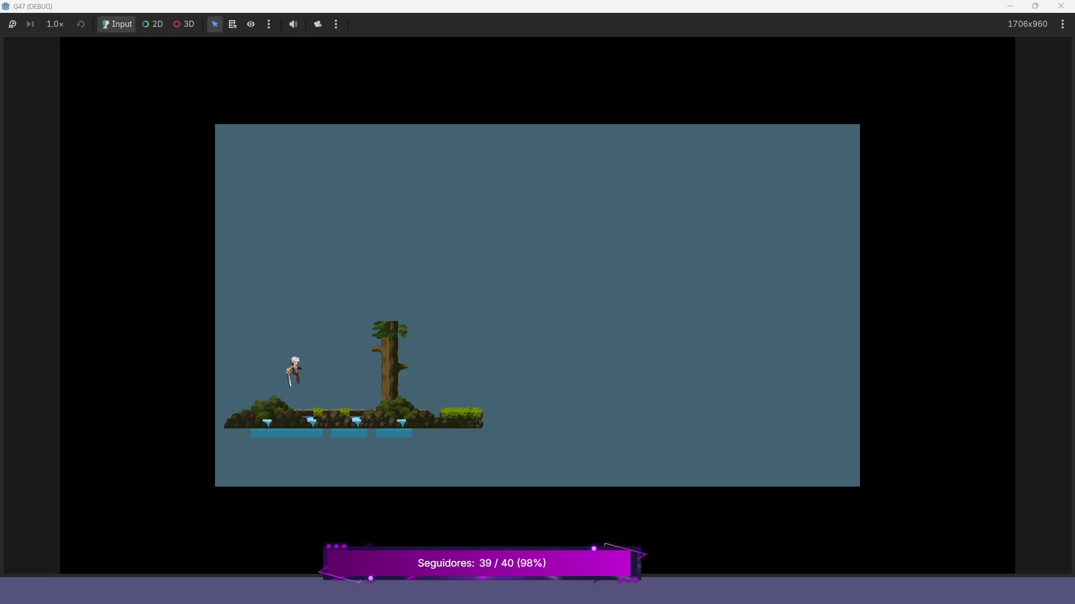
{"action": "key", "text": "Right"}
{"action": "key", "text": "space"}
{"action": "key", "text": "Left"}
{"action": "key", "text": "Right"}
{"action": "key", "text": "Left"}
{"action": "key", "text": "F8"}
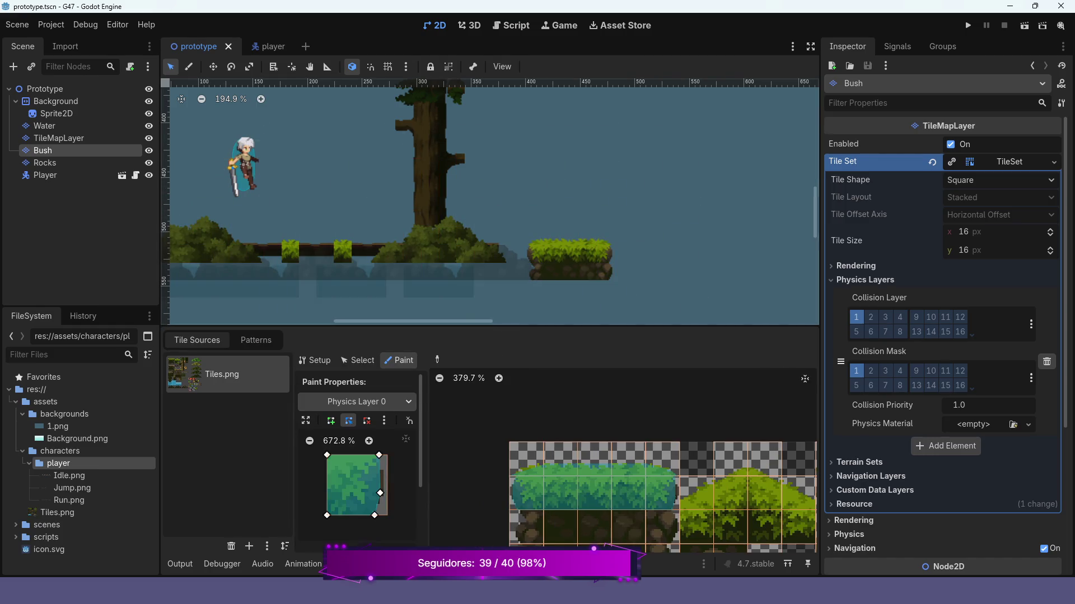
Undo the accidental Bush layer shifts and return to the tileset's collision editor.
{"action": "left_click_drag", "start_coordinate": [570, 257], "coordinate": [578, 259]}
{"action": "key", "text": "ctrl+z"}
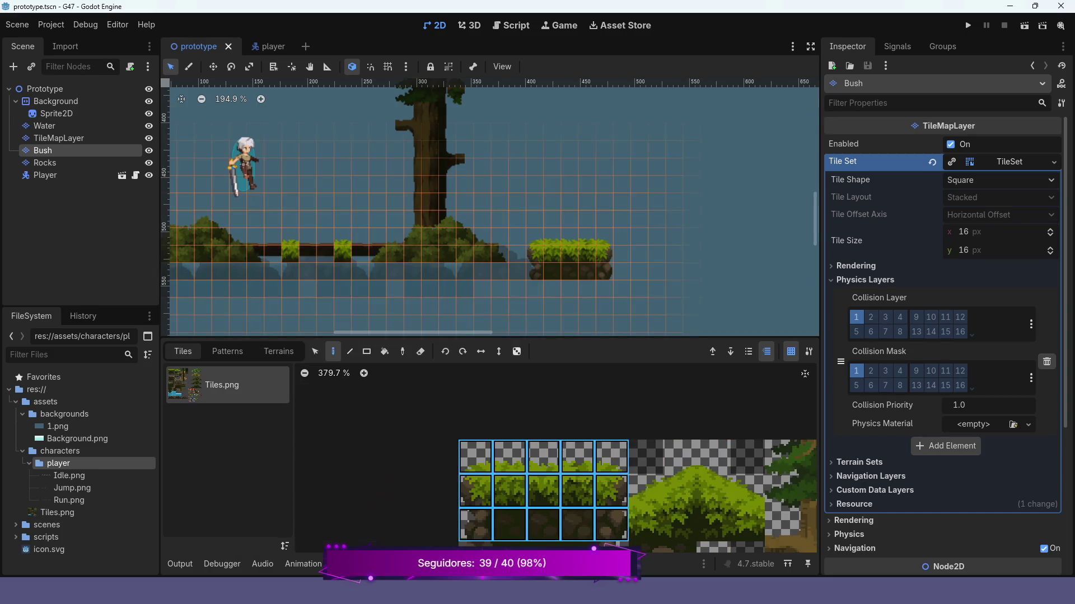
{"action": "left_click", "coordinate": [405, 563]}
{"action": "left_click", "coordinate": [1009, 161]}
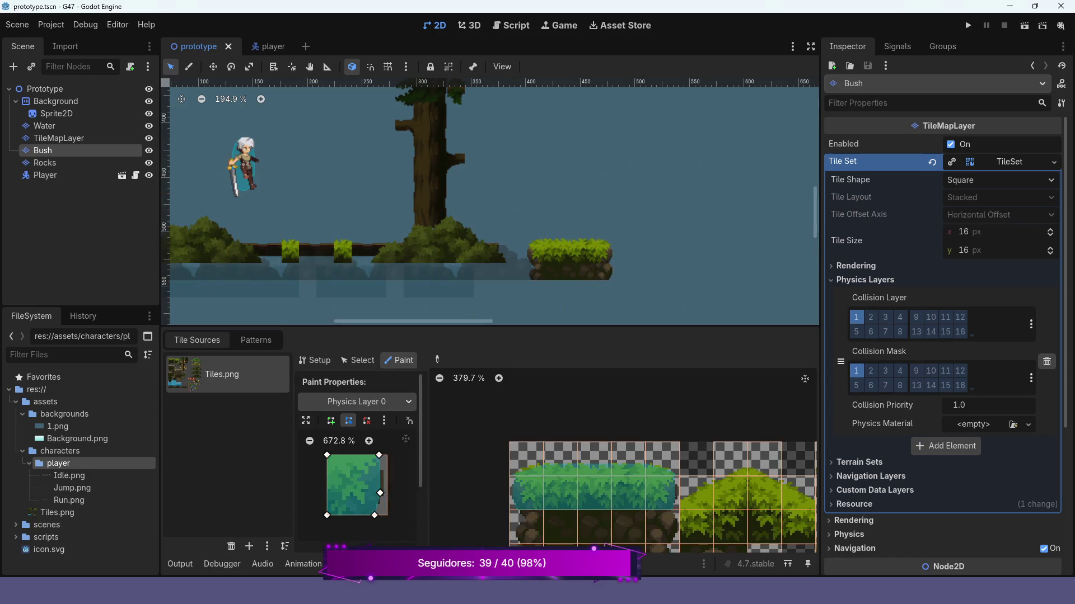
{"action": "left_click", "coordinate": [213, 66]}
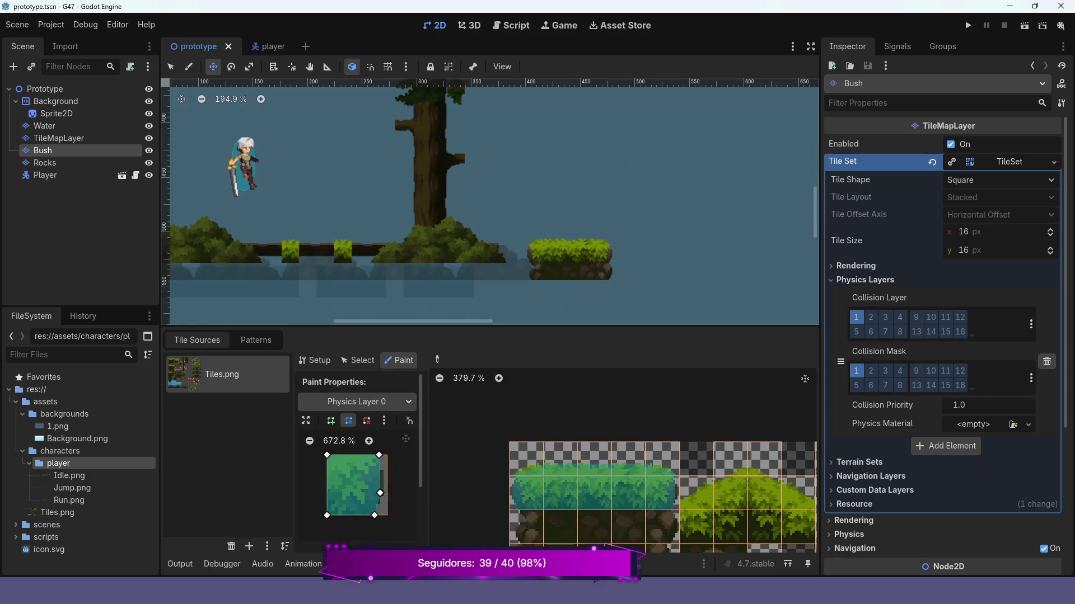
{"action": "key", "text": "Right"}
{"action": "key", "text": "Right"}
{"action": "key", "text": "Right"}
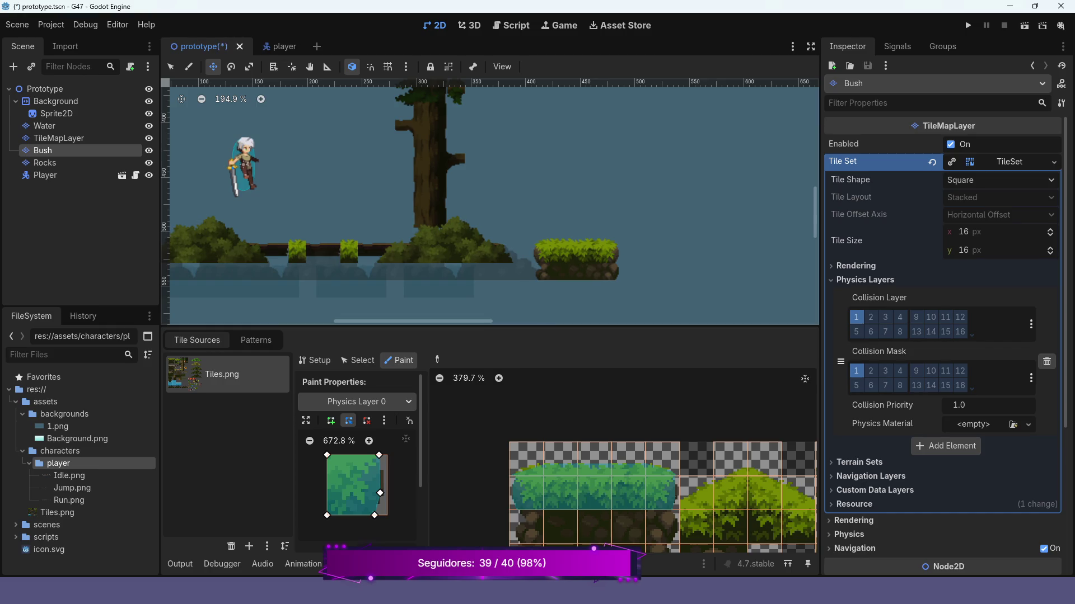
{"action": "key", "text": "ctrl+z"}
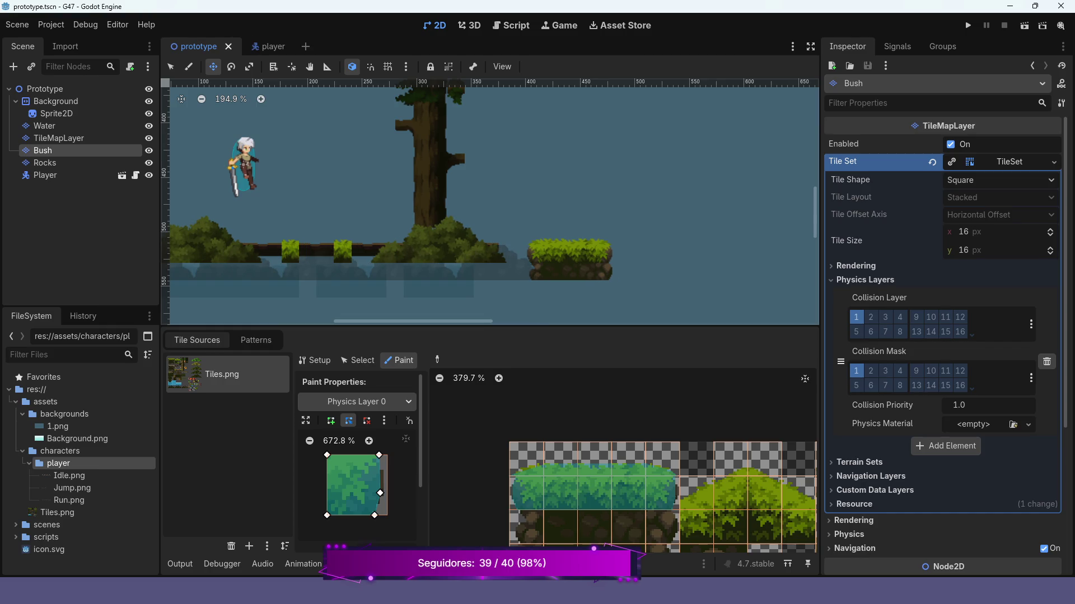
Switch the tileset editor to Select mode and undo another accidental layer shift.
{"action": "scroll", "coordinate": [584, 280], "scroll_direction": "up", "scroll_amount": 5}
{"action": "scroll", "coordinate": [587, 282], "scroll_direction": "up", "scroll_amount": 2}
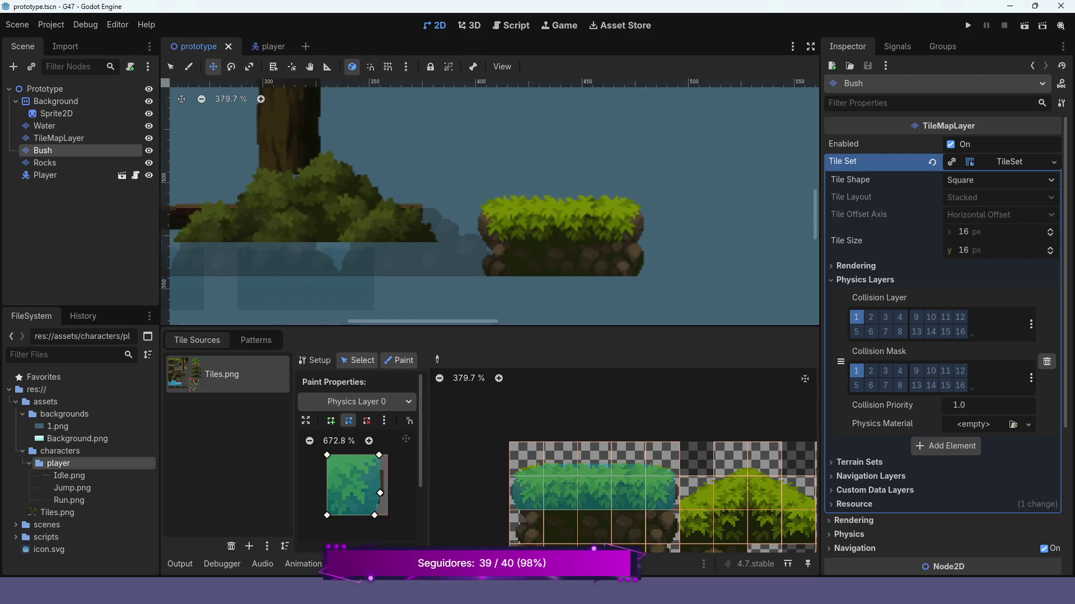
{"action": "left_click", "coordinate": [357, 361]}
{"action": "scroll", "coordinate": [574, 229], "scroll_direction": "down", "scroll_amount": 9}
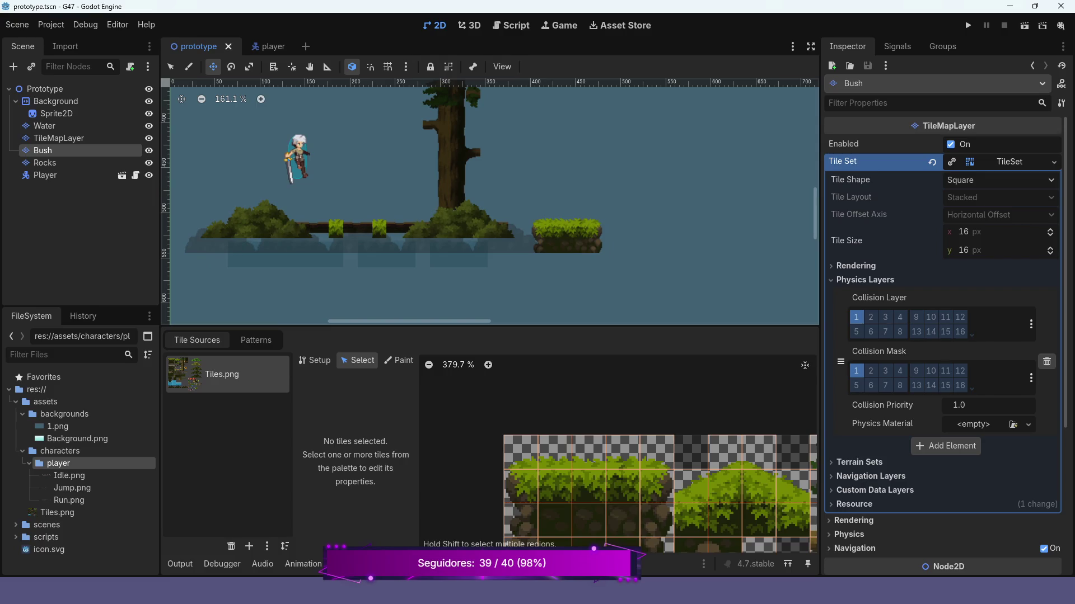
{"action": "key", "text": "q"}
{"action": "left_click_drag", "start_coordinate": [258, 221], "coordinate": [268, 223]}
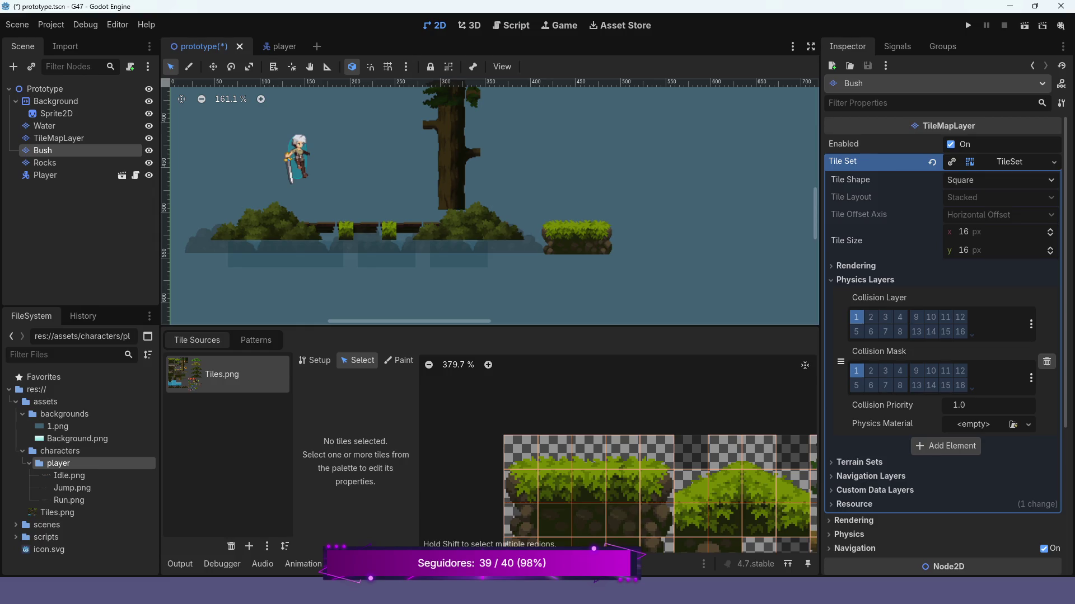
{"action": "key", "text": "ctrl+z"}
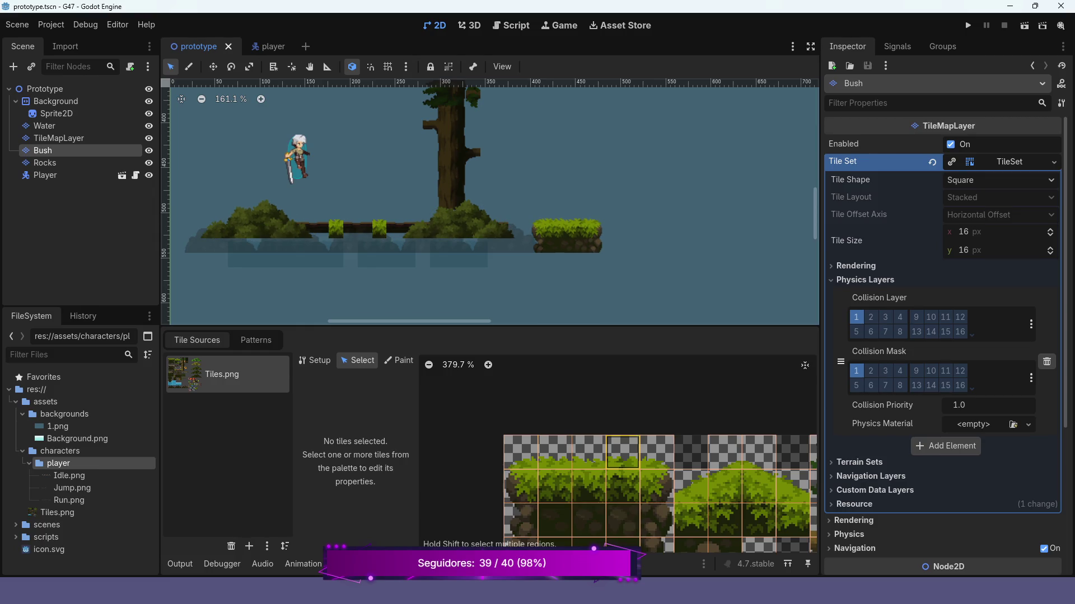
Select a 5x2 bush tile block, undo a stray canvas drag, and return to tile painting.
{"action": "mouse_move", "coordinate": [520, 486]}
{"action": "left_mouse_down"}
{"action": "mouse_move", "coordinate": [521, 452]}
{"action": "mouse_move", "coordinate": [658, 452]}
{"action": "left_mouse_up"}
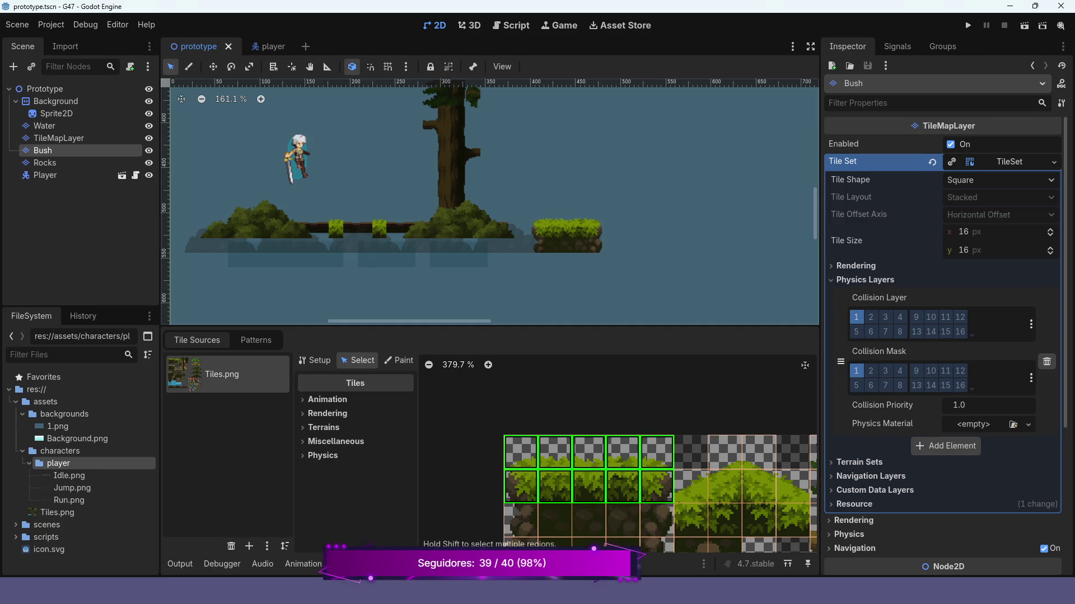
{"action": "left_click_drag", "start_coordinate": [476, 218], "coordinate": [486, 220]}
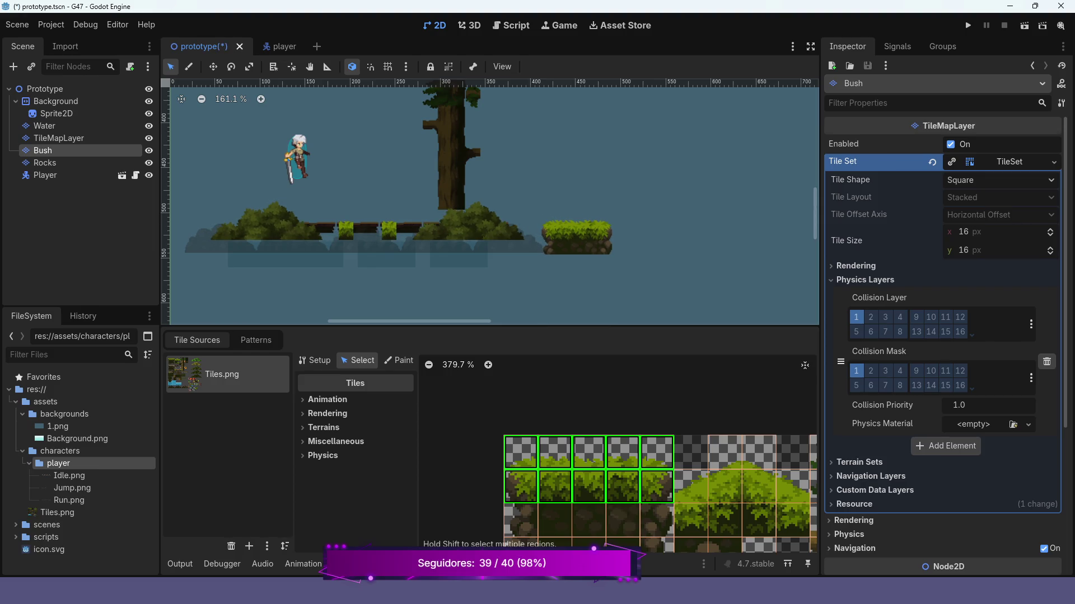
{"action": "key", "text": "ctrl+z"}
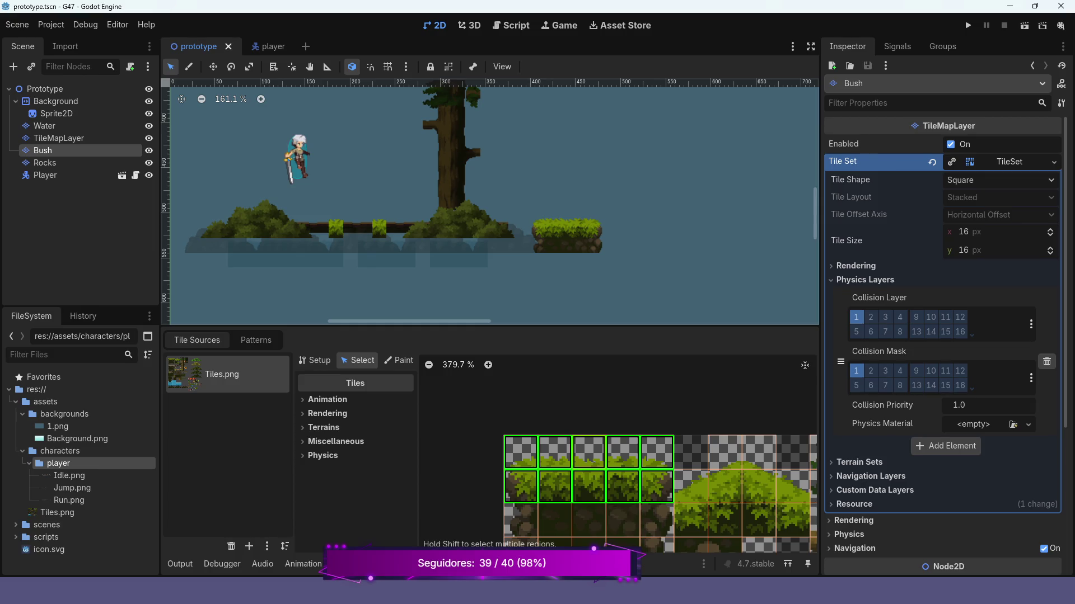
{"action": "left_click", "coordinate": [358, 563]}
{"action": "scroll", "coordinate": [540, 224], "scroll_direction": "up", "scroll_amount": 4}
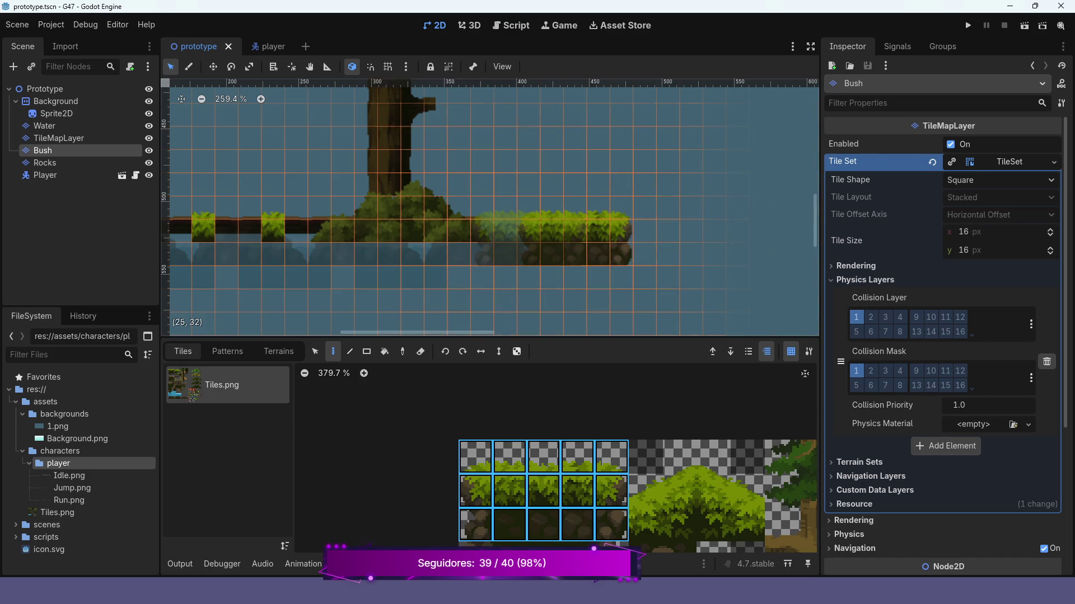
Erase the right bush platform on the Bush layer and stamp a 5x3 bush block at cell (27, 32).
{"action": "mouse_move", "coordinate": [551, 230]}
{"action": "left_mouse_down"}
{"action": "mouse_move", "coordinate": [551, 254]}
{"action": "mouse_move", "coordinate": [574, 224]}
{"action": "mouse_move", "coordinate": [622, 230]}
{"action": "mouse_move", "coordinate": [621, 277]}
{"action": "mouse_move", "coordinate": [574, 254]}
{"action": "left_mouse_up"}
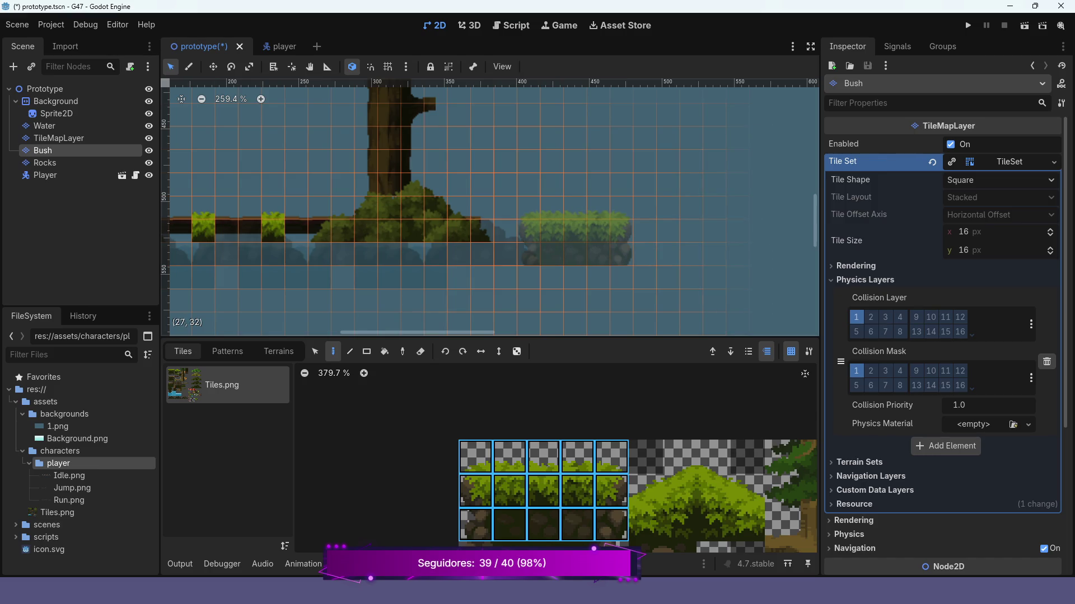
{"action": "left_click", "coordinate": [580, 224]}
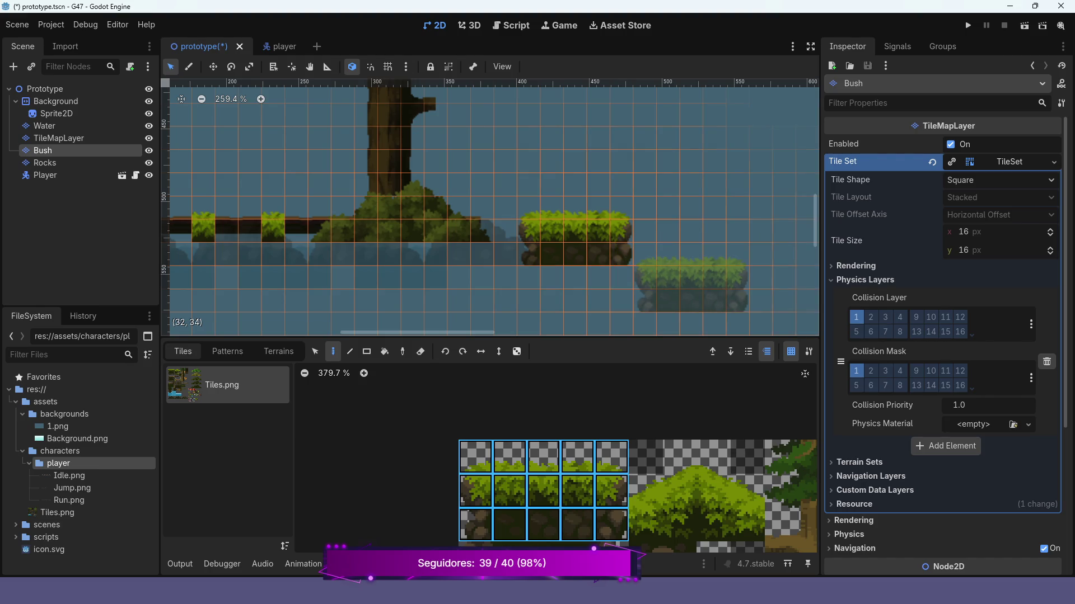
{"action": "scroll", "coordinate": [740, 231], "scroll_direction": "down", "scroll_amount": 4}
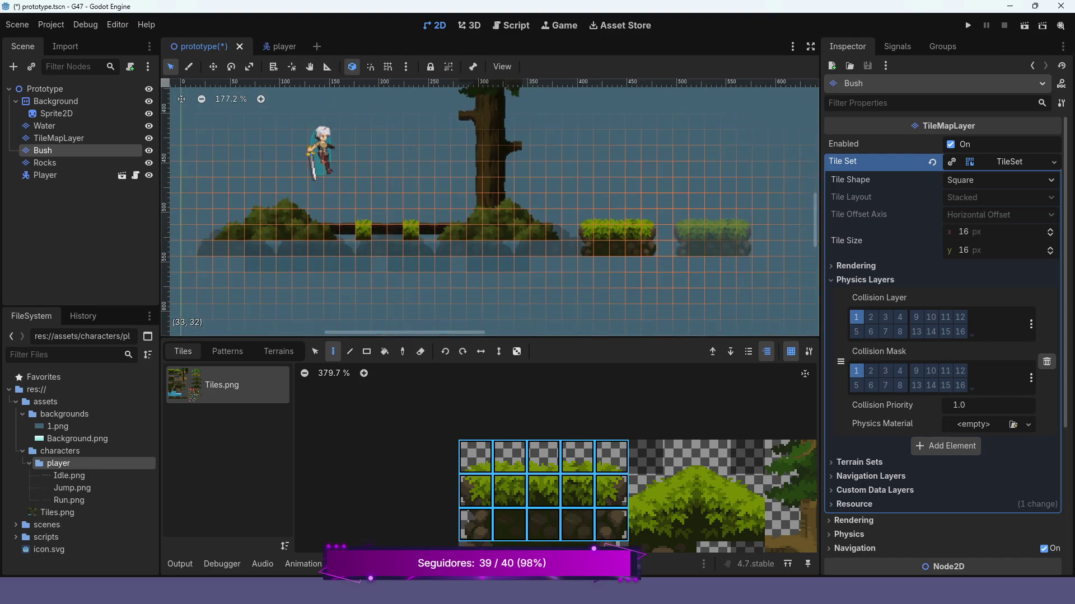
{"action": "scroll", "coordinate": [709, 235], "scroll_direction": "down", "scroll_amount": 1}
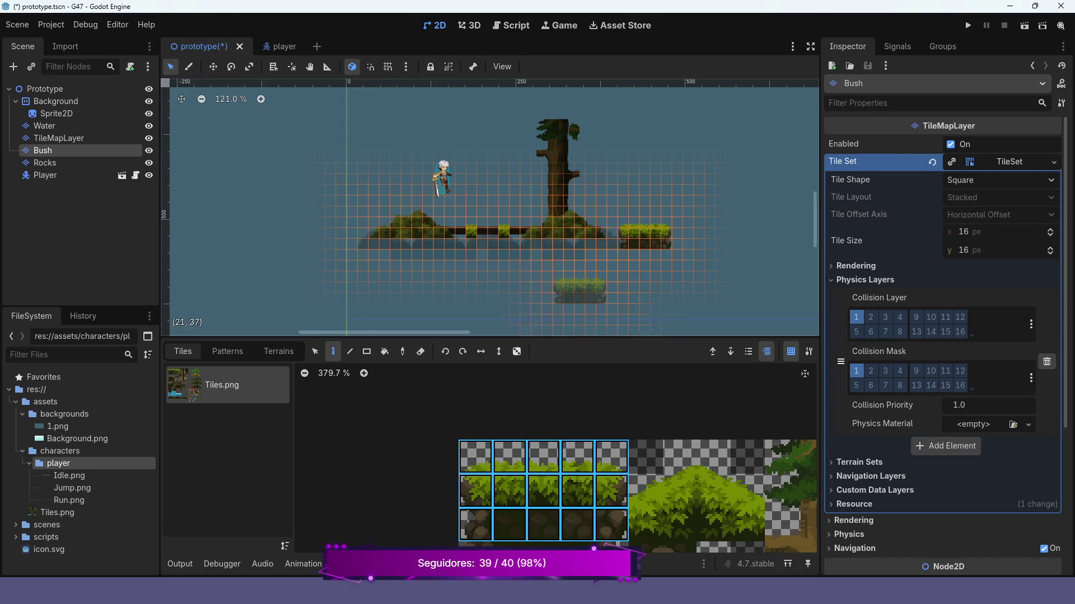
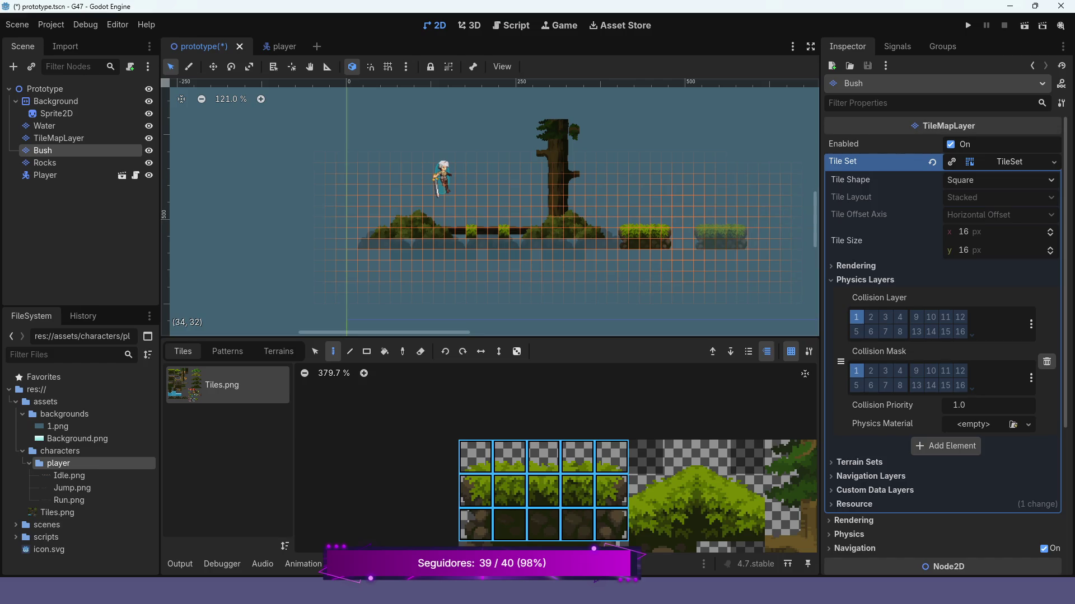
Paint a first bush tile onto the level from the Bush layer's atlas.
{"action": "left_click", "coordinate": [720, 237]}
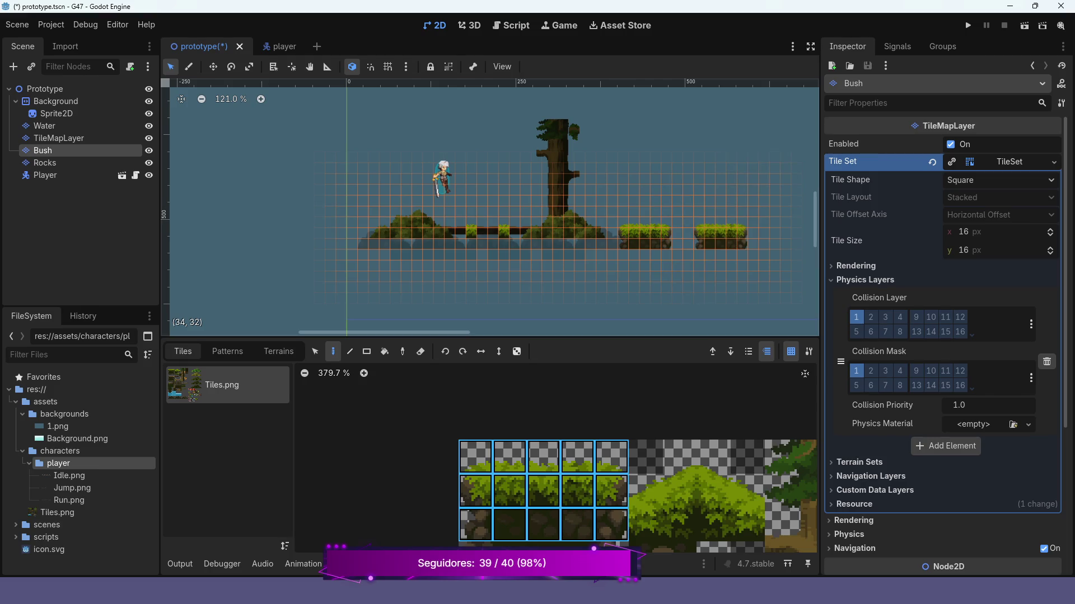
{"action": "scroll", "coordinate": [723, 478], "scroll_direction": "down", "scroll_amount": 3}
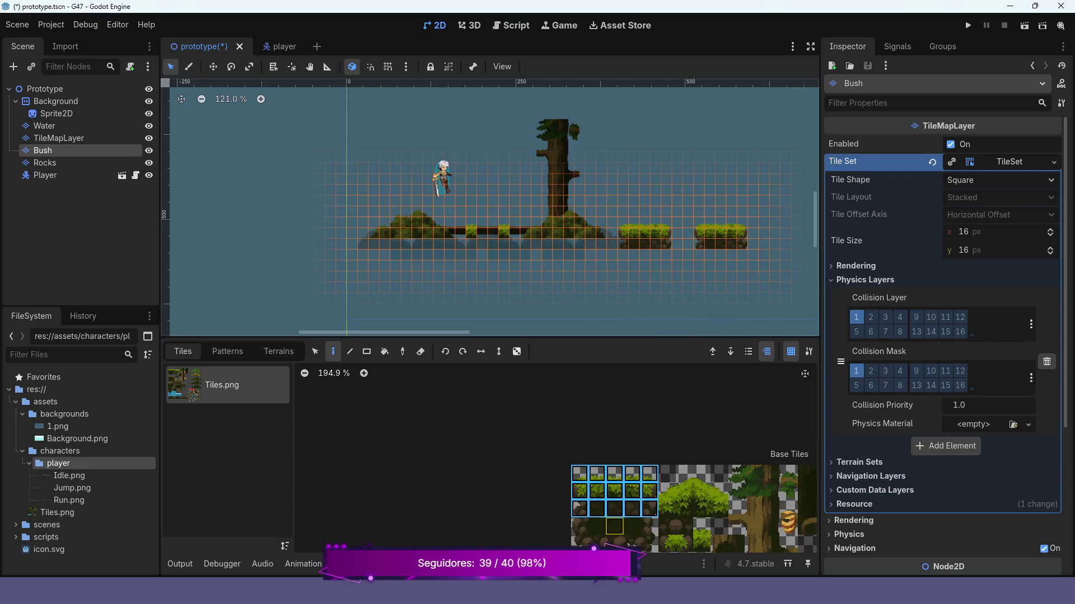
{"action": "scroll", "coordinate": [527, 445], "scroll_direction": "down", "scroll_amount": 2}
{"action": "scroll", "coordinate": [616, 465], "scroll_direction": "down", "scroll_amount": 2}
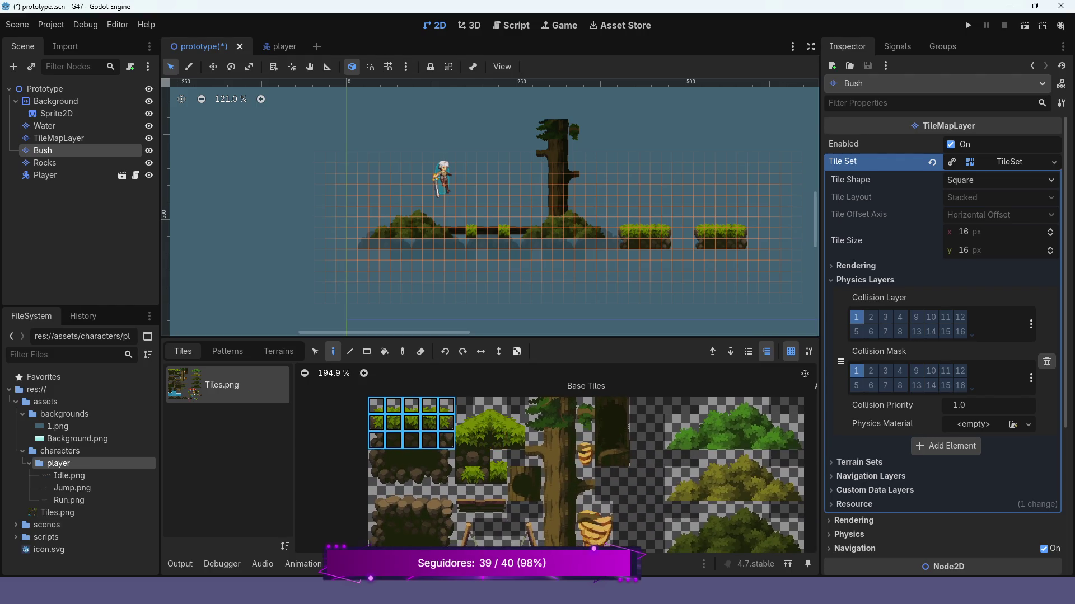
{"action": "scroll", "coordinate": [672, 483], "scroll_direction": "up", "scroll_amount": 2}
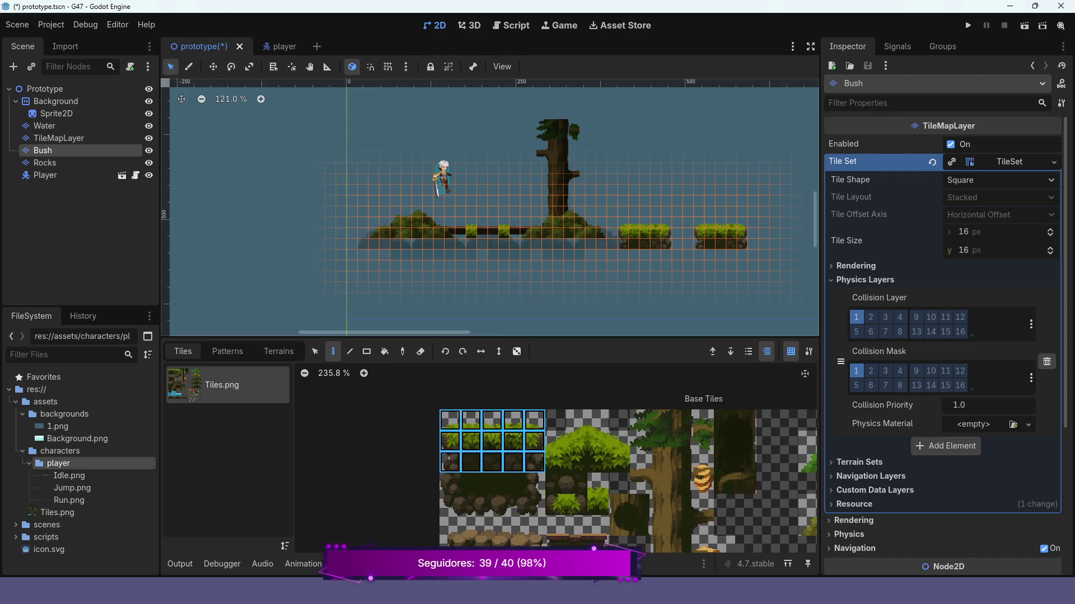
Paint a 4x2 bush block on the ground right of the tree, undoing a misplaced copy.
{"action": "mouse_move", "coordinate": [554, 441]}
{"action": "left_mouse_down"}
{"action": "mouse_move", "coordinate": [555, 462]}
{"action": "mouse_move", "coordinate": [619, 462]}
{"action": "mouse_move", "coordinate": [618, 446]}
{"action": "left_mouse_up"}
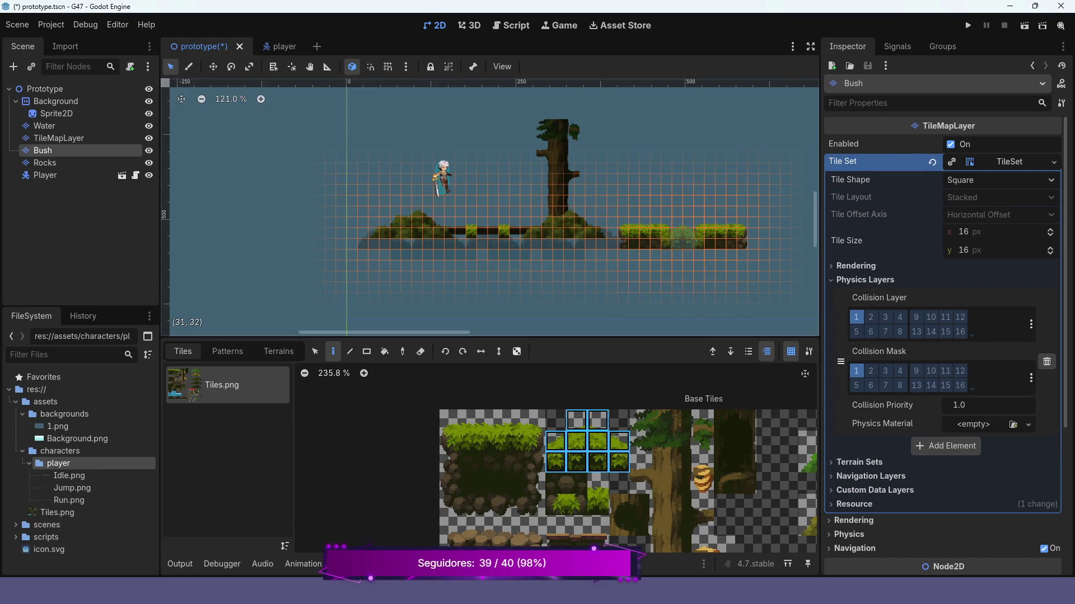
{"action": "left_click", "coordinate": [689, 228]}
{"action": "key", "text": "ctrl+z"}
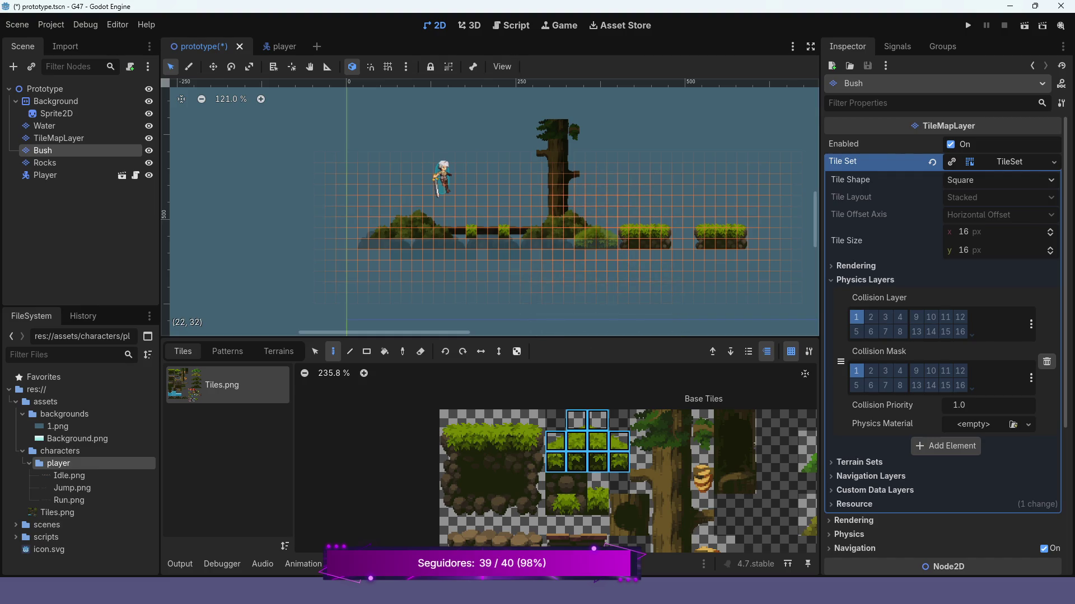
{"action": "left_click", "coordinate": [596, 237]}
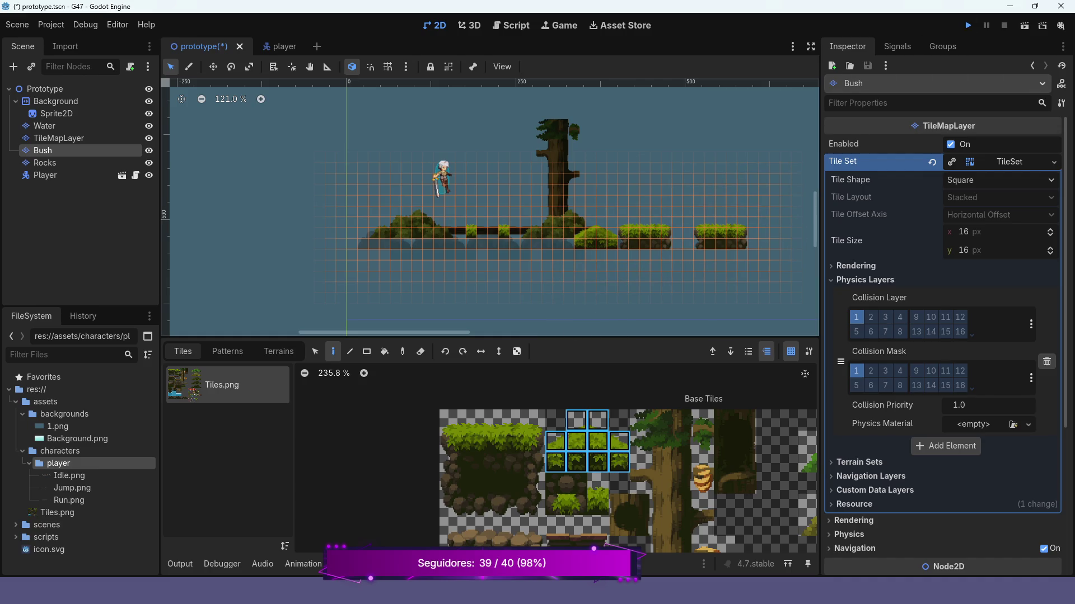
Run the level with F5, make the player run right and jump, then stop with F8.
{"action": "key", "text": "F5"}
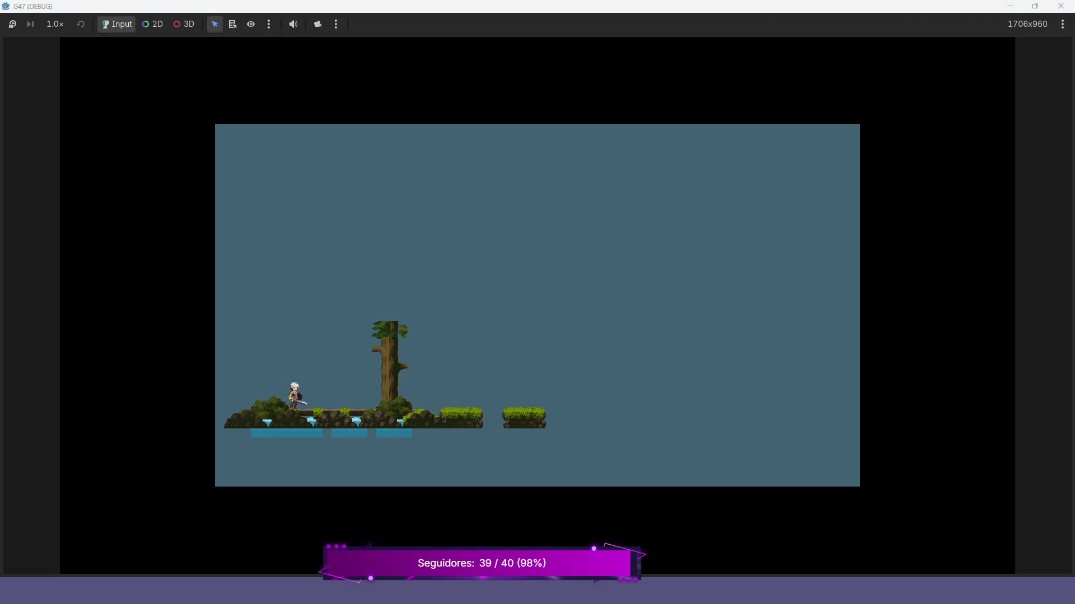
{"action": "key", "text": "Right"}
{"action": "key", "text": "space"}
{"action": "key", "text": "F8"}
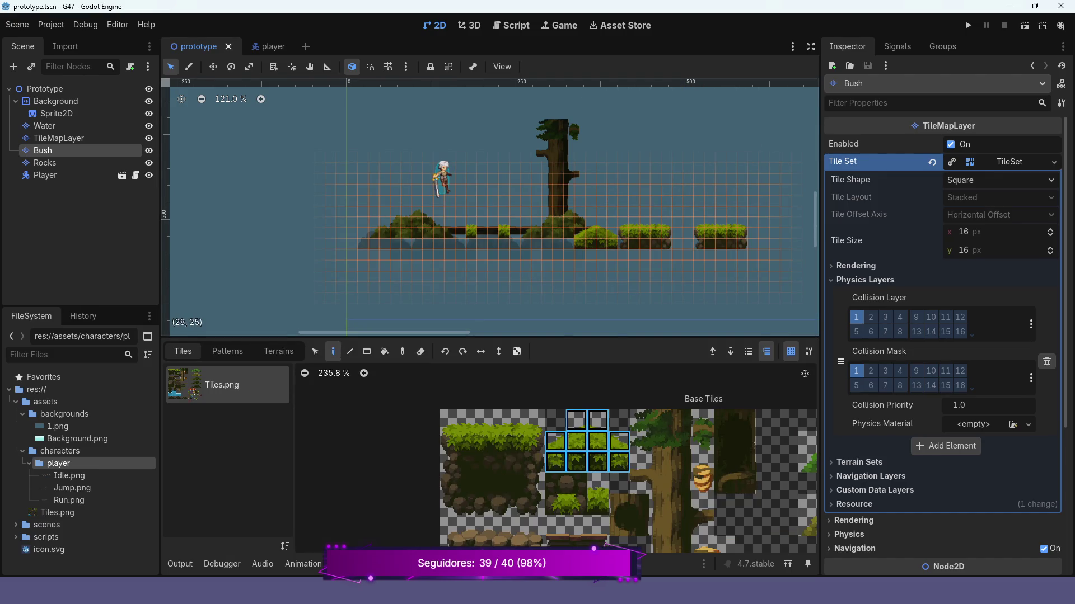
Erase the bush tile beside the tree, pan the view right, and launch the game again.
{"action": "right_click", "coordinate": [594, 235]}
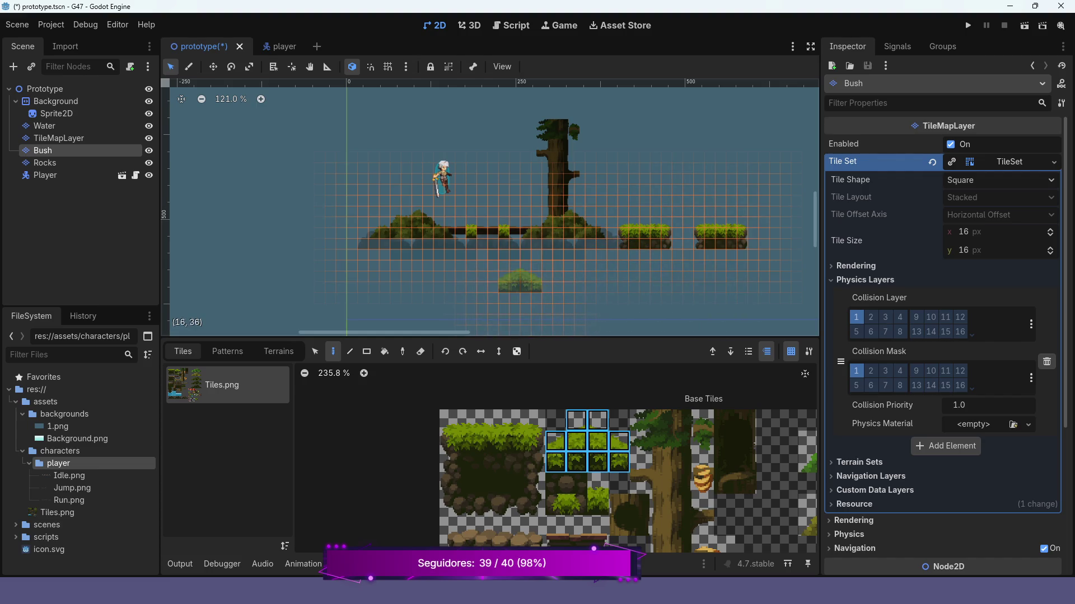
{"action": "left_click_drag", "start_coordinate": [681, 280], "coordinate": [502, 299]}
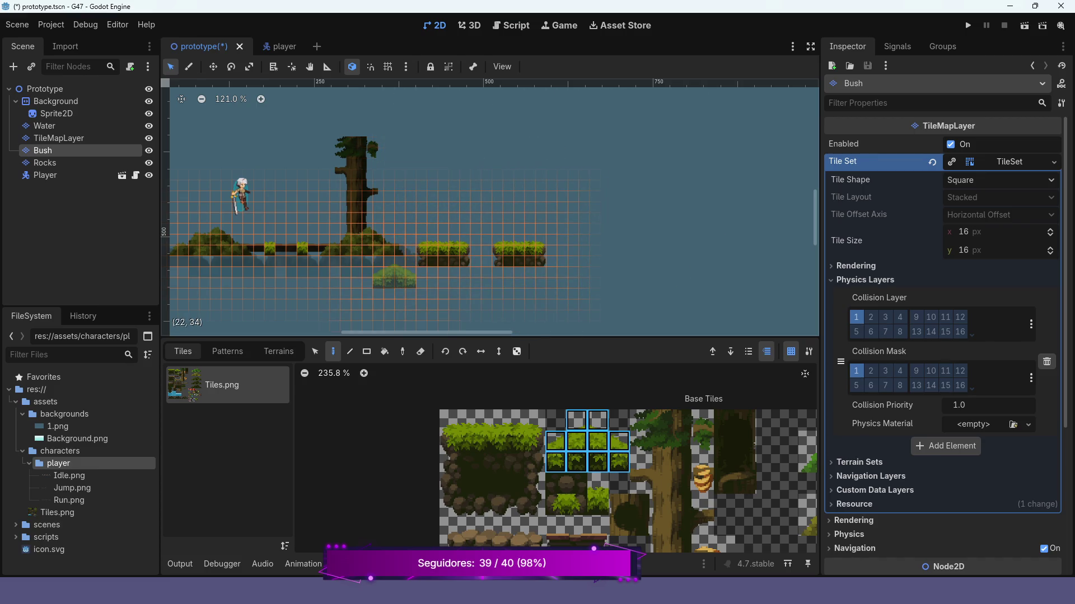
{"action": "scroll", "coordinate": [576, 442], "scroll_direction": "down", "scroll_amount": 6}
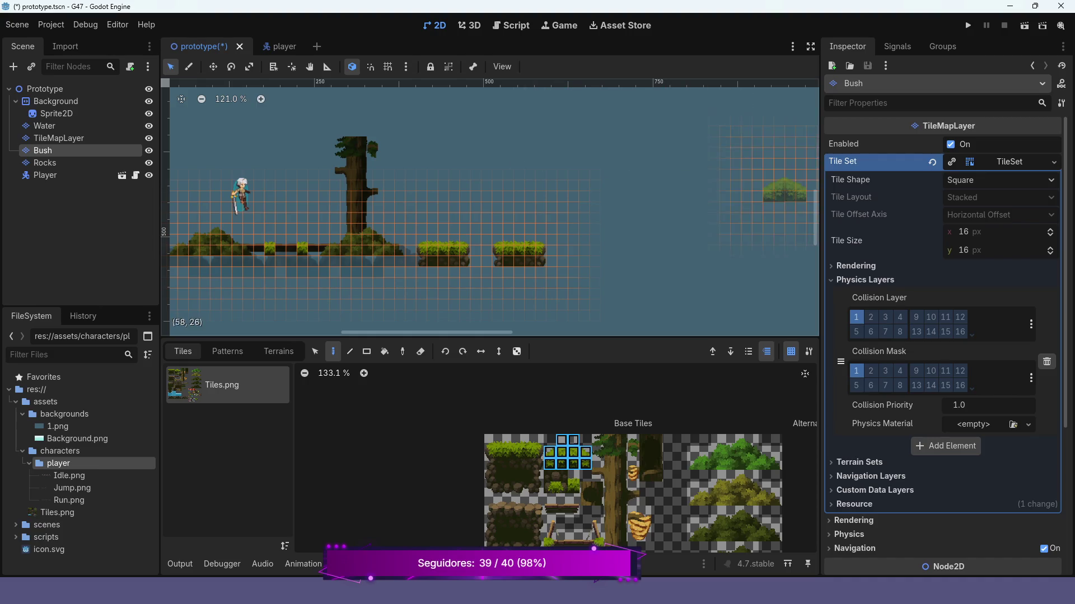
{"action": "left_click", "coordinate": [968, 25]}
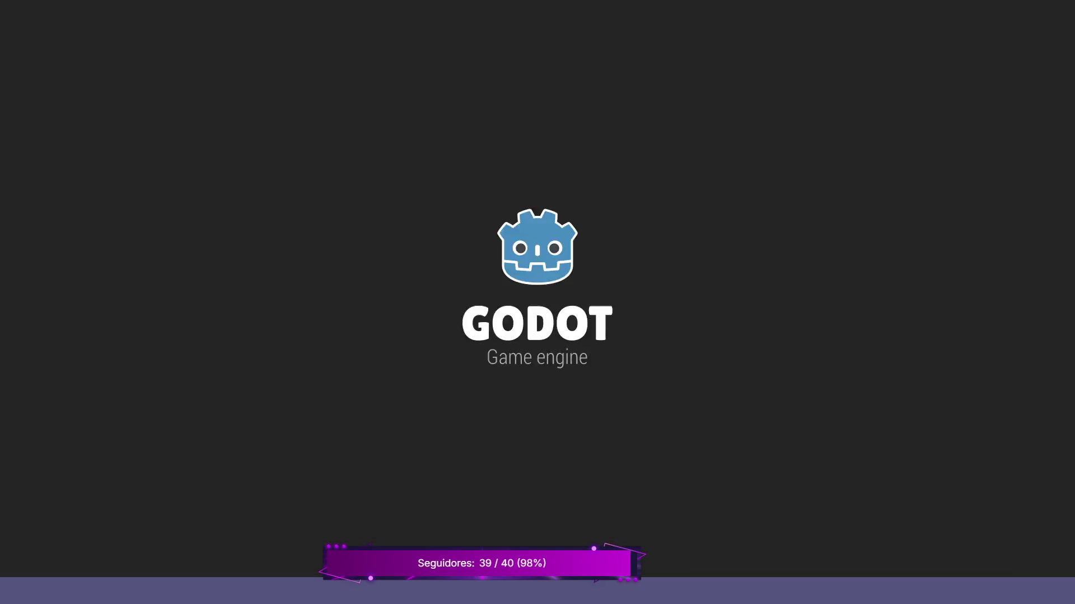
Run and jump the player onto the second grass platform, then stop the game with F8.
{"action": "key", "text": "Right"}
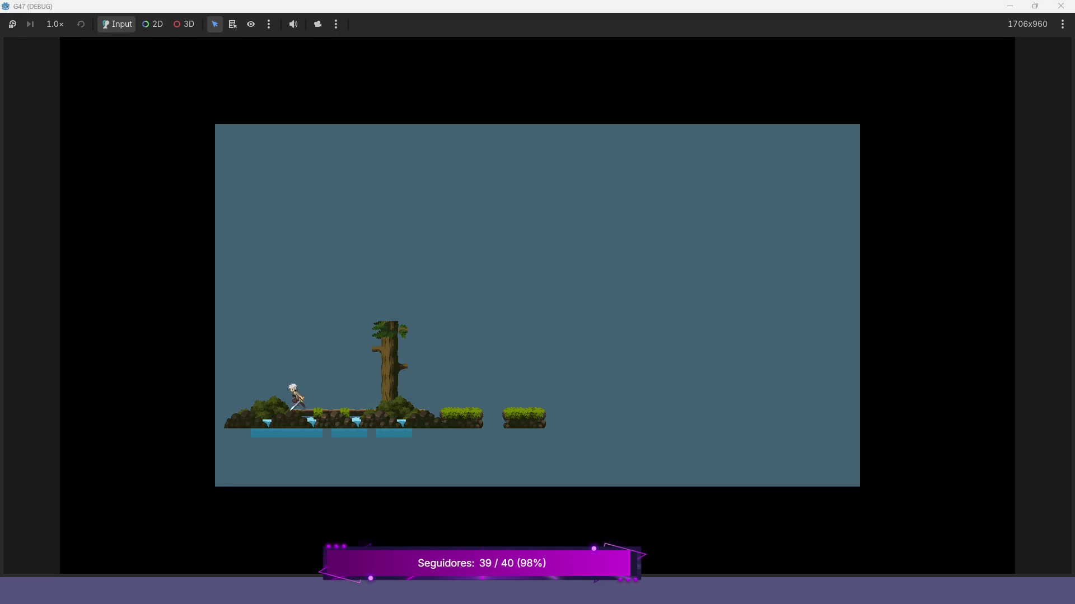
{"action": "key", "text": "Left"}
{"action": "key", "text": "Right"}
{"action": "key", "text": "space"}
{"action": "key", "text": "Left"}
{"action": "key", "text": "Right"}
{"action": "key", "text": "space"}
{"action": "key", "text": "Left"}
{"action": "key", "text": "F8"}
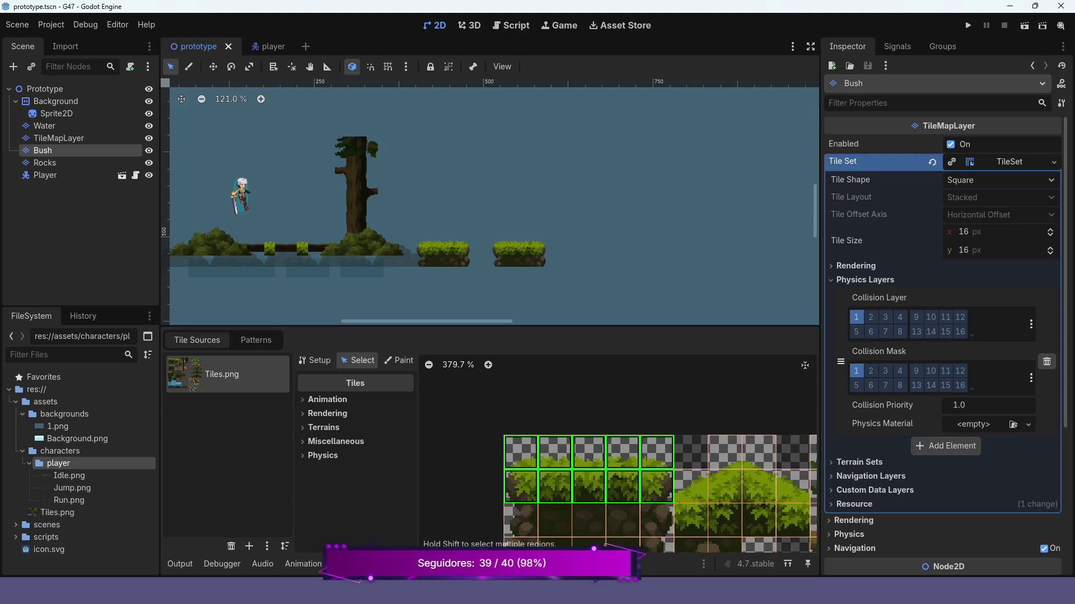
{"action": "scroll", "coordinate": [615, 464], "scroll_direction": "down", "scroll_amount": 3}
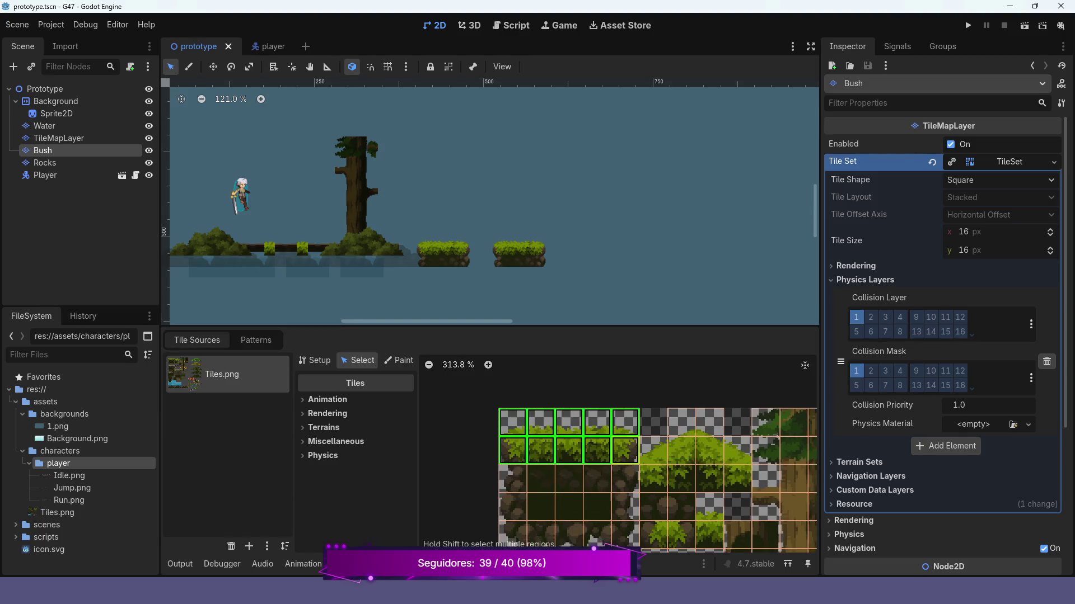
{"action": "scroll", "coordinate": [643, 453], "scroll_direction": "down", "scroll_amount": 2}
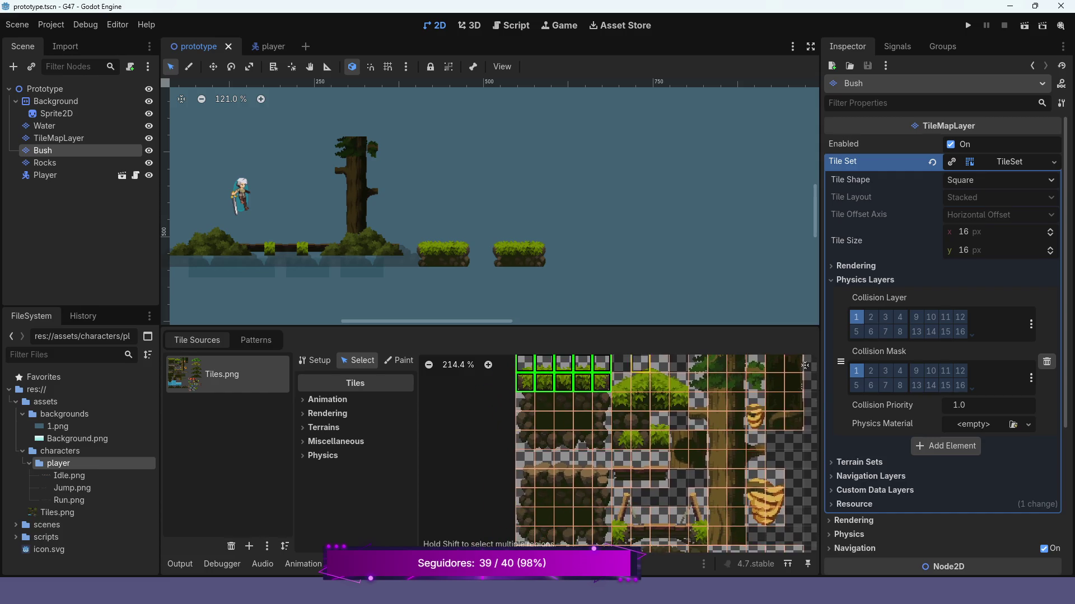
{"action": "scroll", "coordinate": [665, 454], "scroll_direction": "down", "scroll_amount": 2}
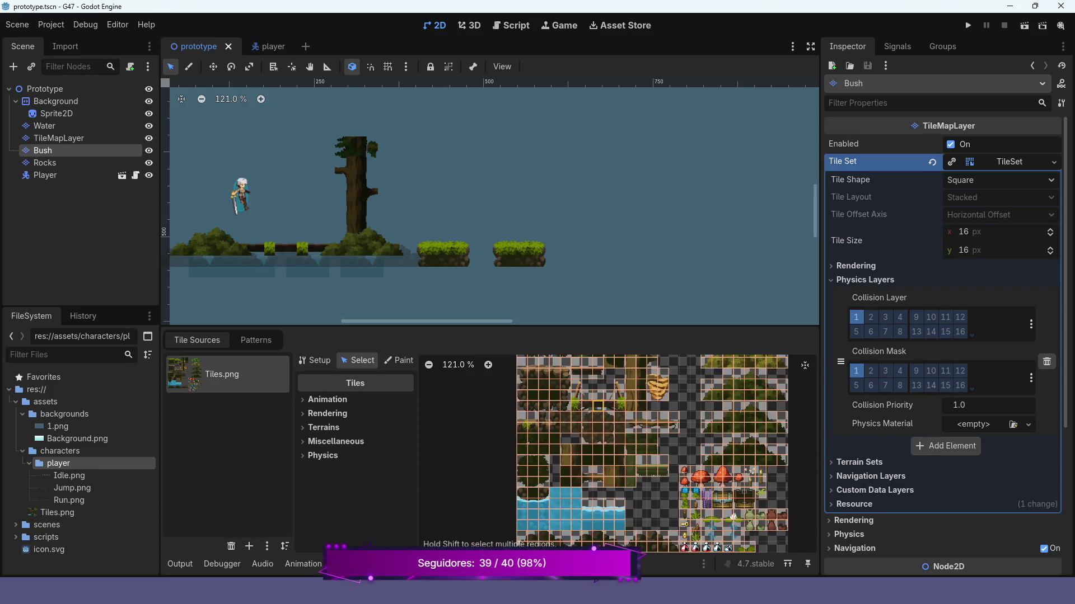
{"action": "mouse_move", "coordinate": [629, 447]}
{"action": "left_mouse_down"}
{"action": "mouse_move", "coordinate": [579, 438]}
{"action": "mouse_move", "coordinate": [554, 470]}
{"action": "mouse_move", "coordinate": [573, 516]}
{"action": "left_mouse_up"}
{"action": "scroll", "coordinate": [627, 439], "scroll_direction": "up", "scroll_amount": 2}
{"action": "scroll", "coordinate": [630, 476], "scroll_direction": "up", "scroll_amount": 2}
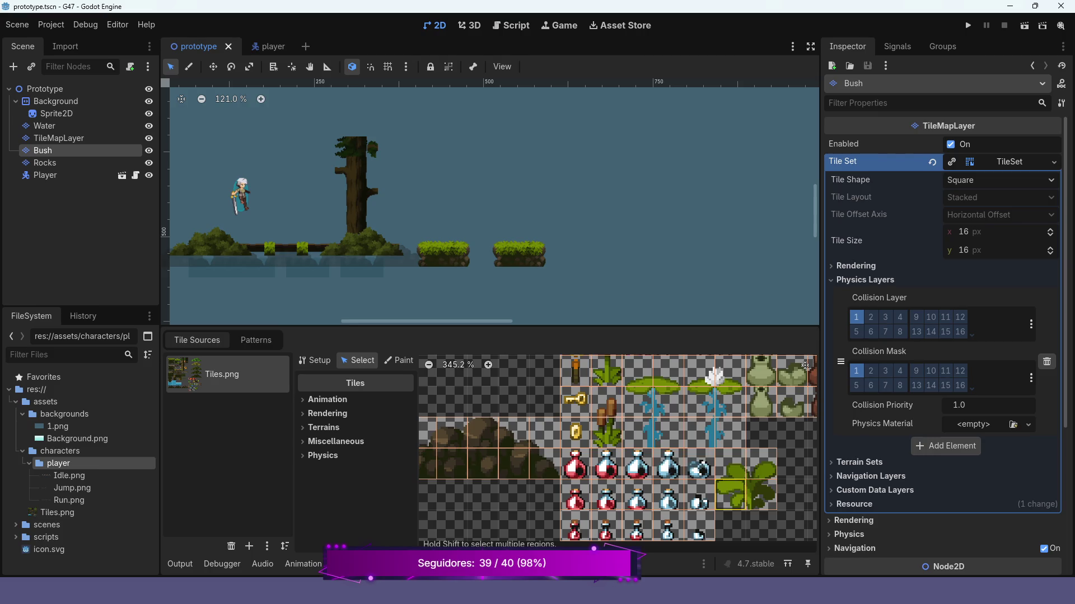
{"action": "left_click_drag", "start_coordinate": [667, 432], "coordinate": [703, 497]}
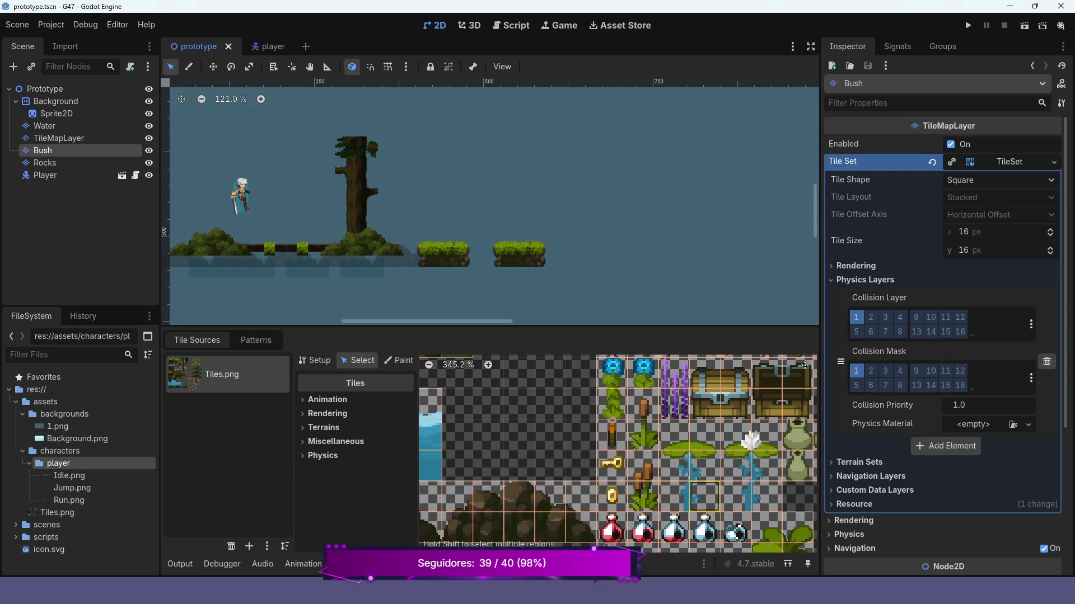
{"action": "mouse_move", "coordinate": [701, 435]}
{"action": "left_mouse_down"}
{"action": "mouse_move", "coordinate": [690, 475]}
{"action": "mouse_move", "coordinate": [664, 414]}
{"action": "left_mouse_up"}
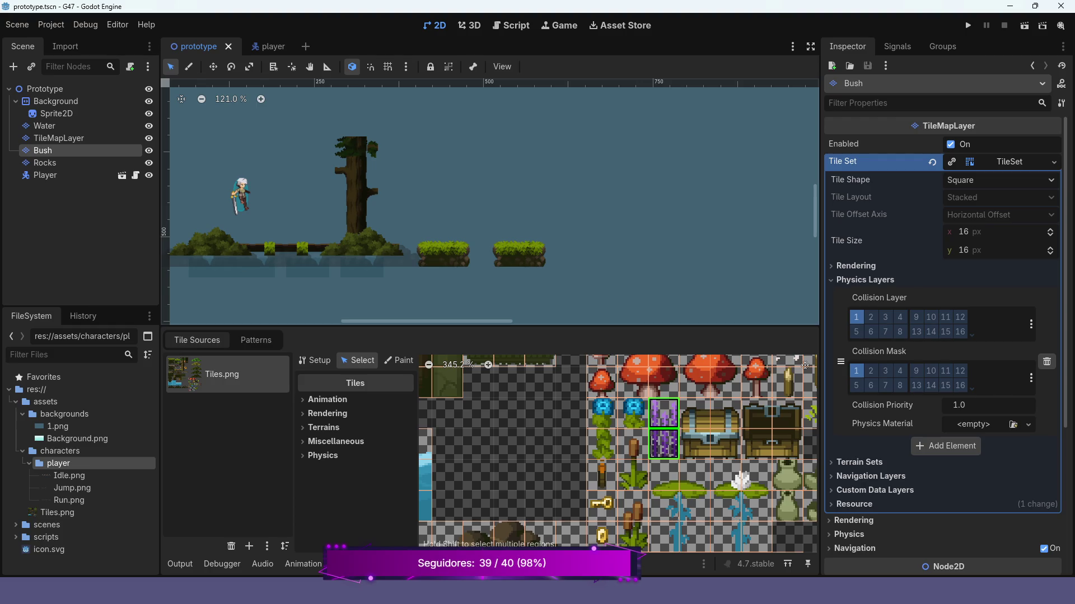
{"action": "scroll", "coordinate": [425, 232], "scroll_direction": "up", "scroll_amount": 5}
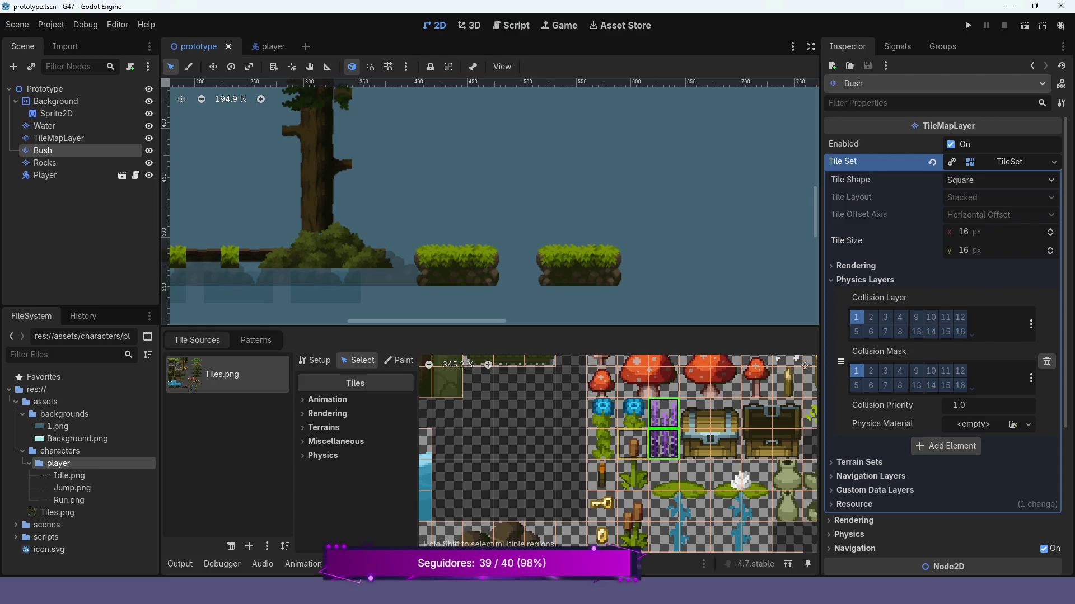
Paint the purple two-cell flower tile beside the middle platform.
{"action": "left_click", "coordinate": [386, 563]}
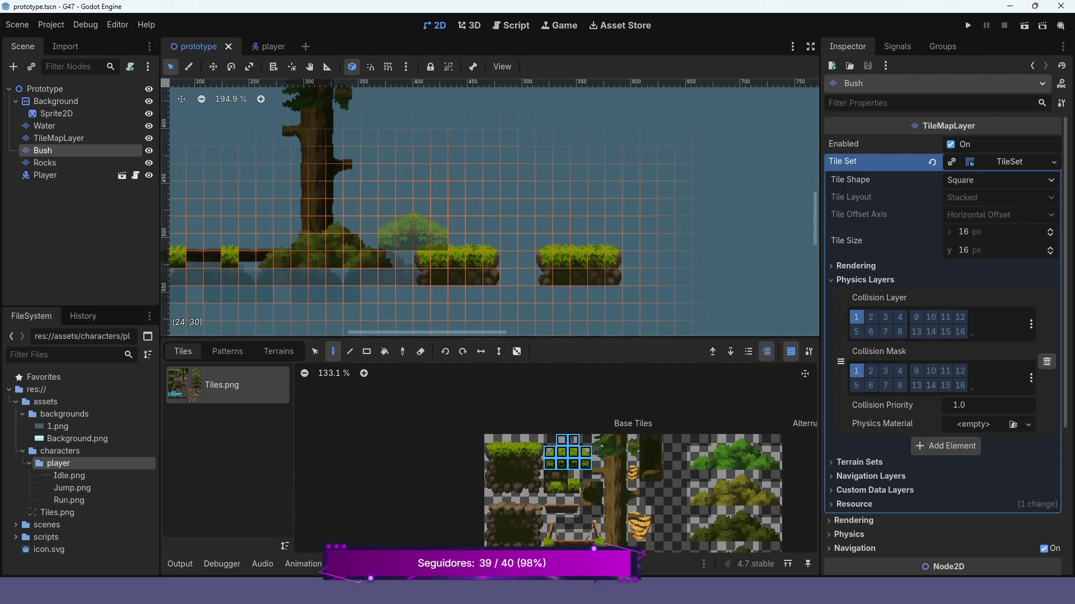
{"action": "scroll", "coordinate": [693, 487], "scroll_direction": "down", "scroll_amount": 5}
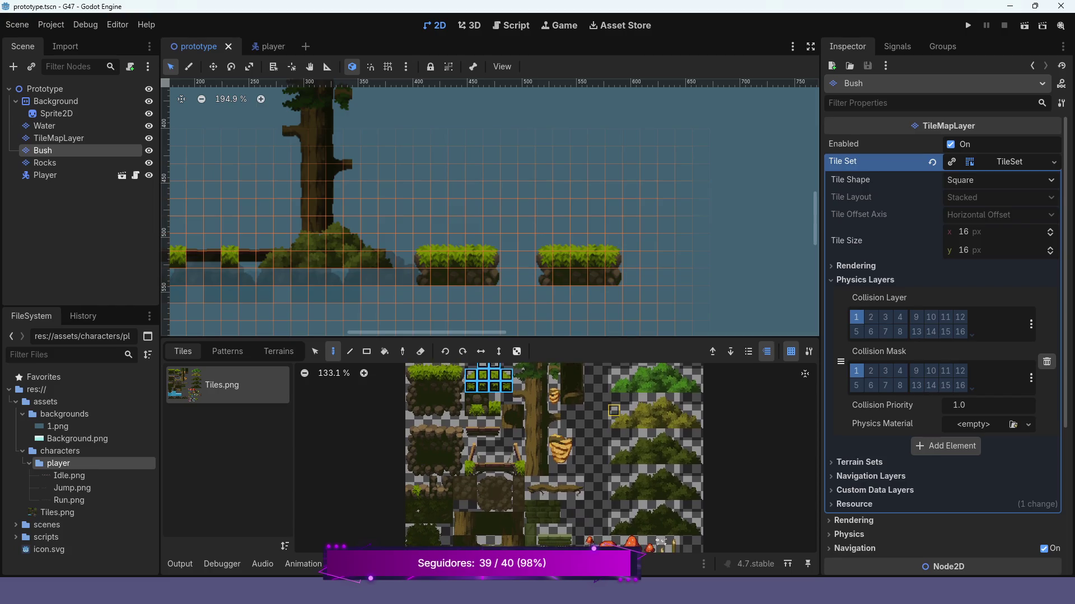
{"action": "scroll", "coordinate": [672, 487], "scroll_direction": "up", "scroll_amount": 6}
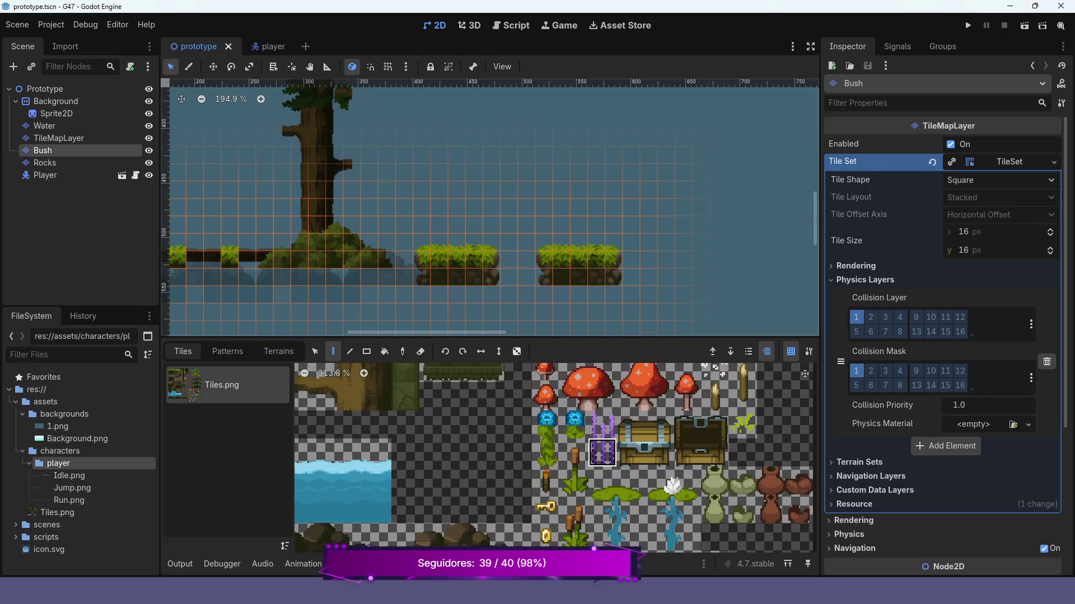
{"action": "left_click", "coordinate": [602, 425]}
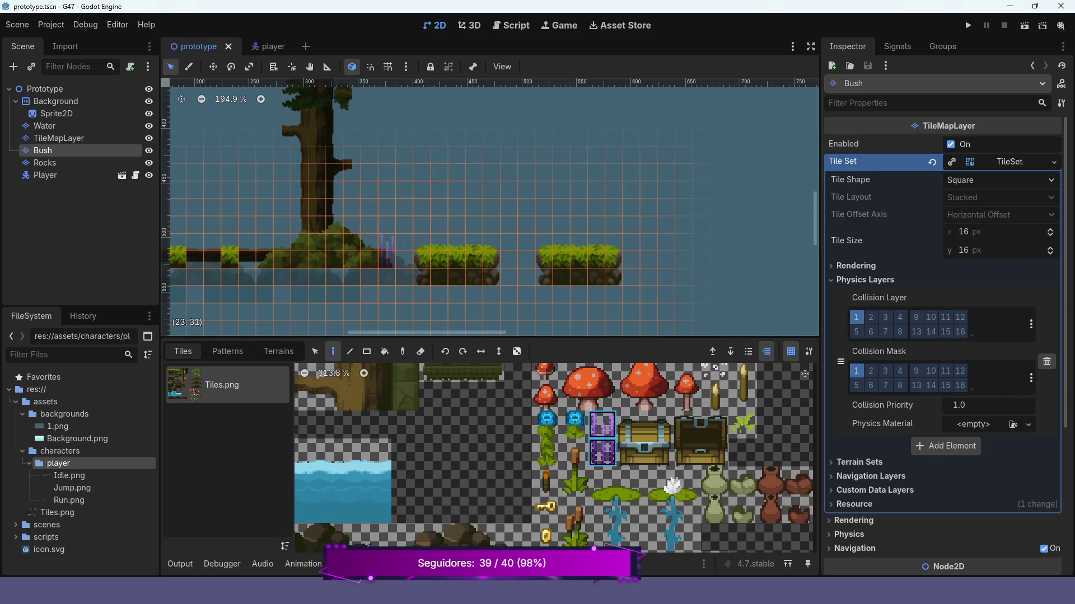
{"action": "left_click", "coordinate": [404, 249]}
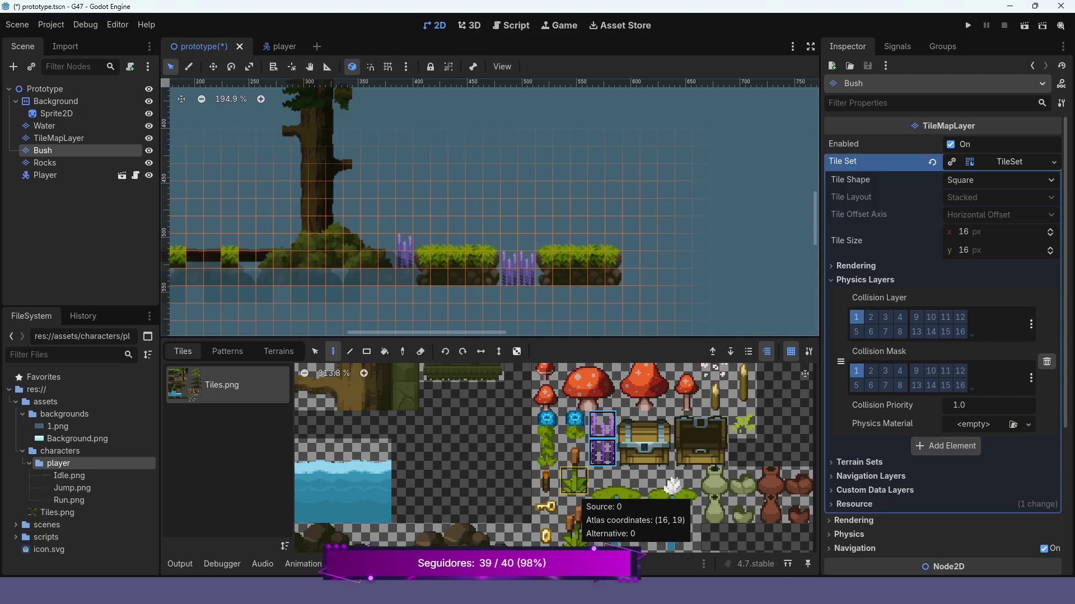
Paint the two-tile cattail and grass tuft onto the platforms, then save and run the game.
{"action": "left_click", "coordinate": [574, 481]}
{"action": "left_click_drag", "start_coordinate": [574, 480], "coordinate": [574, 452]}
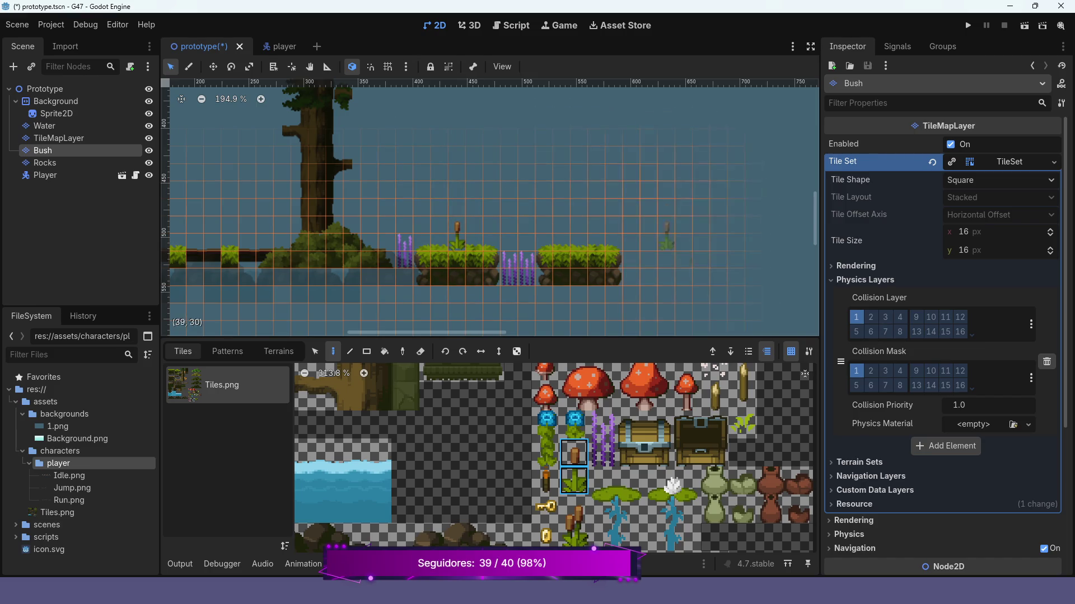
{"action": "left_click_drag", "start_coordinate": [574, 534], "coordinate": [574, 509]}
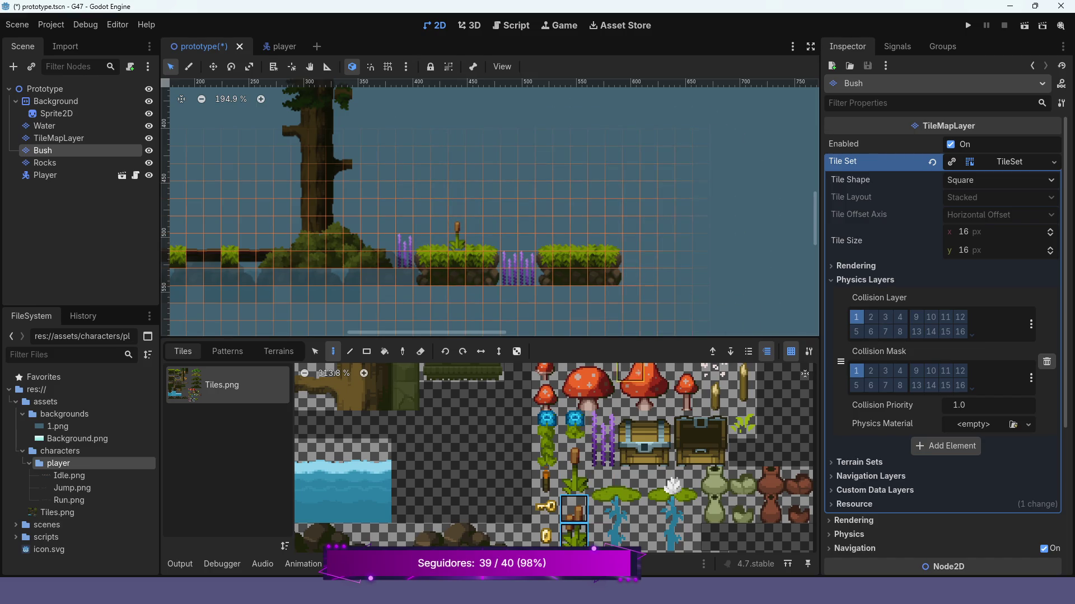
{"action": "left_click", "coordinate": [613, 238]}
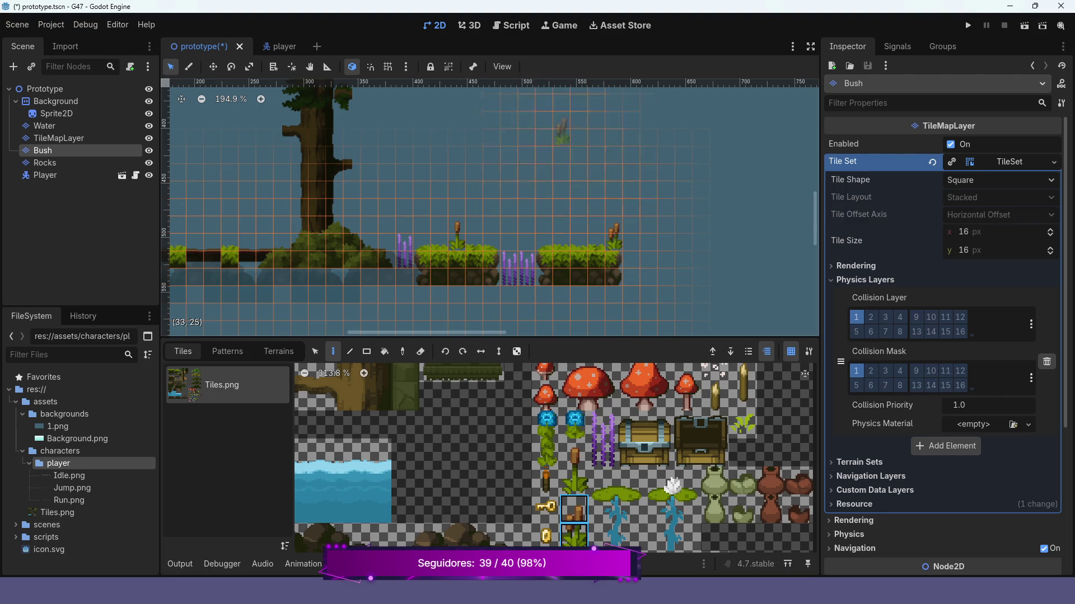
{"action": "left_click", "coordinate": [968, 25]}
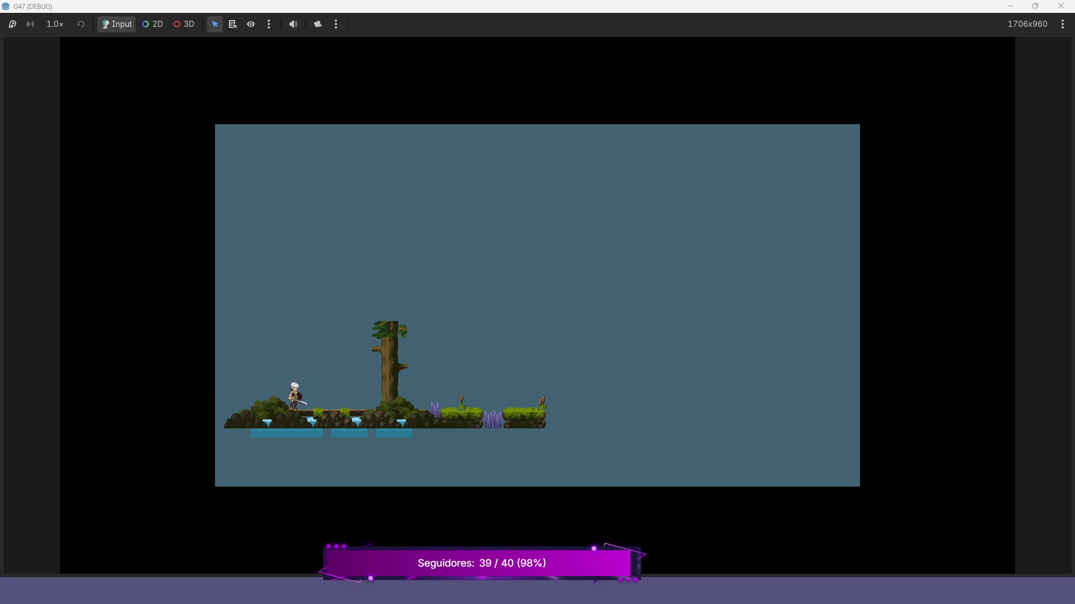
Run and jump the character across the platforms until it falls through the gap past the edge.
{"action": "key", "text": "Right"}
{"action": "key", "text": "space"}
{"action": "key", "text": "Right"}
{"action": "key", "text": "Left"}
{"action": "key", "text": "Right"}
{"action": "key", "text": "space"}
{"action": "key", "text": "Left"}
{"action": "key", "text": "Right"}
{"action": "key", "text": "Left"}
{"action": "key", "text": "Right"}
{"action": "key", "text": "Left"}
{"action": "key", "text": "Right"}
{"action": "key", "text": "space"}
{"action": "key", "text": "Right"}
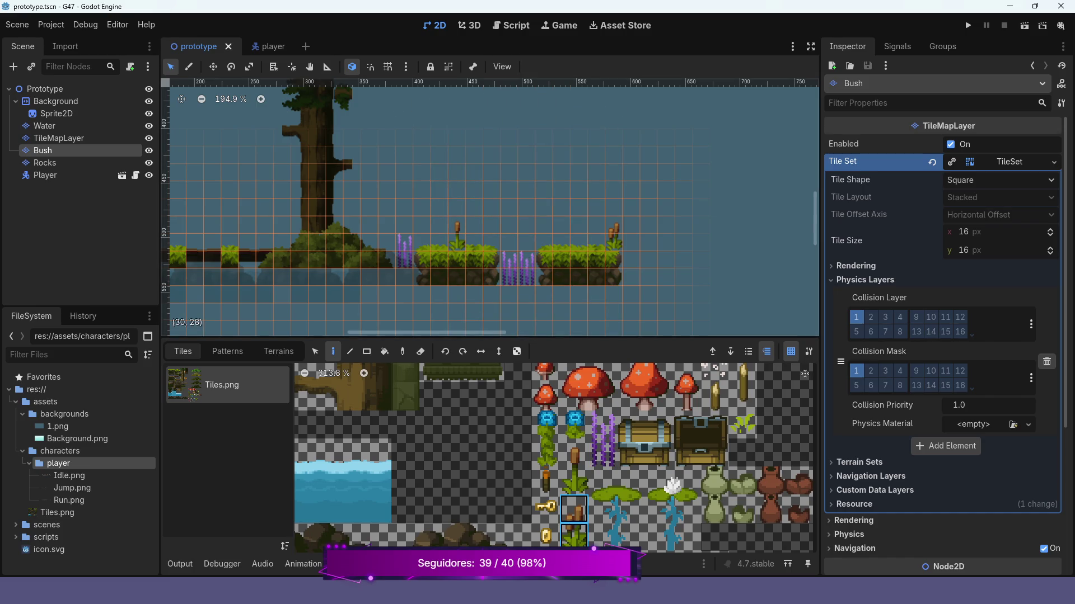
Erase the cattail and lavender tiles, enlarge the tile panel, and open the Tiles.png TileSet editor.
{"action": "mouse_move", "coordinate": [513, 183]}
{"action": "left_mouse_down"}
{"action": "mouse_move", "coordinate": [464, 218]}
{"action": "mouse_move", "coordinate": [546, 253]}
{"action": "left_mouse_up"}
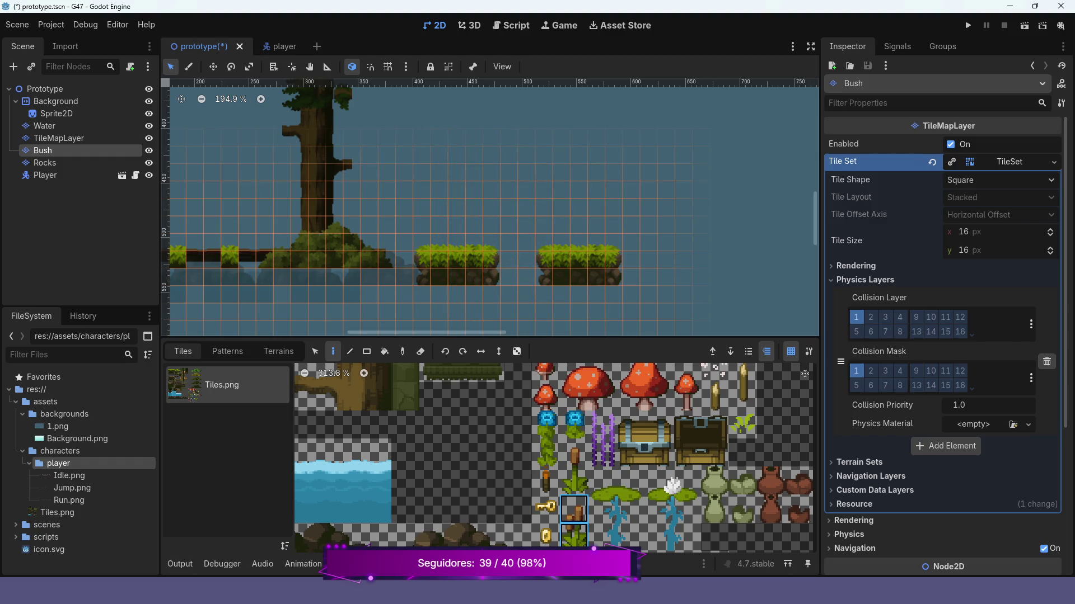
{"action": "left_click_drag", "start_coordinate": [487, 338], "coordinate": [487, 313]}
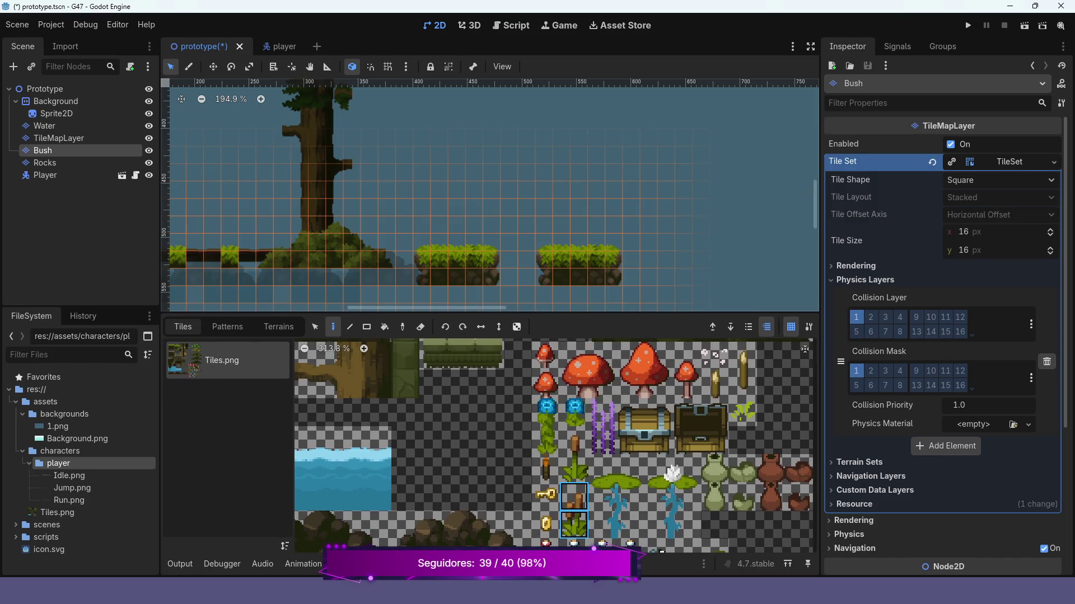
{"action": "left_click", "coordinate": [442, 564]}
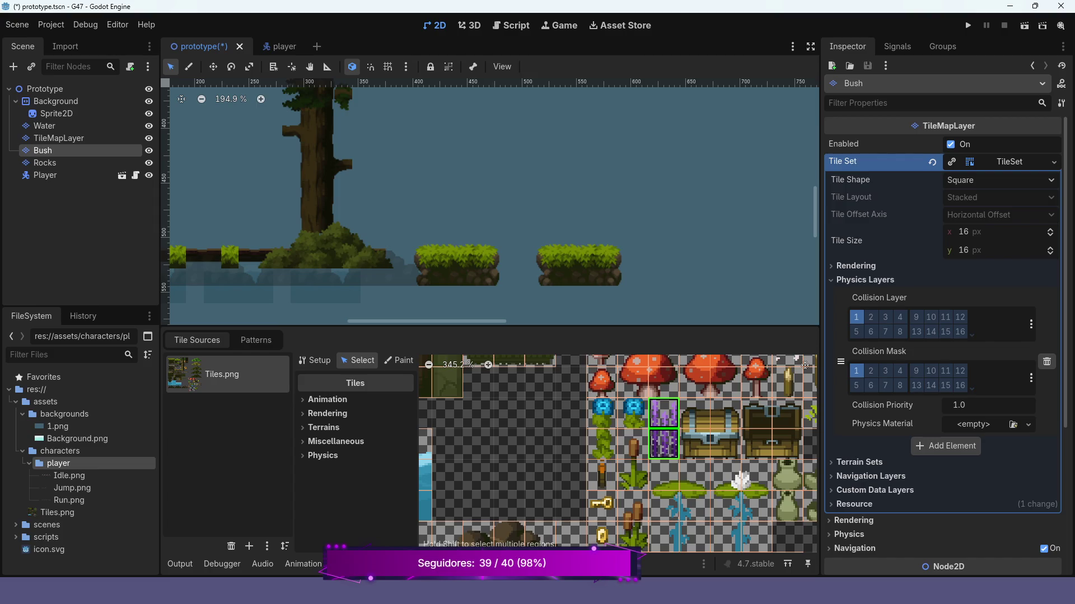
{"action": "left_click", "coordinate": [399, 359]}
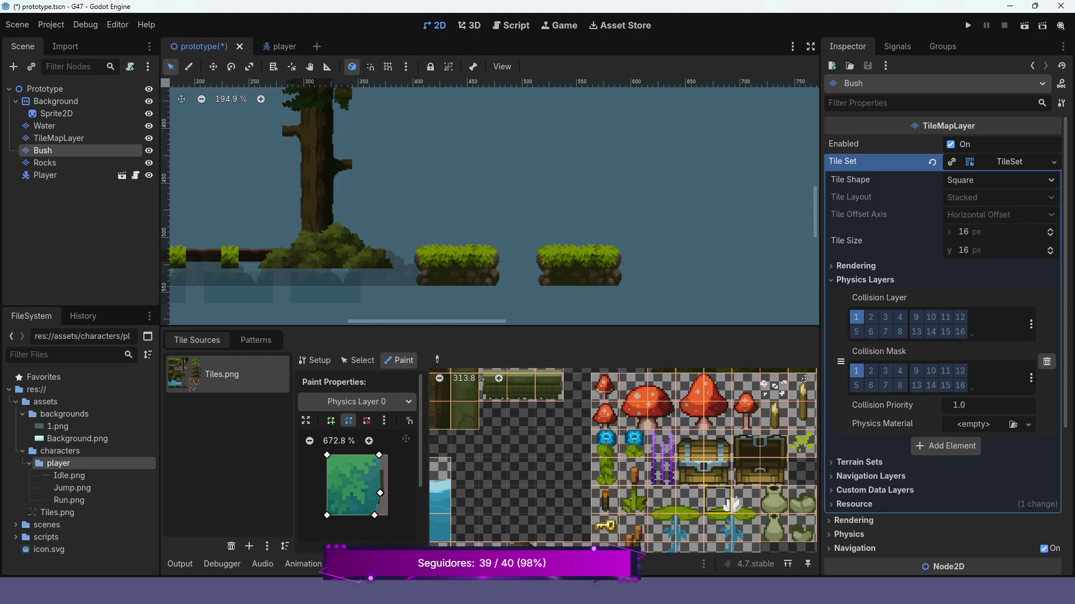
{"action": "scroll", "coordinate": [706, 541], "scroll_direction": "down", "scroll_amount": 1}
{"action": "scroll", "coordinate": [706, 541], "scroll_direction": "down", "scroll_amount": 3}
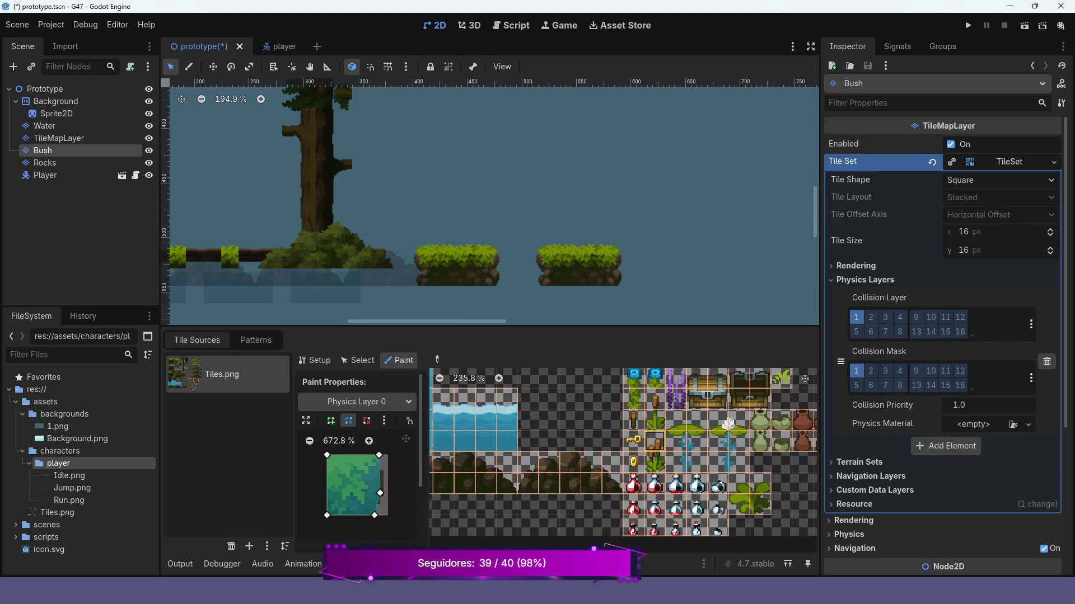
{"action": "left_click", "coordinate": [653, 442]}
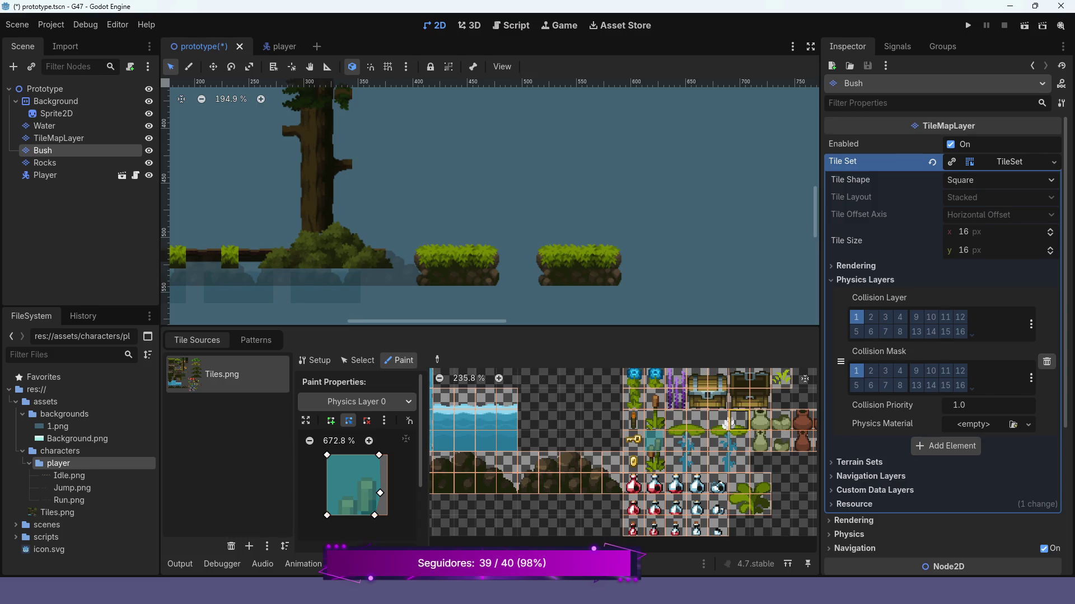
{"action": "key", "text": "ctrl+z"}
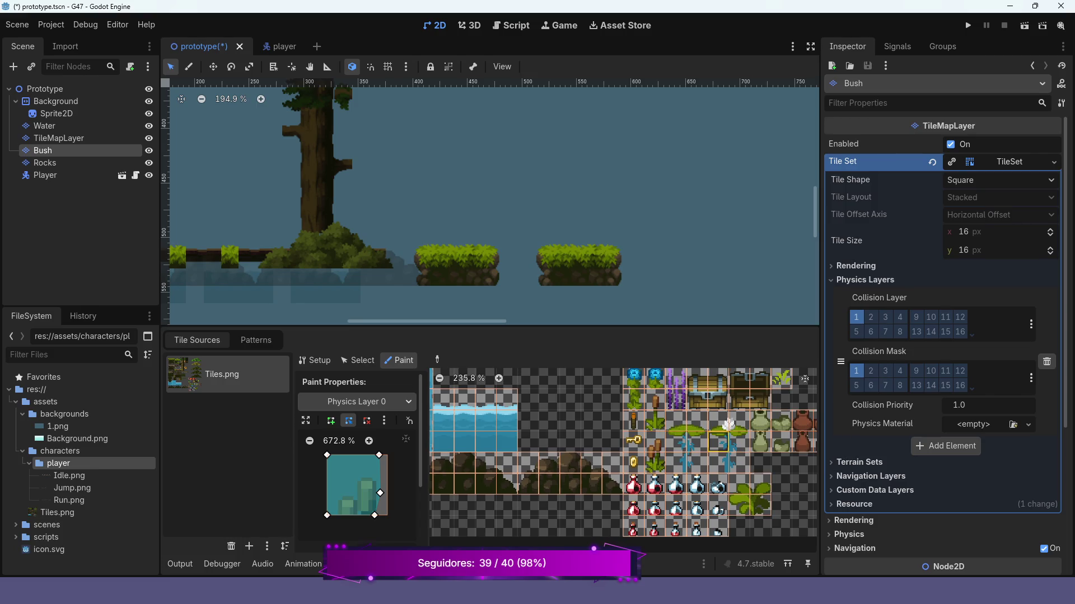
{"action": "scroll", "coordinate": [722, 439], "scroll_direction": "right", "scroll_amount": 2}
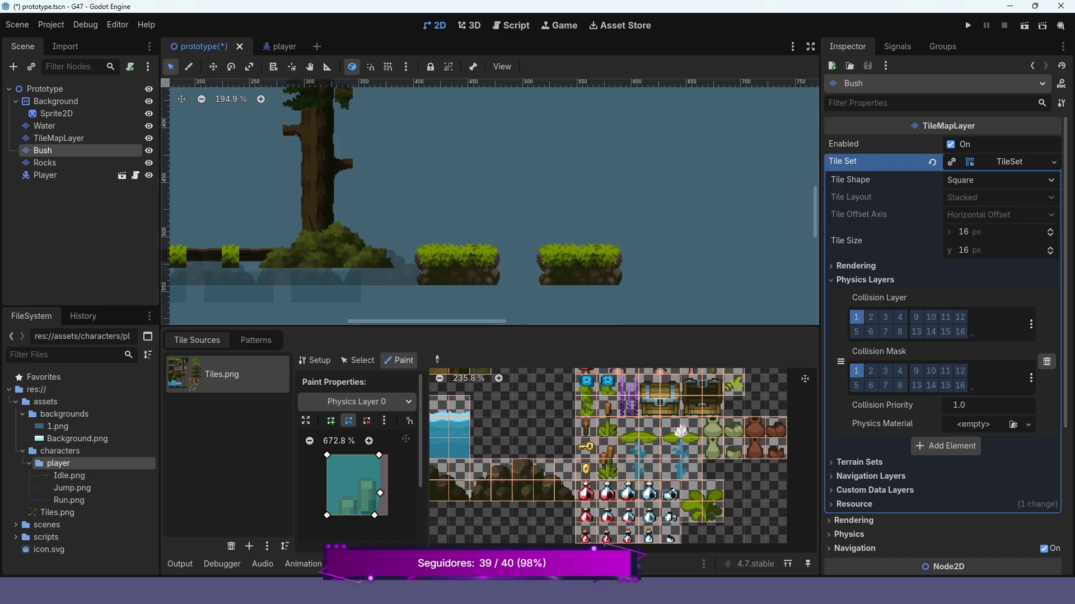
{"action": "scroll", "coordinate": [493, 202], "scroll_direction": "left", "scroll_amount": 3}
{"action": "scroll", "coordinate": [655, 426], "scroll_direction": "up", "scroll_amount": 1}
{"action": "scroll", "coordinate": [655, 425], "scroll_direction": "down", "scroll_amount": 3}
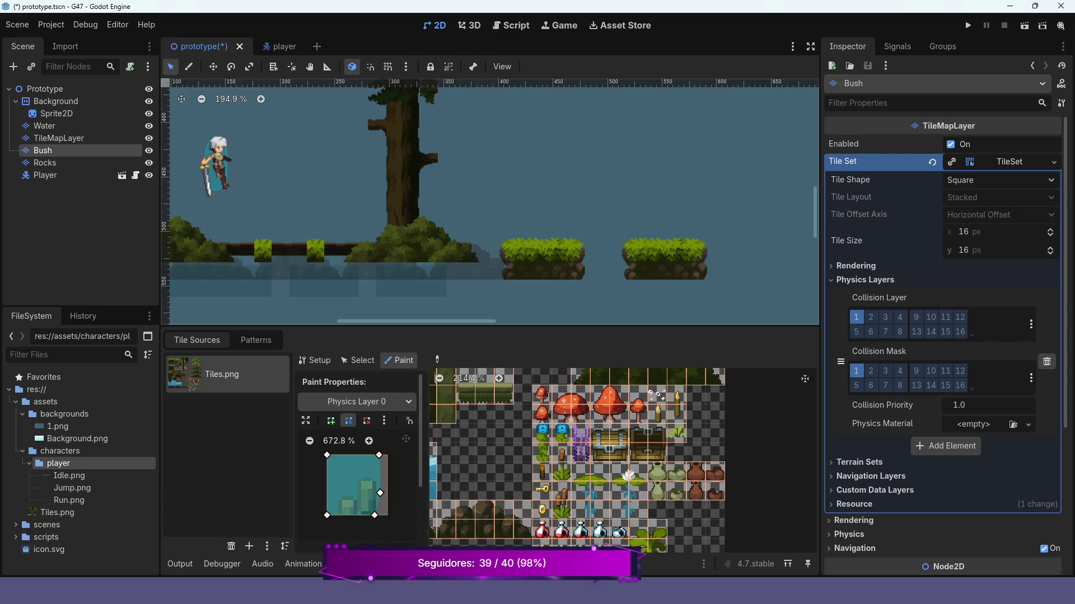
{"action": "left_click", "coordinate": [357, 360]}
{"action": "left_click", "coordinate": [576, 431]}
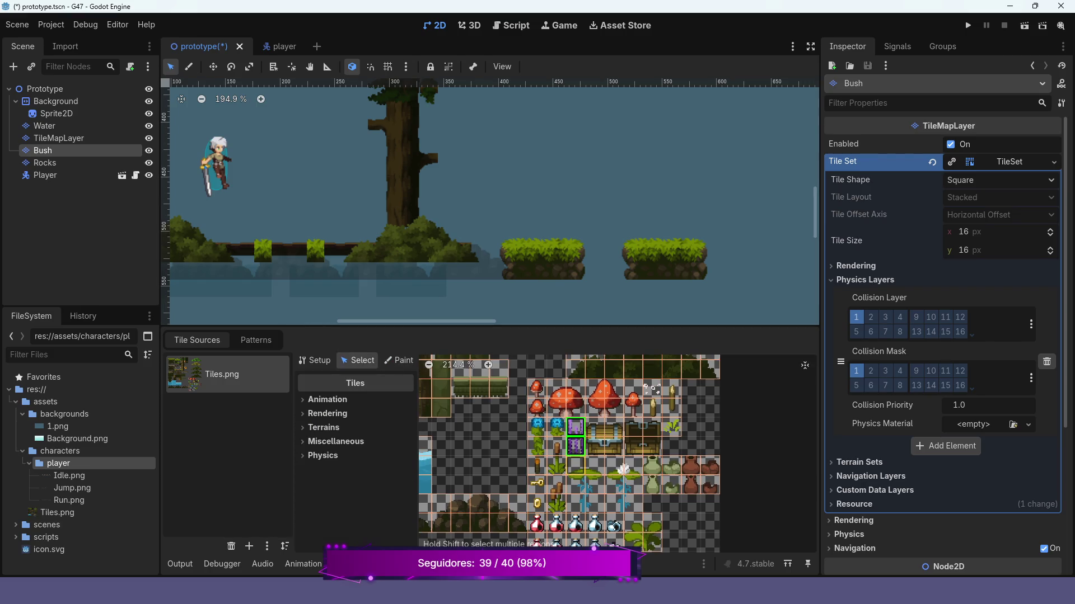
{"action": "left_click", "coordinate": [576, 438]}
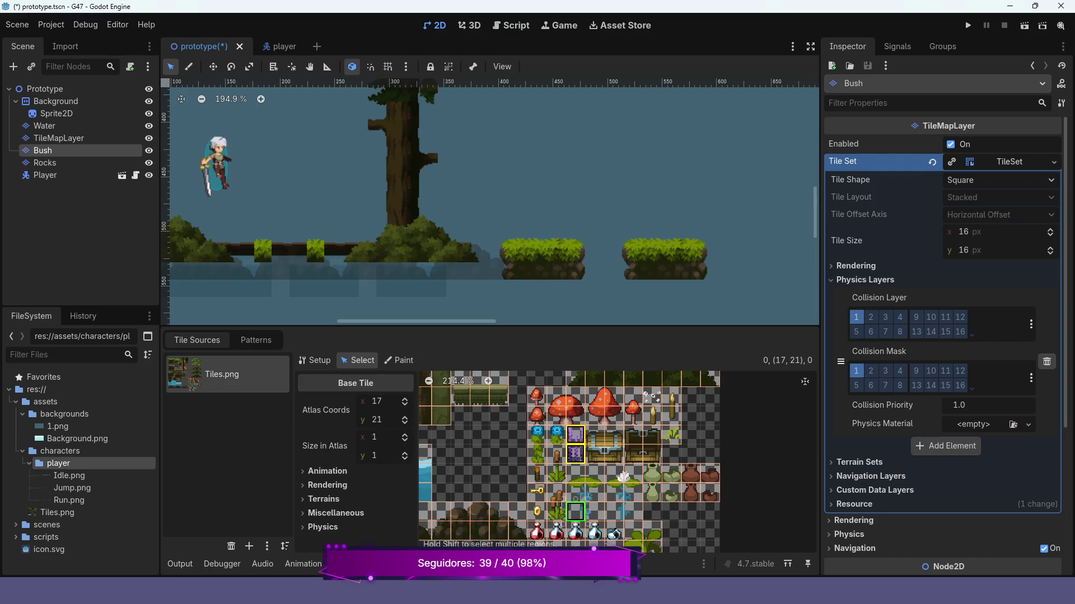
{"action": "left_click", "coordinate": [575, 511]}
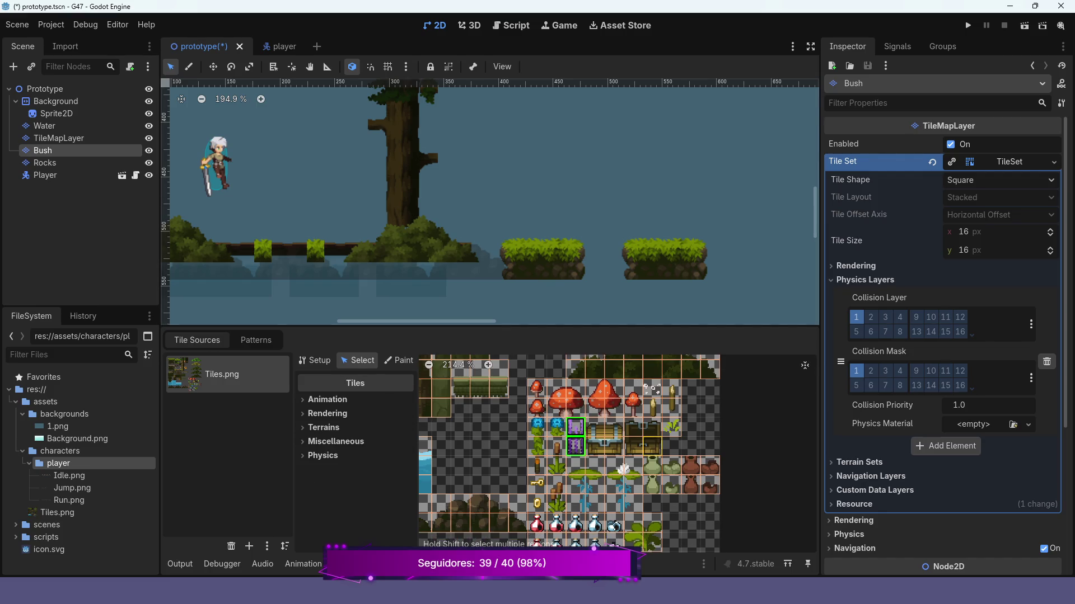
{"action": "scroll", "coordinate": [609, 460], "scroll_direction": "down", "scroll_amount": 2}
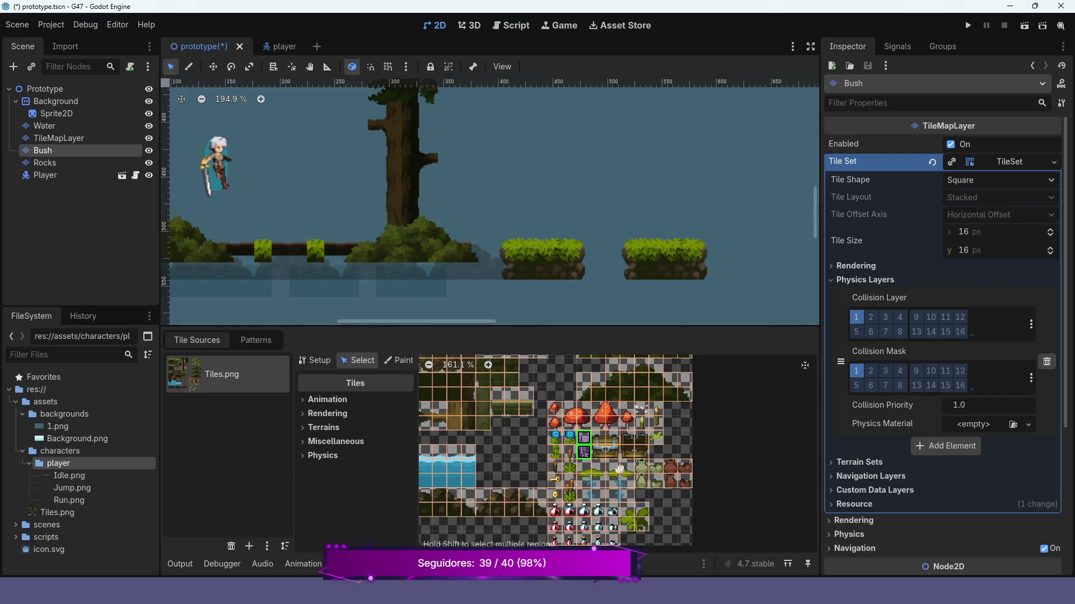
Pick the lavender tile and paint it beside the tree.
{"action": "scroll", "coordinate": [609, 460], "scroll_direction": "up", "scroll_amount": 6}
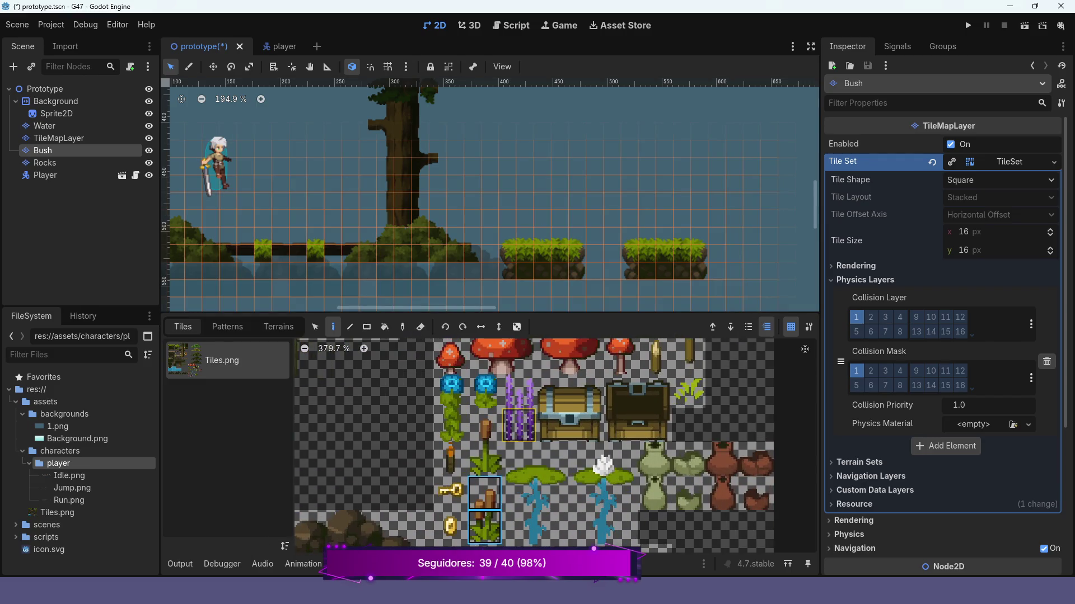
{"action": "mouse_move", "coordinate": [519, 426]}
{"action": "left_mouse_down"}
{"action": "mouse_move", "coordinate": [553, 462]}
{"action": "mouse_move", "coordinate": [553, 429]}
{"action": "left_mouse_up"}
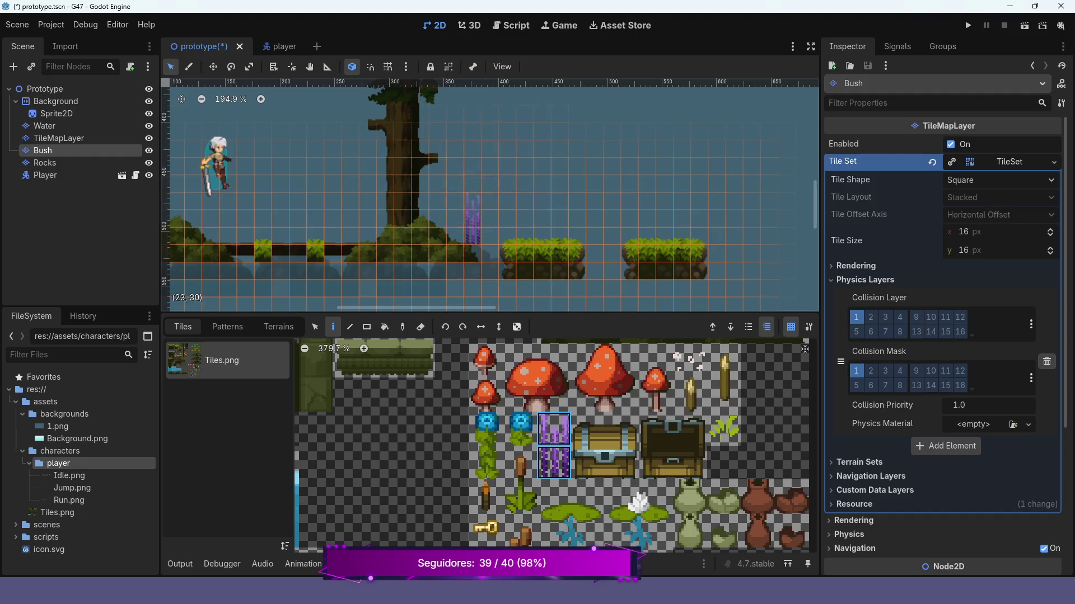
{"action": "left_click", "coordinate": [470, 227]}
Save and run the game, walk the character right past the tree and back, then stop with F8.
{"action": "left_click", "coordinate": [968, 25]}
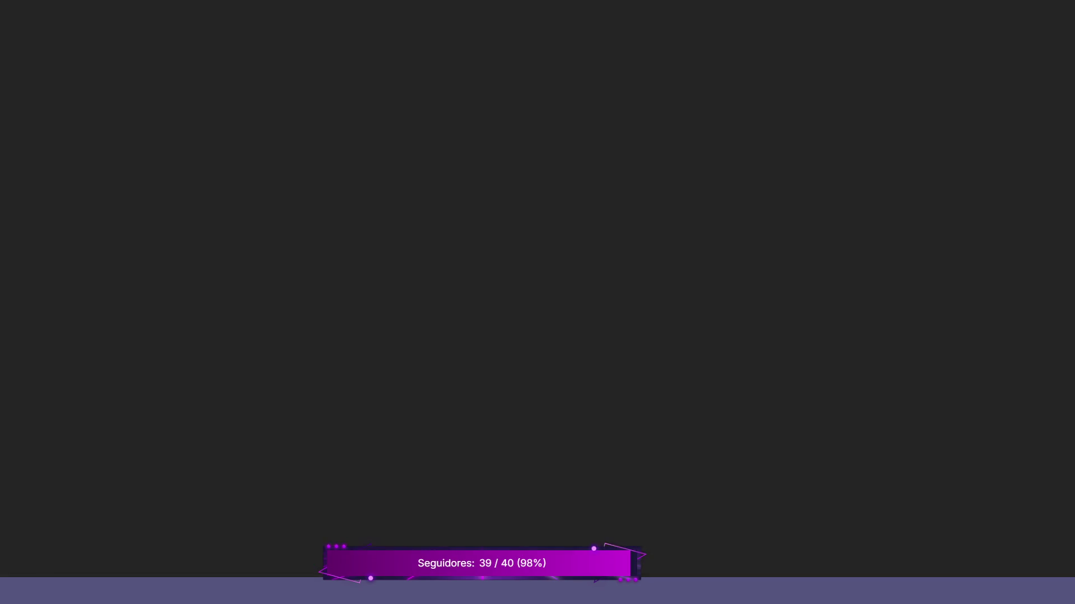
{"action": "key", "text": "Right"}
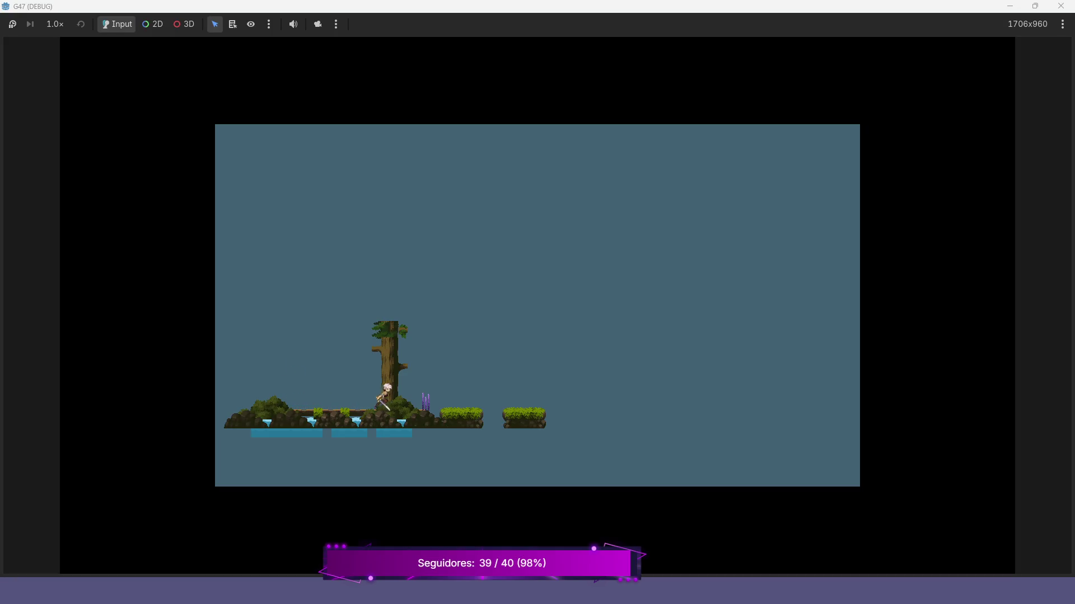
{"action": "key", "text": "Right"}
{"action": "key", "text": "Left"}
{"action": "key", "text": "F8"}
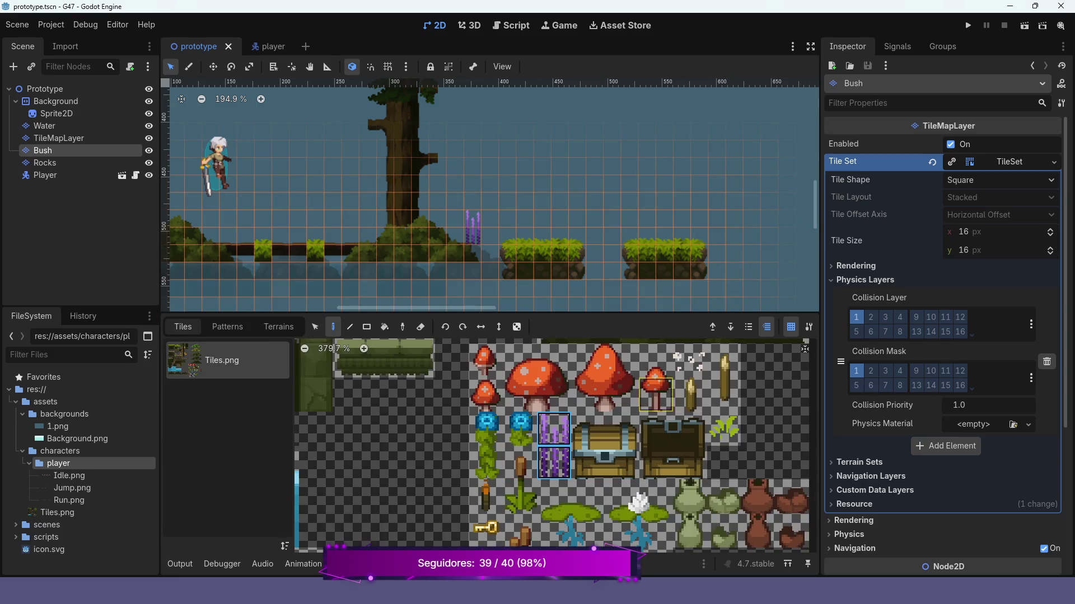
{"action": "scroll", "coordinate": [374, 257], "scroll_direction": "down", "scroll_amount": 2}
{"action": "scroll", "coordinate": [374, 254], "scroll_direction": "left", "scroll_amount": 3}
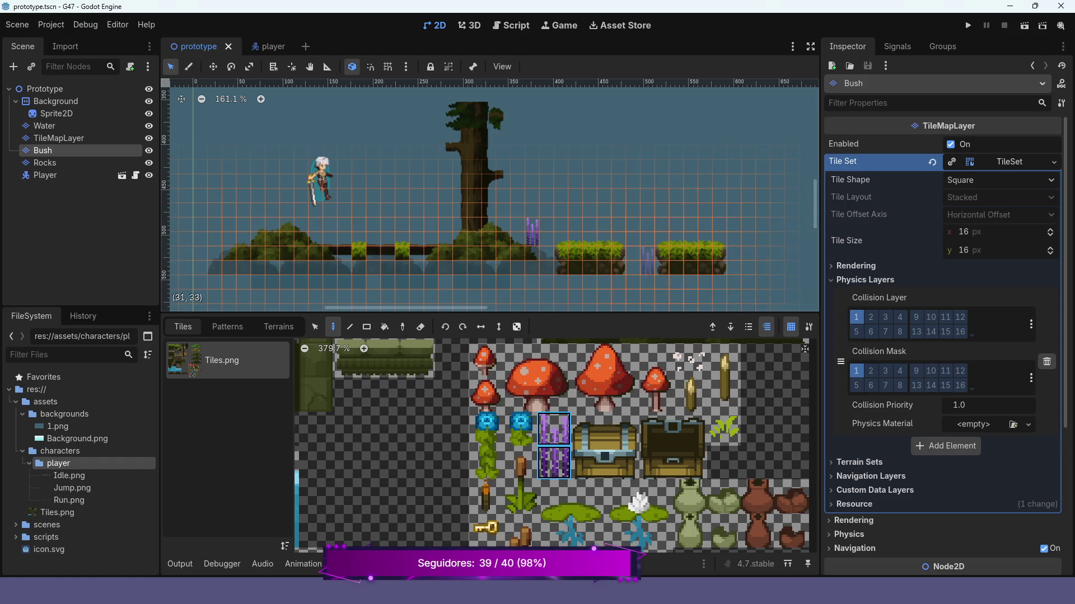
{"action": "scroll", "coordinate": [605, 288], "scroll_direction": "down", "scroll_amount": 1}
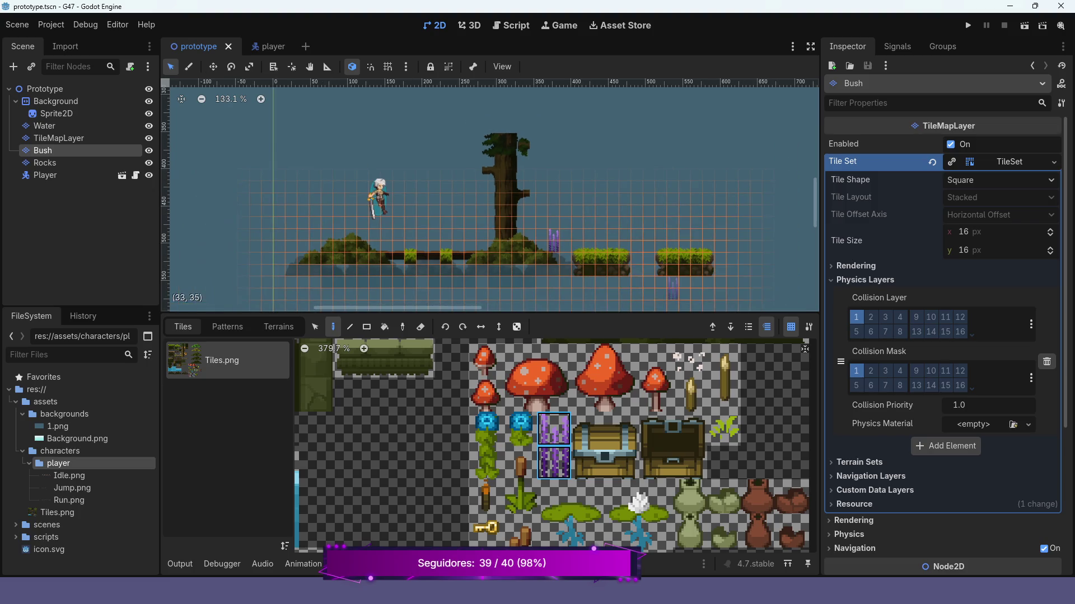
{"action": "scroll", "coordinate": [616, 218], "scroll_direction": "down", "scroll_amount": 1}
{"action": "scroll", "coordinate": [615, 212], "scroll_direction": "right", "scroll_amount": 5}
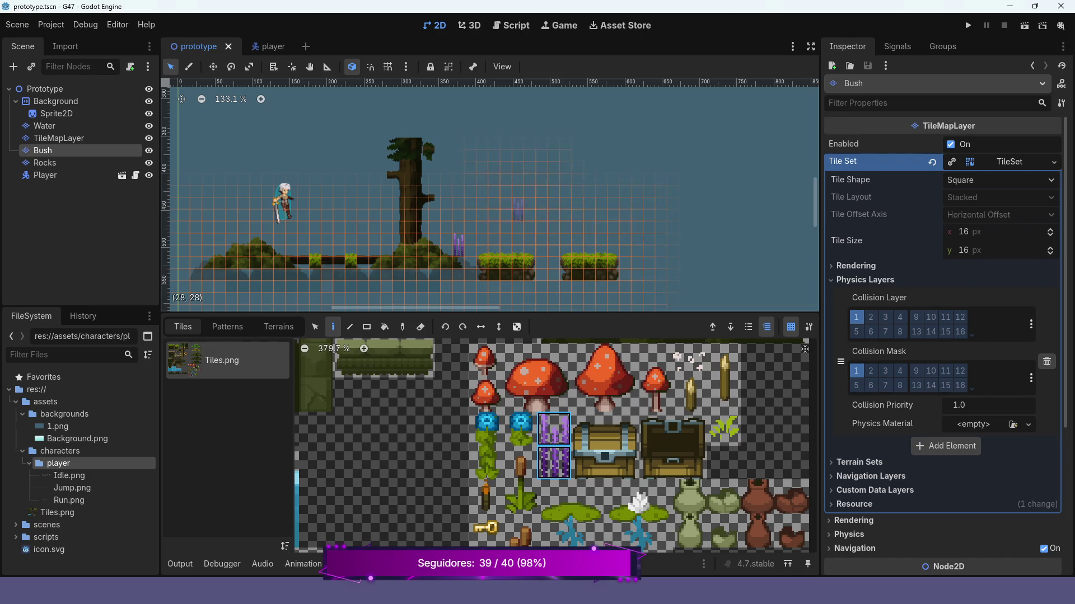
{"action": "scroll", "coordinate": [567, 227], "scroll_direction": "down", "scroll_amount": 3}
{"action": "scroll", "coordinate": [493, 196], "scroll_direction": "left", "scroll_amount": 3}
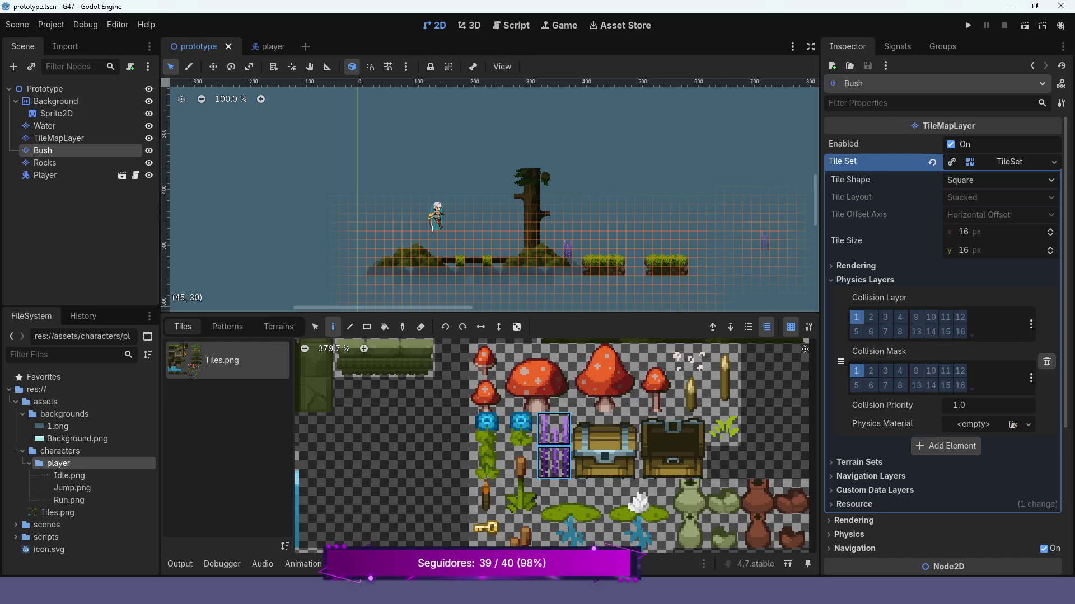
{"action": "scroll", "coordinate": [492, 235], "scroll_direction": "down", "scroll_amount": 1}
{"action": "scroll", "coordinate": [493, 196], "scroll_direction": "right", "scroll_amount": 5}
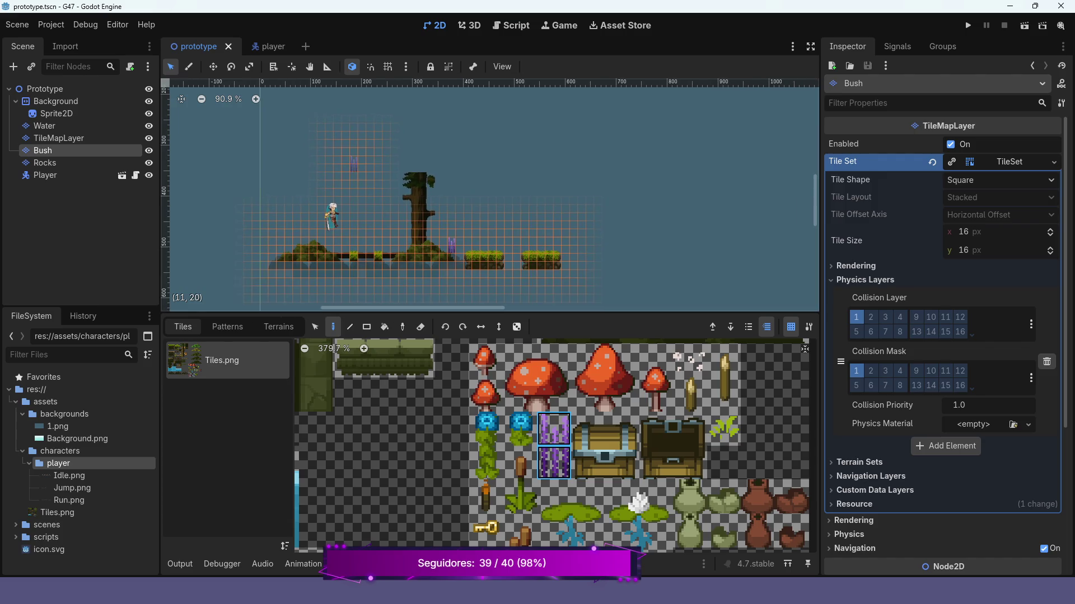
{"action": "scroll", "coordinate": [686, 431], "scroll_direction": "down", "scroll_amount": 1}
{"action": "scroll", "coordinate": [686, 431], "scroll_direction": "down", "scroll_amount": 7}
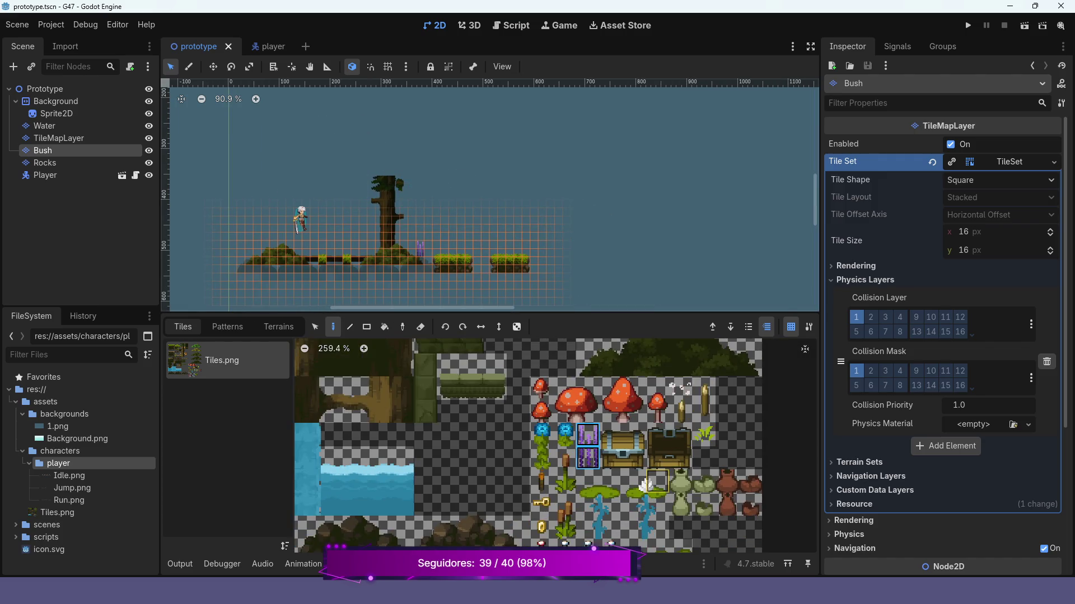
{"action": "scroll", "coordinate": [488, 446], "scroll_direction": "down", "scroll_amount": 2}
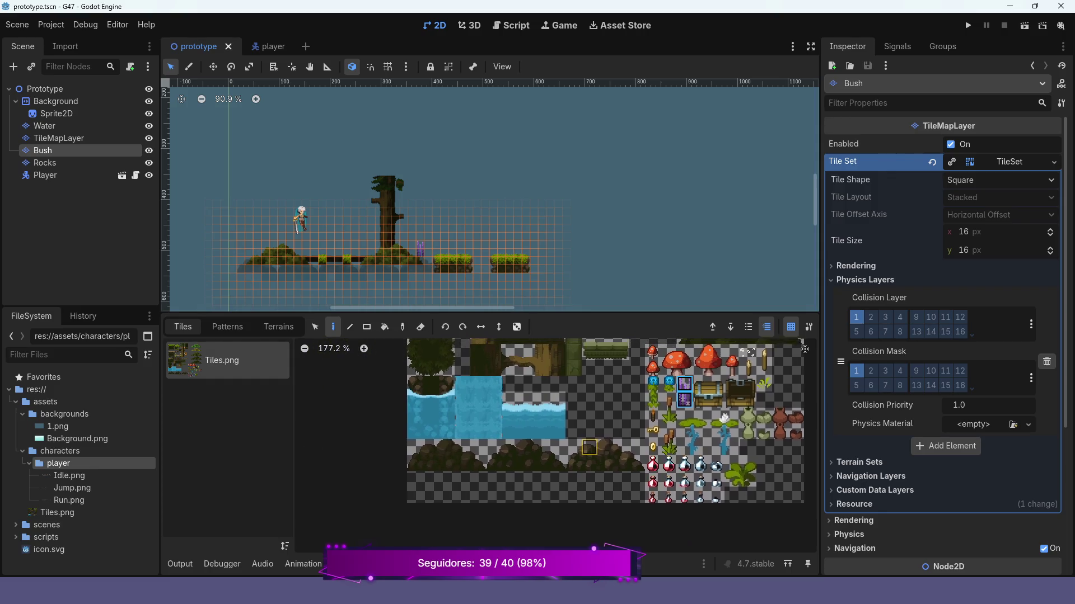
{"action": "scroll", "coordinate": [548, 431], "scroll_direction": "up", "scroll_amount": 5}
{"action": "scroll", "coordinate": [606, 416], "scroll_direction": "left", "scroll_amount": 4}
{"action": "scroll", "coordinate": [606, 415], "scroll_direction": "up", "scroll_amount": 2}
{"action": "scroll", "coordinate": [604, 423], "scroll_direction": "right", "scroll_amount": 5}
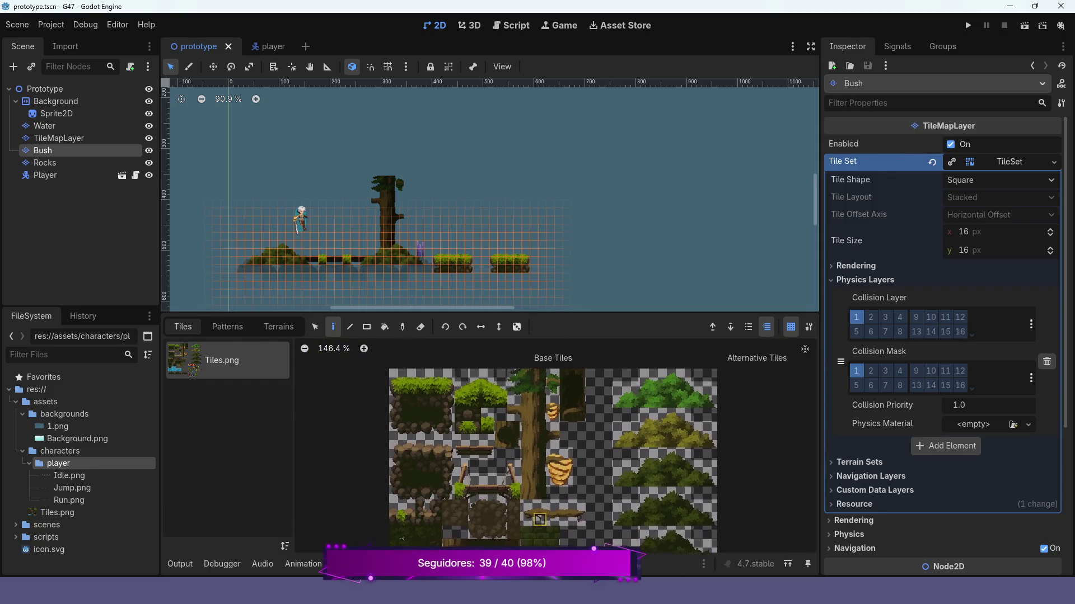
{"action": "scroll", "coordinate": [603, 428], "scroll_direction": "up", "scroll_amount": 4}
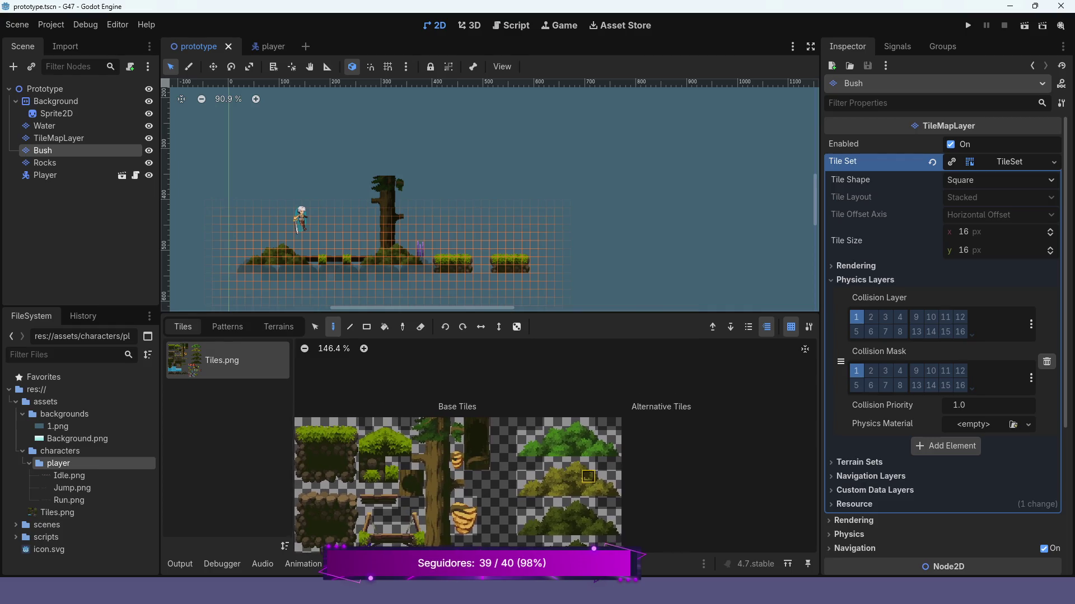
{"action": "scroll", "coordinate": [526, 437], "scroll_direction": "up", "scroll_amount": 2}
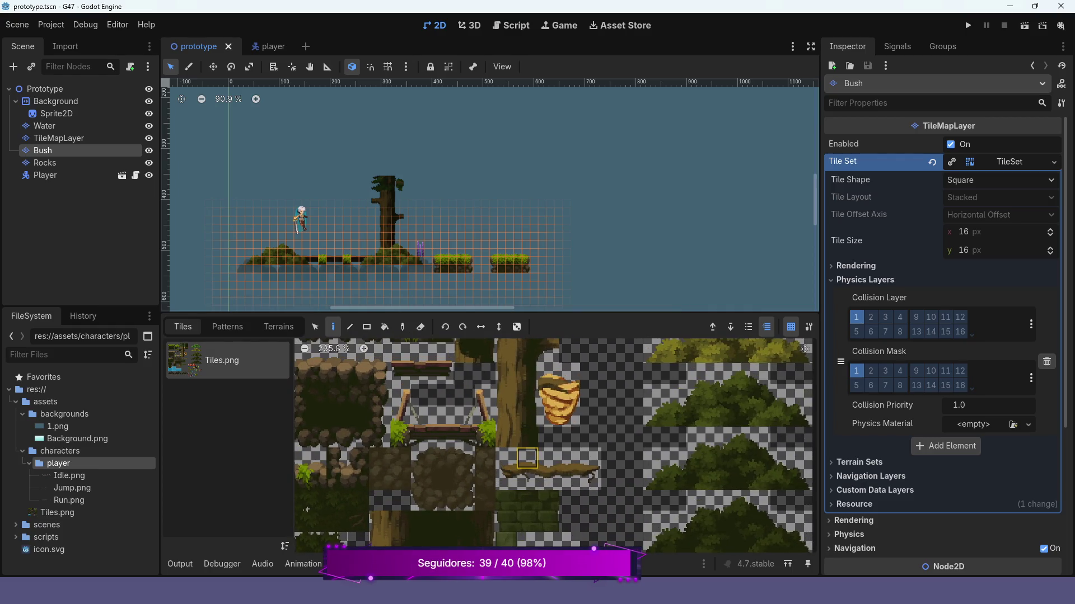
{"action": "scroll", "coordinate": [526, 437], "scroll_direction": "down", "scroll_amount": 2}
{"action": "scroll", "coordinate": [559, 426], "scroll_direction": "left", "scroll_amount": 2}
{"action": "scroll", "coordinate": [573, 414], "scroll_direction": "down", "scroll_amount": 1}
{"action": "scroll", "coordinate": [573, 415], "scroll_direction": "left", "scroll_amount": 1}
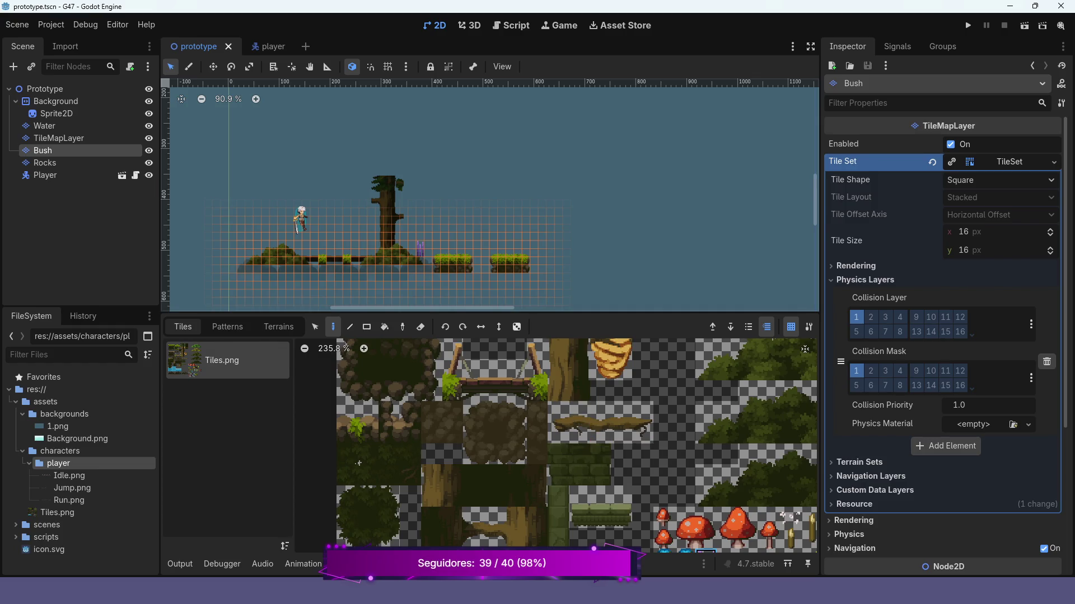
{"action": "scroll", "coordinate": [565, 163], "scroll_direction": "down", "scroll_amount": 2}
{"action": "scroll", "coordinate": [566, 162], "scroll_direction": "left", "scroll_amount": 3}
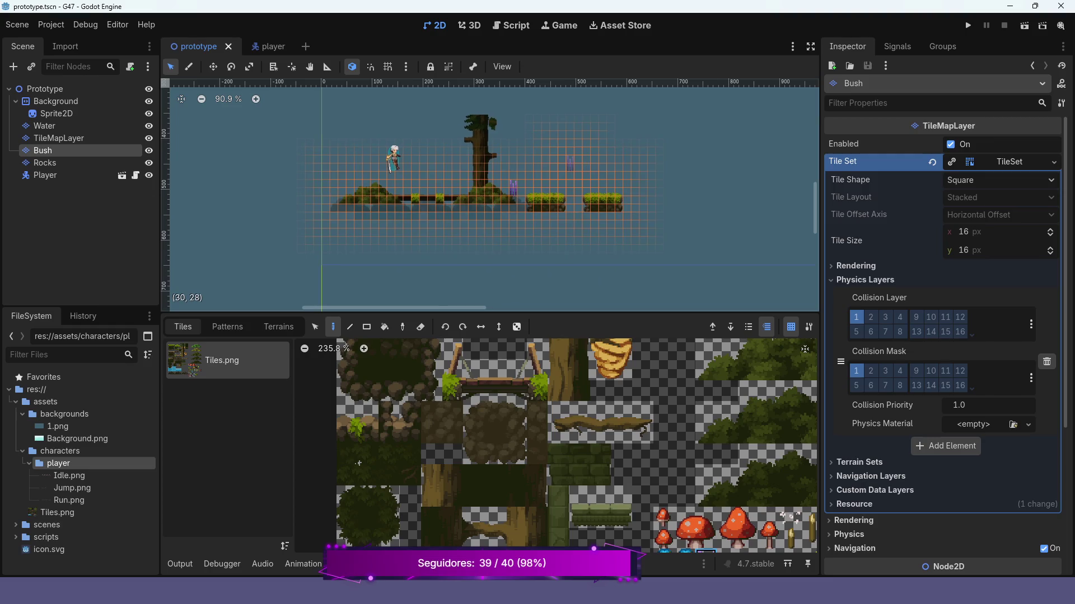
{"action": "scroll", "coordinate": [568, 162], "scroll_direction": "down", "scroll_amount": 3}
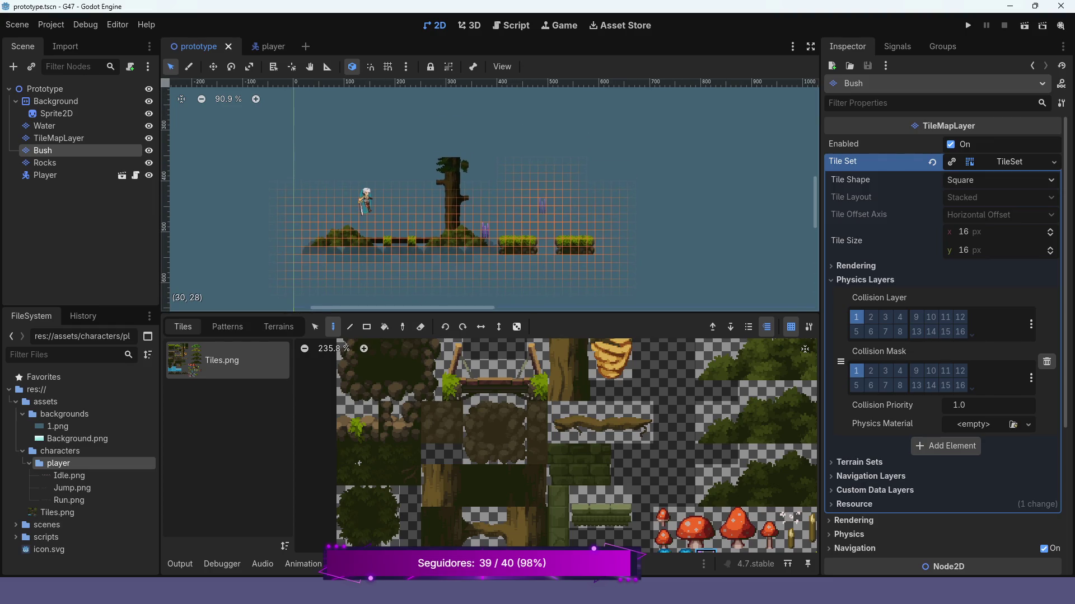
{"action": "scroll", "coordinate": [512, 163], "scroll_direction": "down", "scroll_amount": 2}
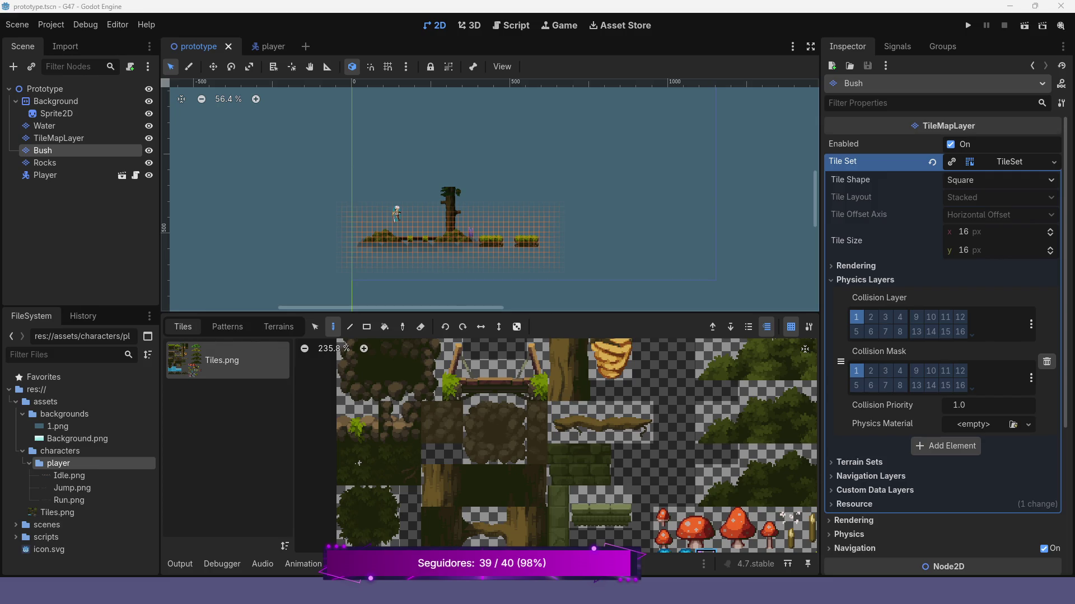
Lower the TileMap panel splitter, zoom around the level, and run the project.
{"action": "scroll", "coordinate": [473, 198], "scroll_direction": "up", "scroll_amount": 4}
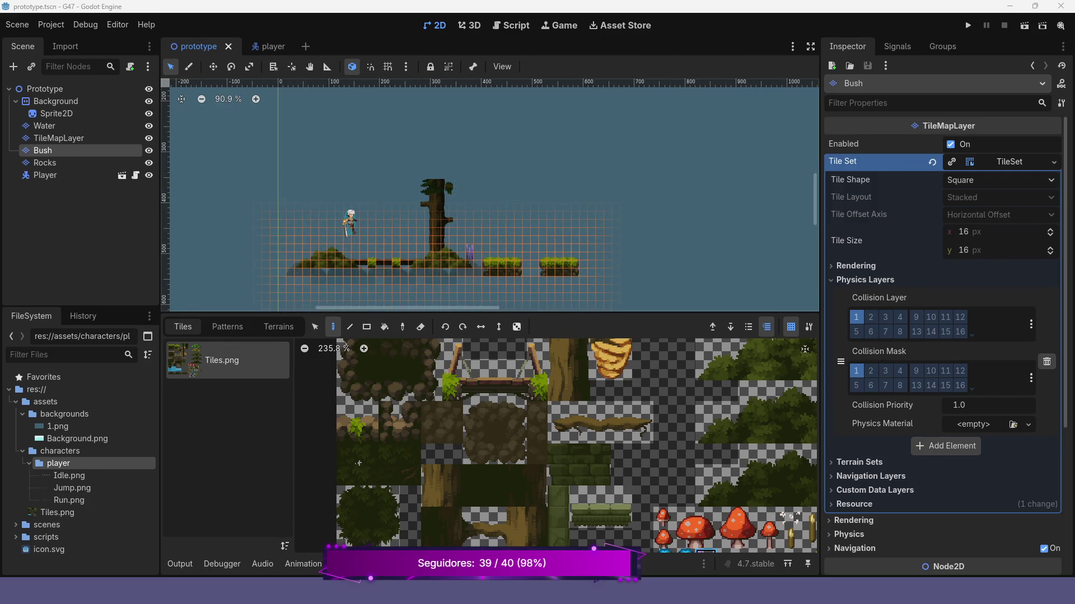
{"action": "left_click_drag", "start_coordinate": [391, 315], "coordinate": [392, 420]}
{"action": "scroll", "coordinate": [380, 195], "scroll_direction": "up", "scroll_amount": 5}
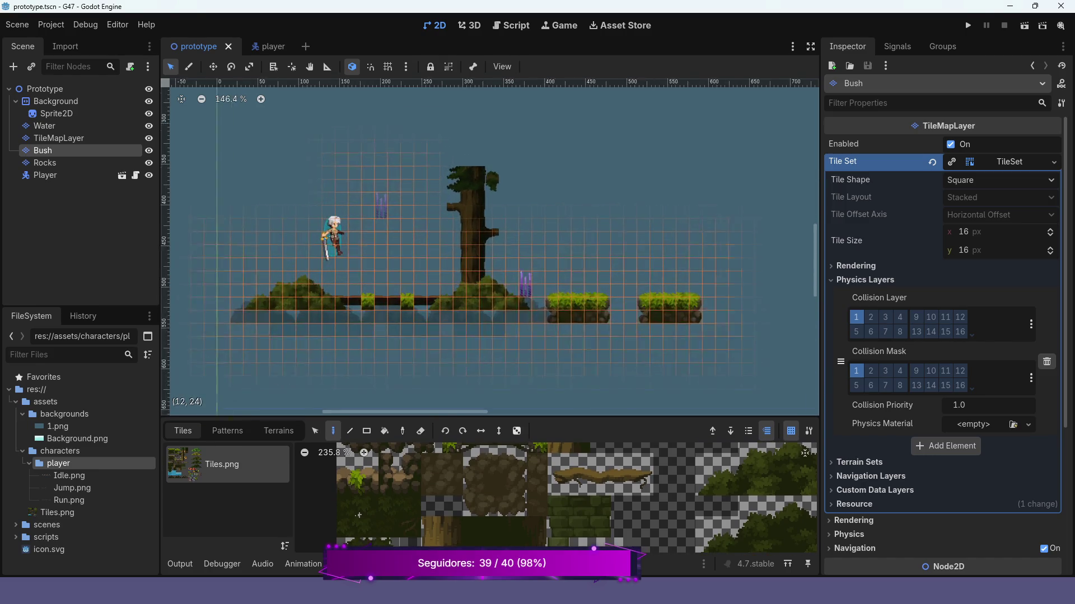
{"action": "scroll", "coordinate": [425, 269], "scroll_direction": "up", "scroll_amount": 2}
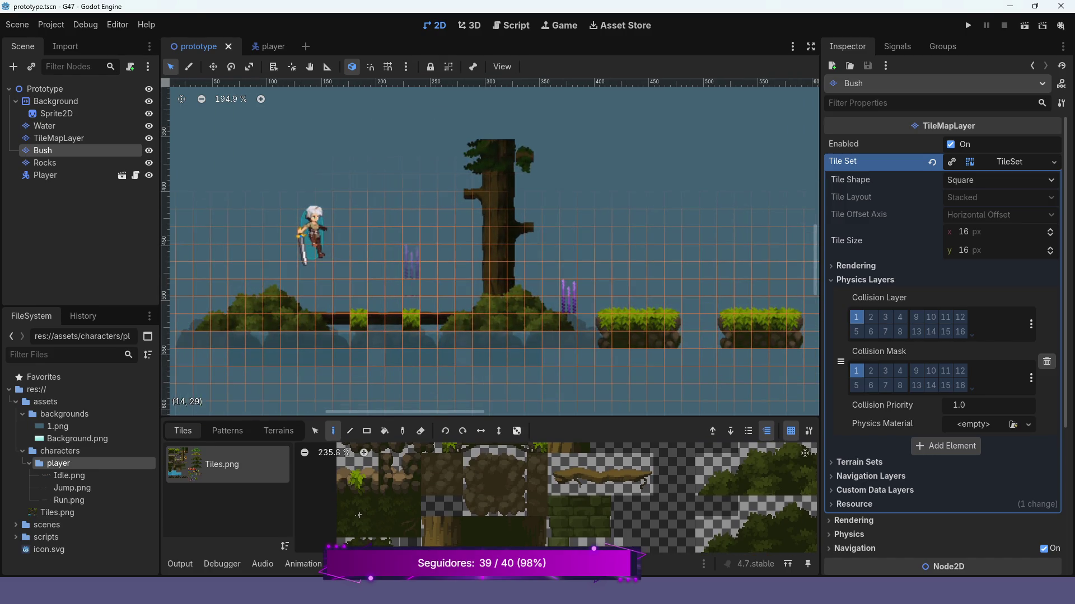
{"action": "scroll", "coordinate": [423, 235], "scroll_direction": "down", "scroll_amount": 8}
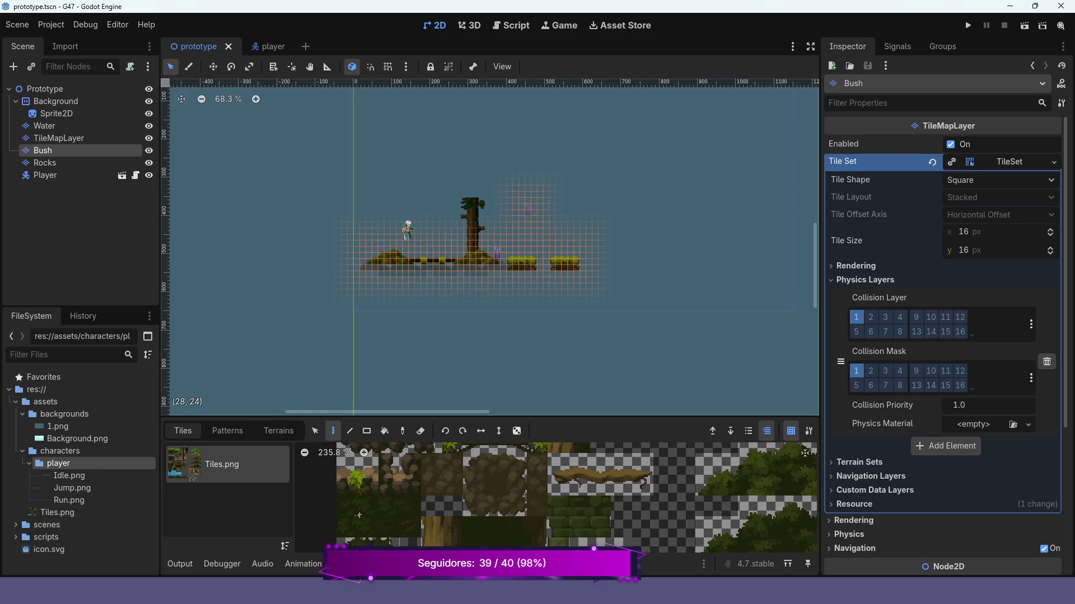
{"action": "scroll", "coordinate": [529, 202], "scroll_direction": "down", "scroll_amount": 3}
{"action": "scroll", "coordinate": [487, 229], "scroll_direction": "down", "scroll_amount": 5}
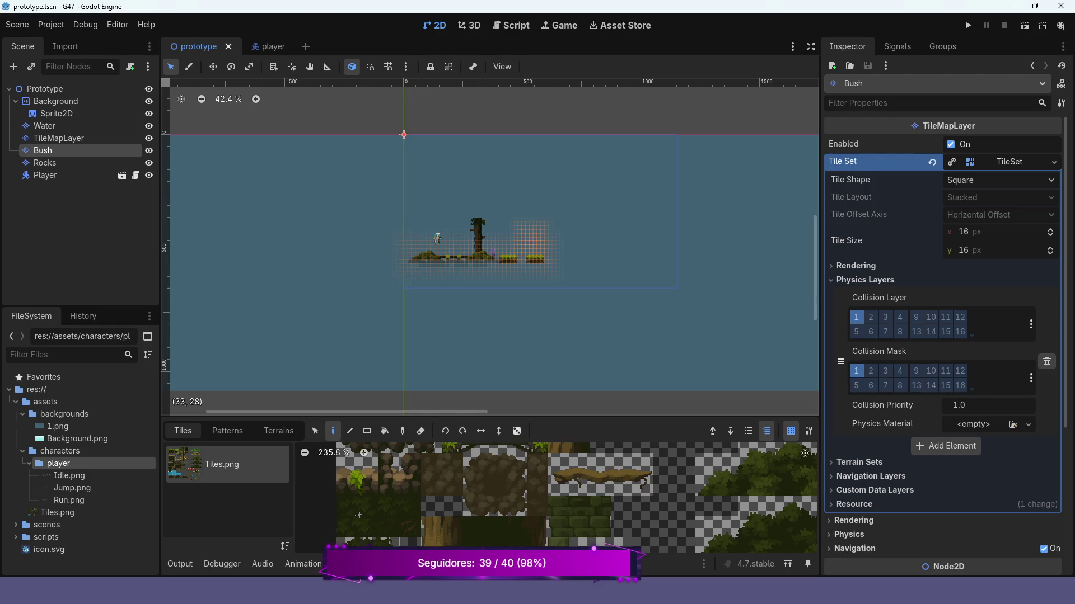
{"action": "scroll", "coordinate": [530, 243], "scroll_direction": "up", "scroll_amount": 11}
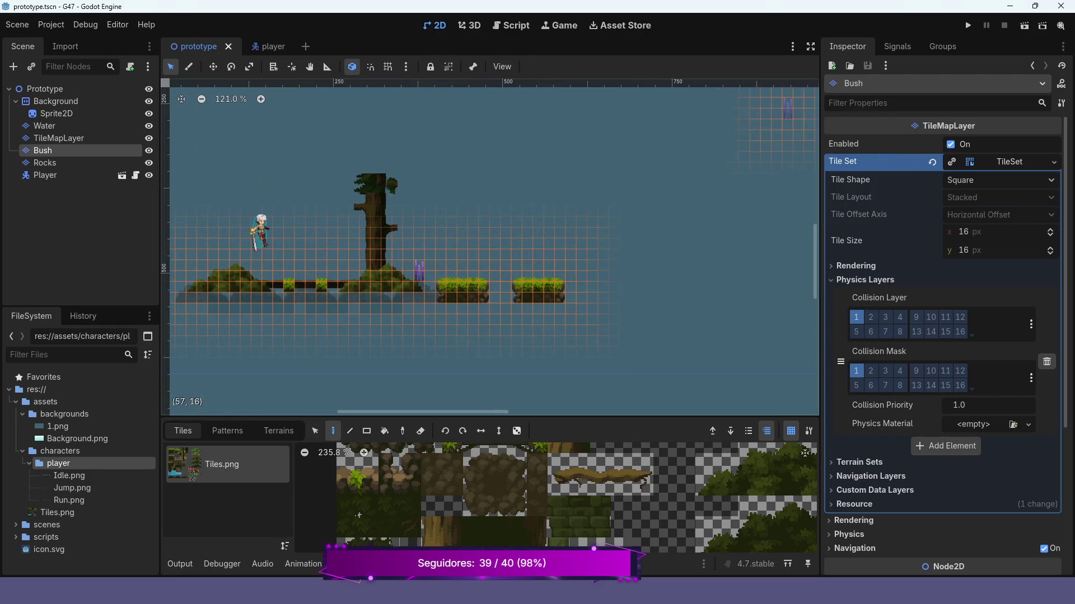
{"action": "left_click", "coordinate": [967, 25]}
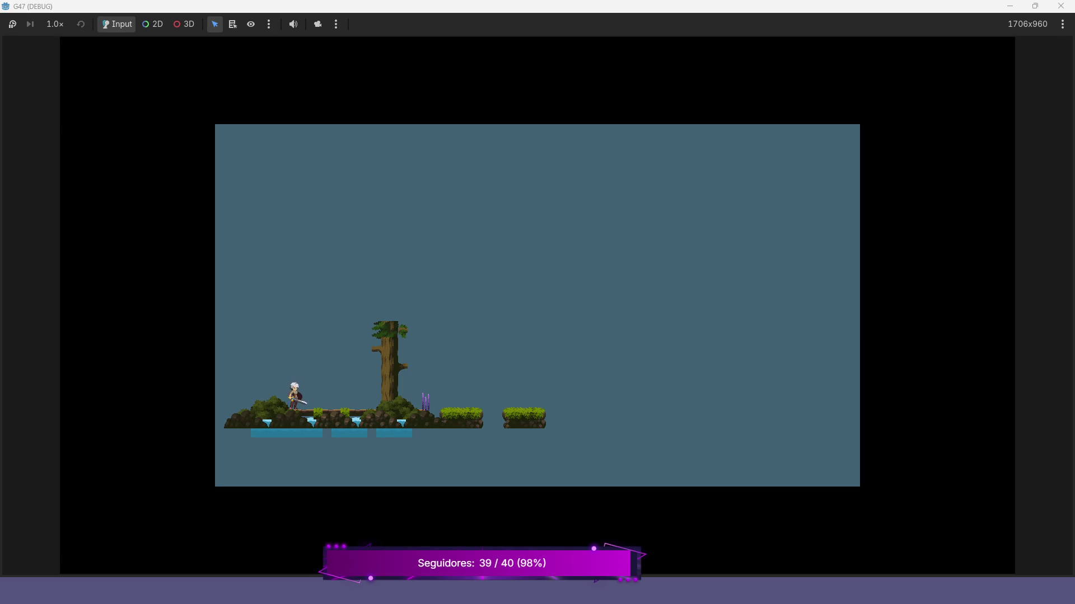
Close the running game window, then open the Project menu.
{"action": "left_click", "coordinate": [1061, 5]}
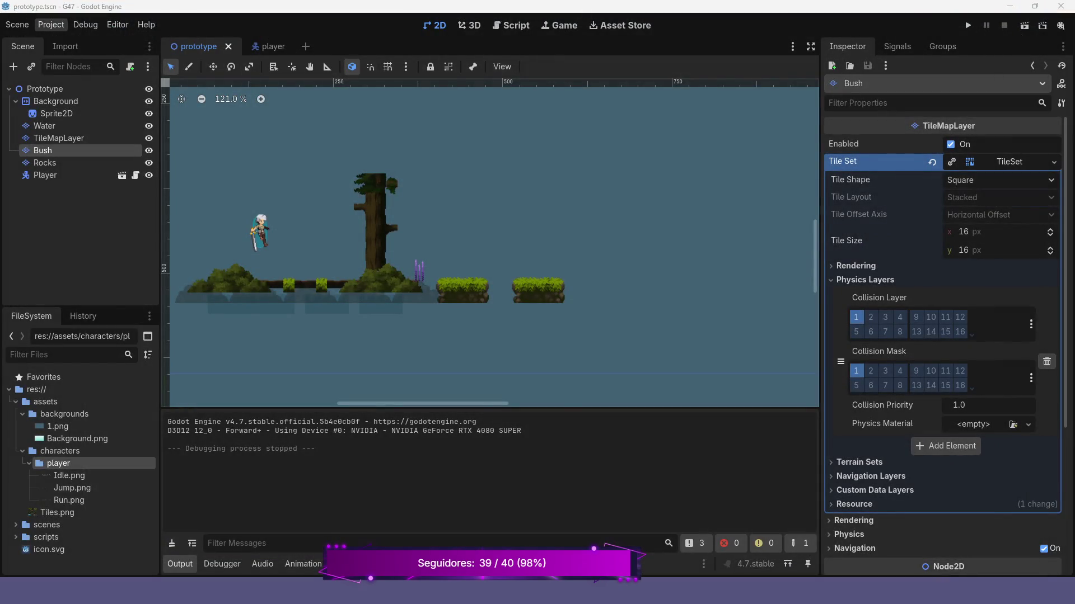
{"action": "left_click", "coordinate": [51, 24]}
In Project Settings > Display > Window, set Viewport Width 640 and Height 360, then close.
{"action": "left_click", "coordinate": [72, 41]}
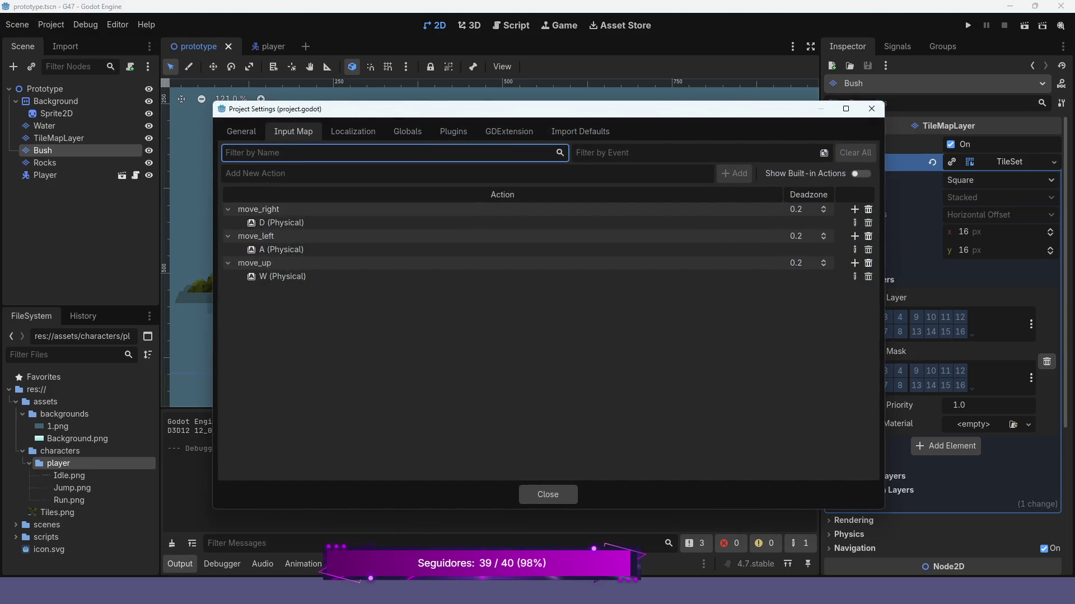
{"action": "left_click", "coordinate": [241, 131]}
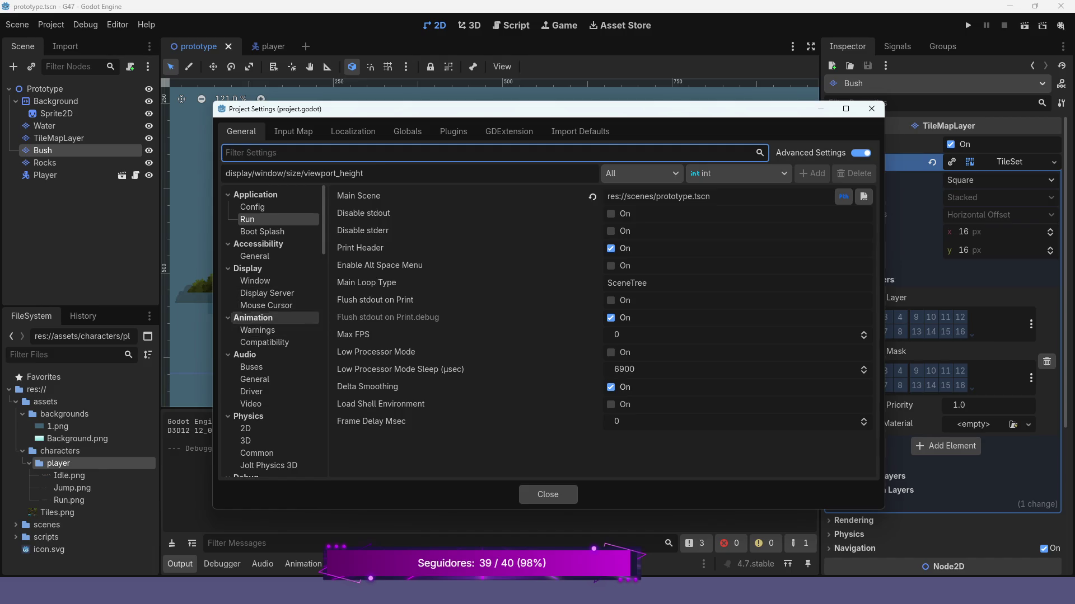
{"action": "left_click", "coordinate": [255, 280]}
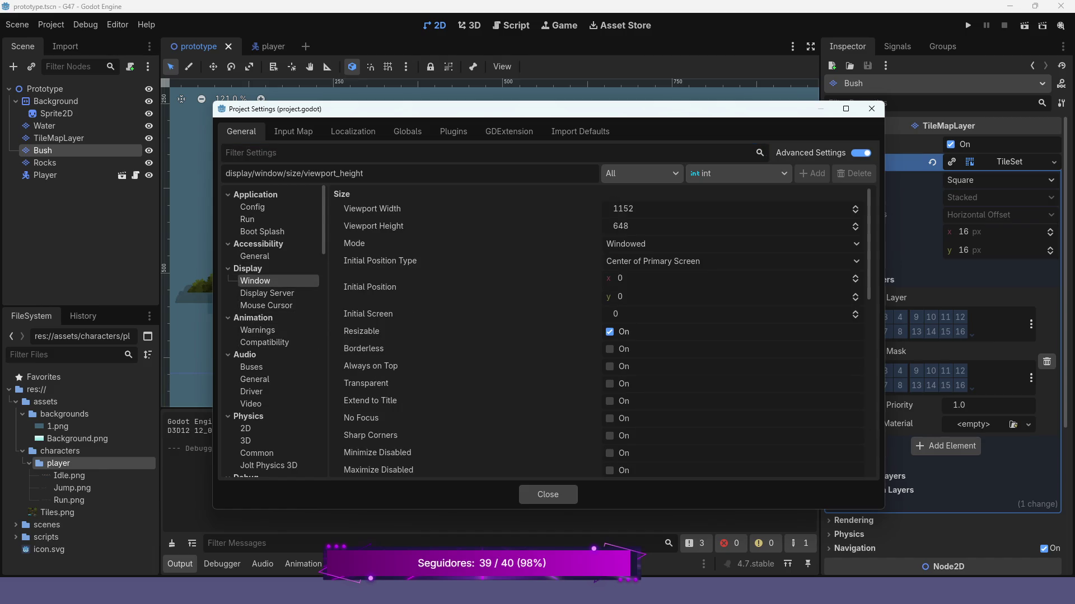
{"action": "left_click", "coordinate": [622, 209]}
{"action": "type", "text": "640"}
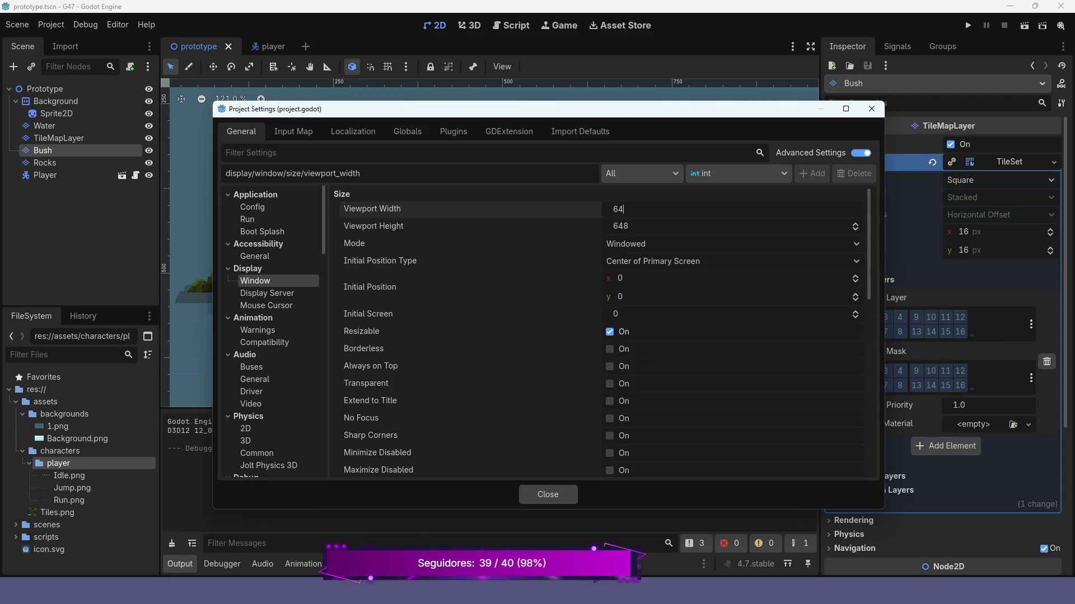
{"action": "key", "text": "Return"}
{"action": "left_click", "coordinate": [620, 226]}
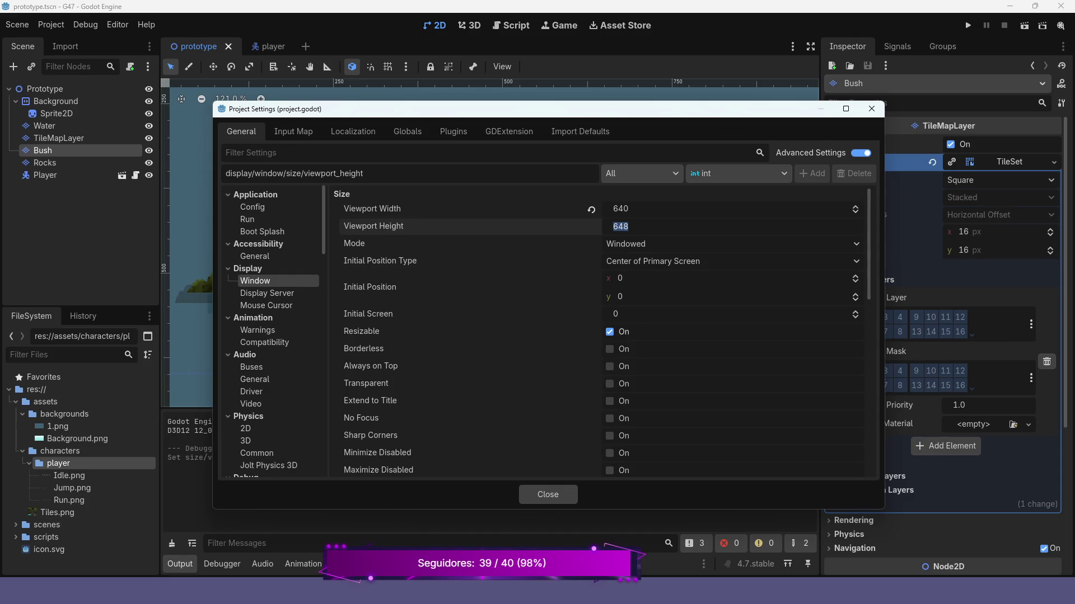
{"action": "type", "text": "360"}
{"action": "key", "text": "Return"}
{"action": "left_click", "coordinate": [548, 495]}
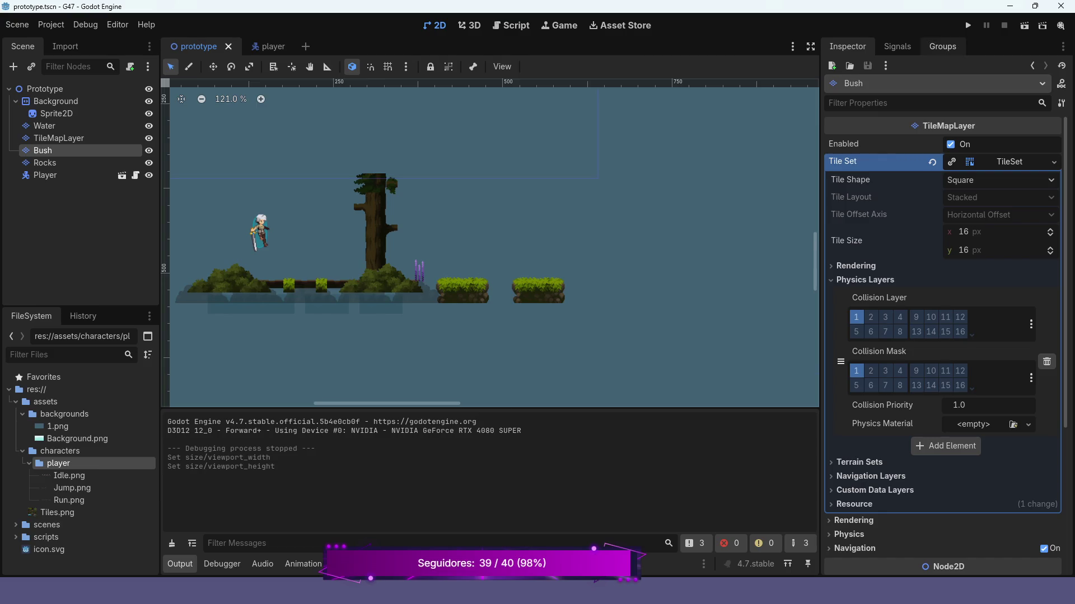
{"action": "left_click", "coordinate": [968, 25]}
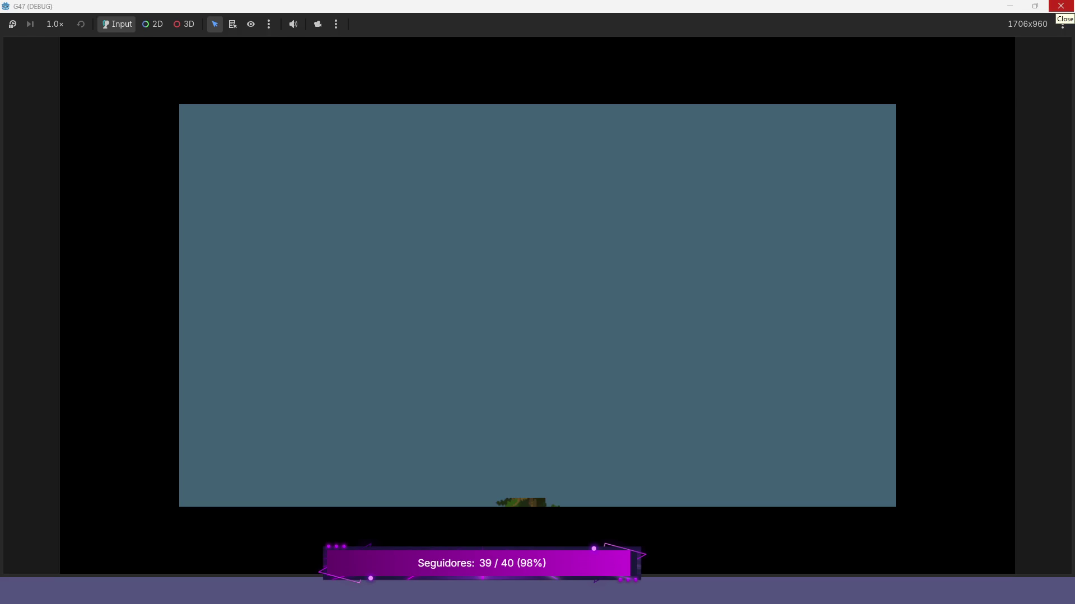
{"action": "left_click", "coordinate": [1061, 6]}
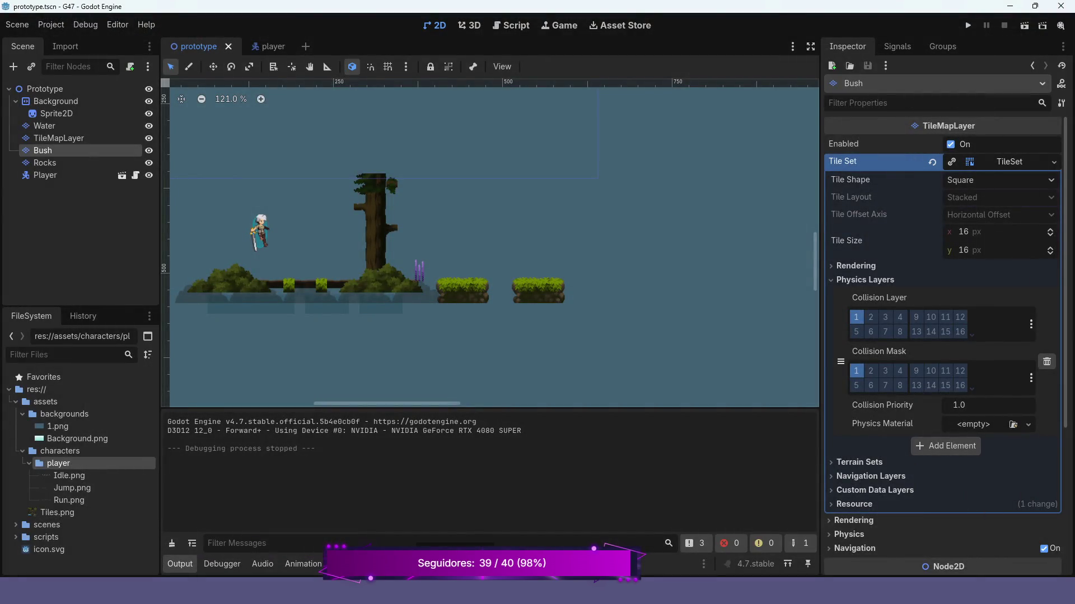
Drag the Player node upward to position (141, 138) above the platforms.
{"action": "scroll", "coordinate": [353, 185], "scroll_direction": "down", "scroll_amount": 3}
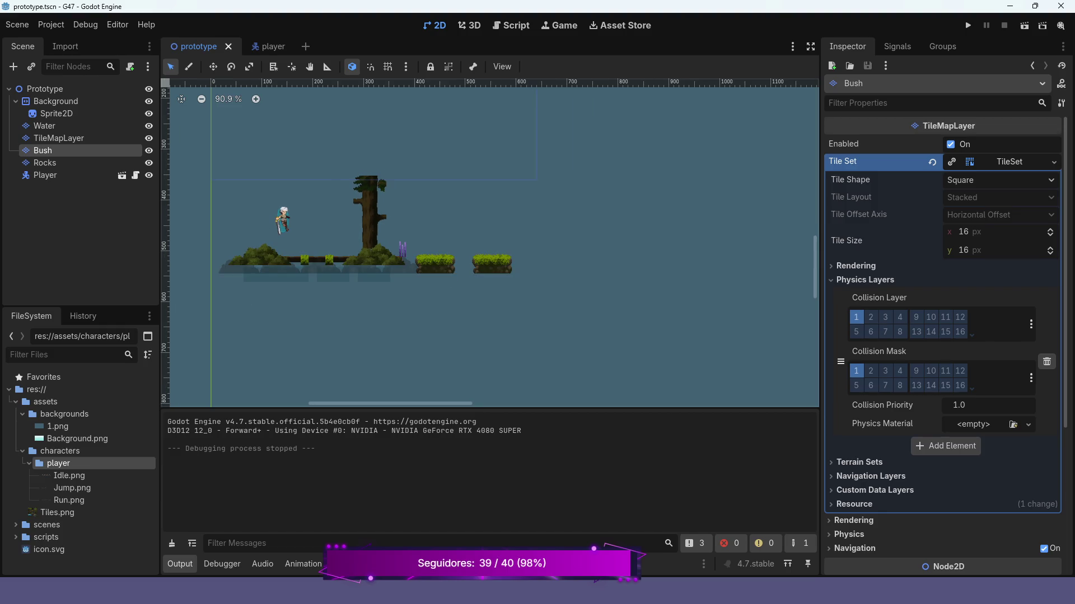
{"action": "scroll", "coordinate": [434, 262], "scroll_direction": "down", "scroll_amount": 4}
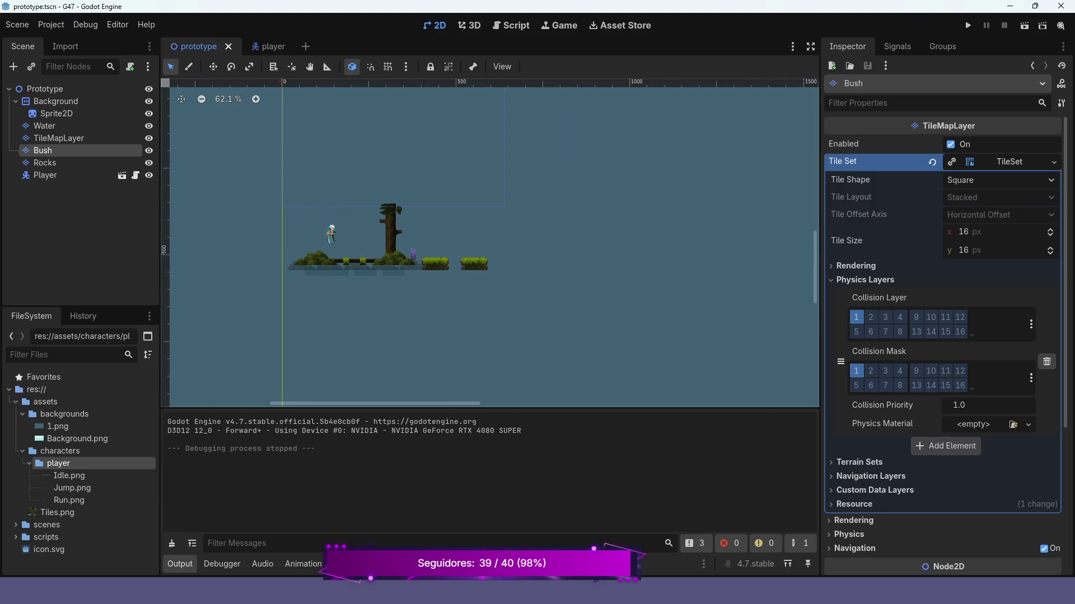
{"action": "left_click_drag", "start_coordinate": [333, 238], "coordinate": [339, 322]}
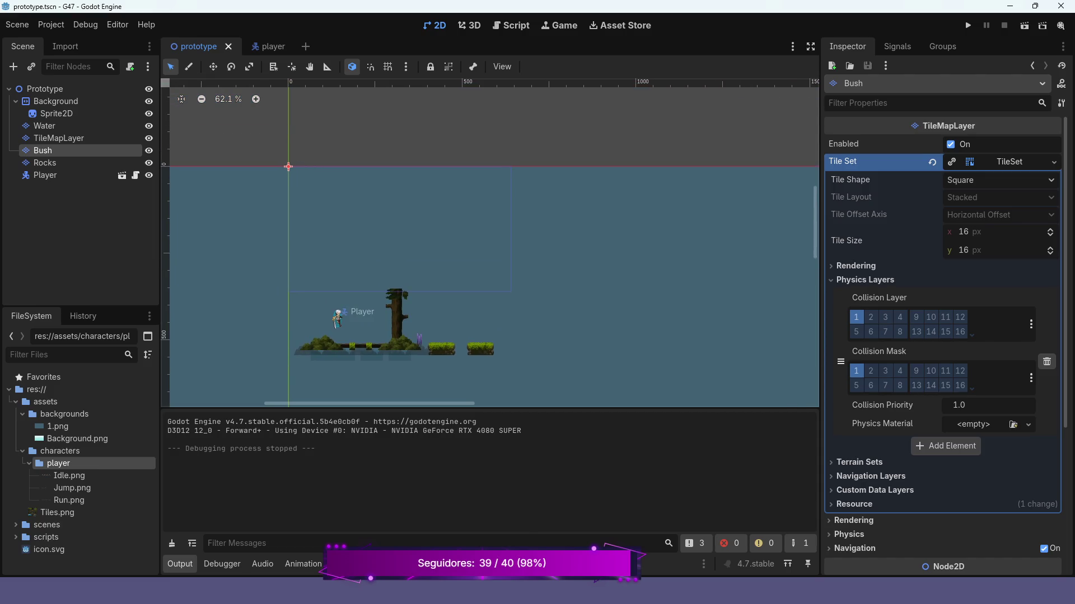
{"action": "left_click", "coordinate": [45, 176]}
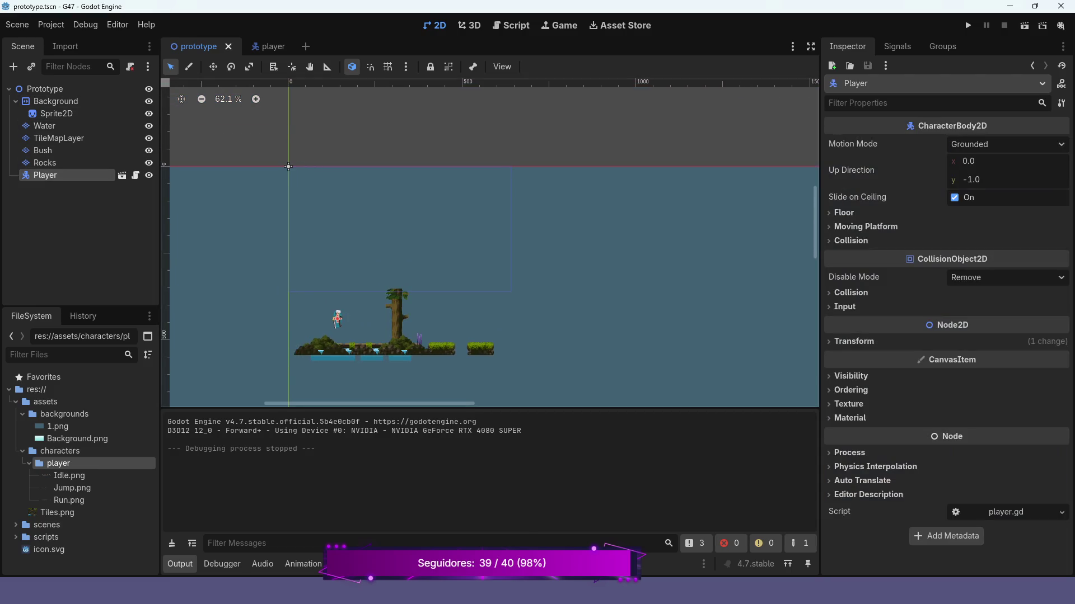
{"action": "key", "text": "w"}
{"action": "left_click_drag", "start_coordinate": [337, 322], "coordinate": [337, 218]}
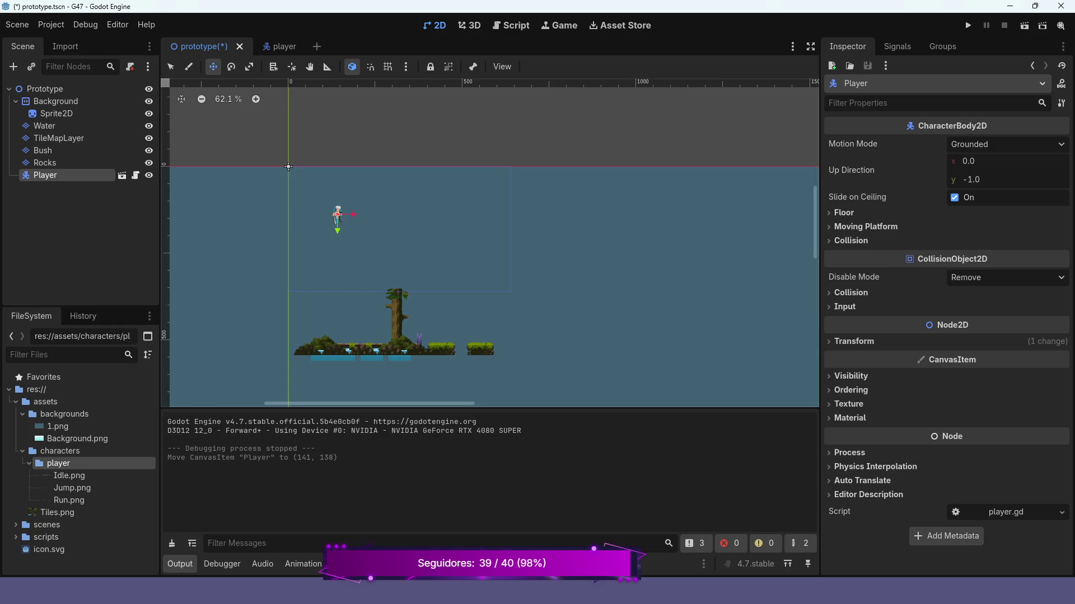
{"action": "key", "text": "q"}
{"action": "left_click", "coordinate": [45, 162]}
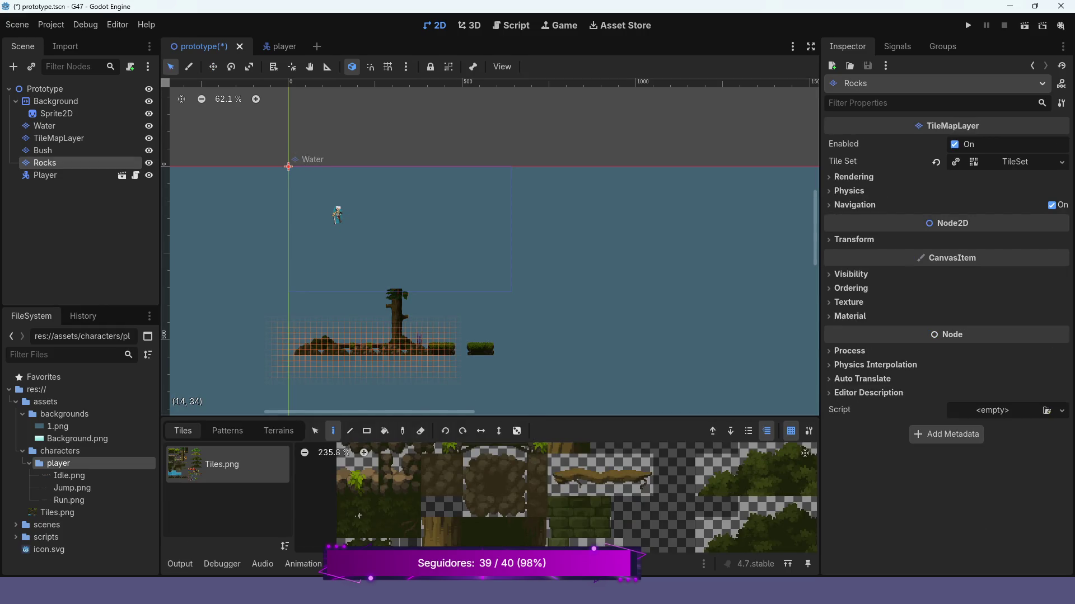
Enlarge the level view and drag the Rocks layer about 238 px up into a floating ledge.
{"action": "left_click", "coordinate": [443, 564]}
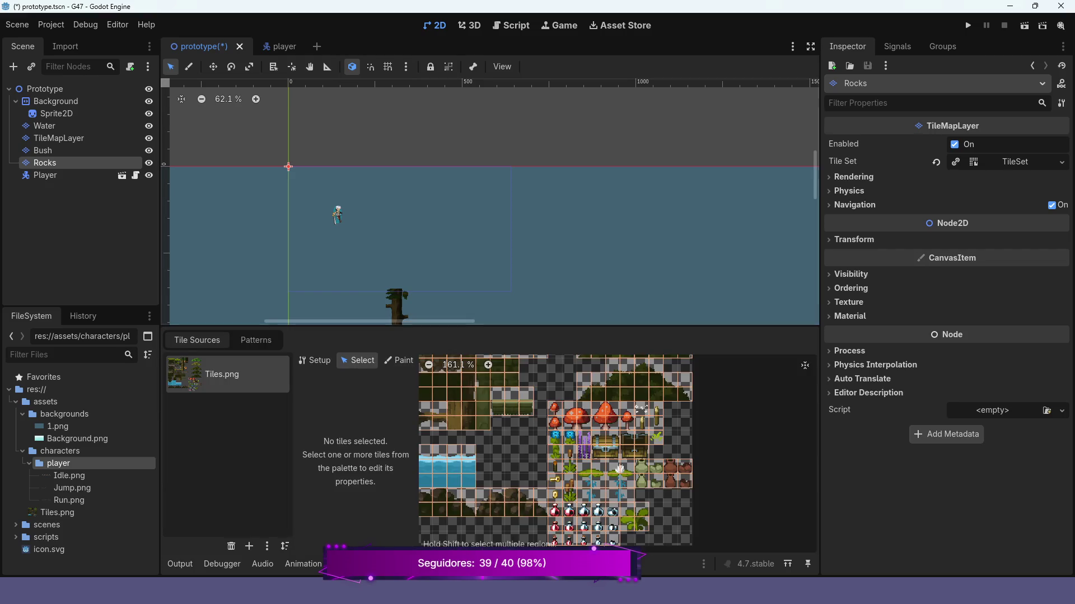
{"action": "left_click_drag", "start_coordinate": [489, 325], "coordinate": [489, 436]}
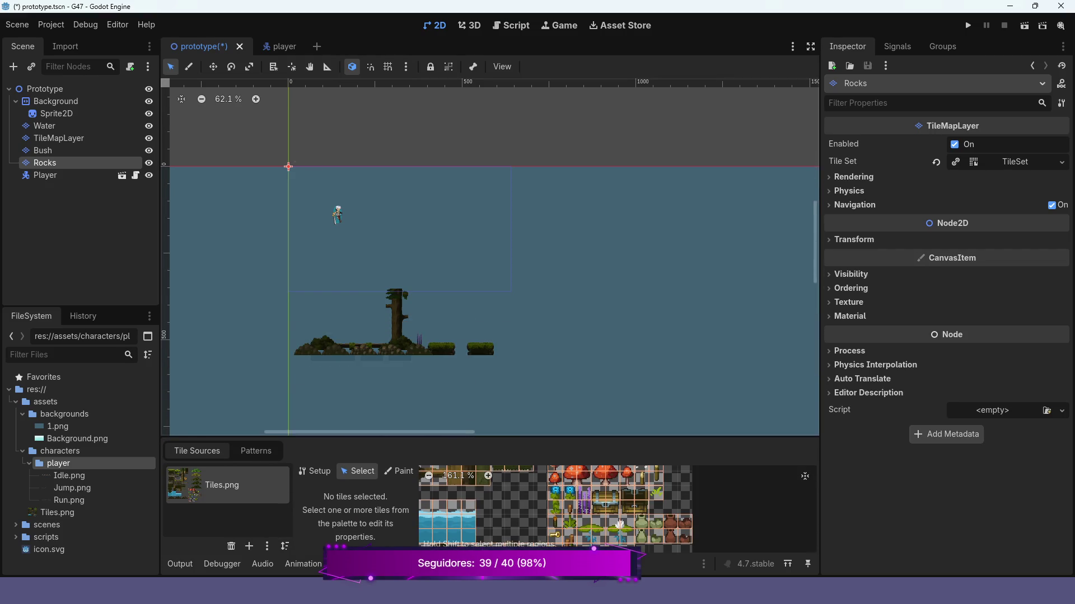
{"action": "mouse_move", "coordinate": [364, 347]}
{"action": "left_mouse_down"}
{"action": "mouse_move", "coordinate": [360, 253]}
{"action": "mouse_move", "coordinate": [360, 283]}
{"action": "left_mouse_up"}
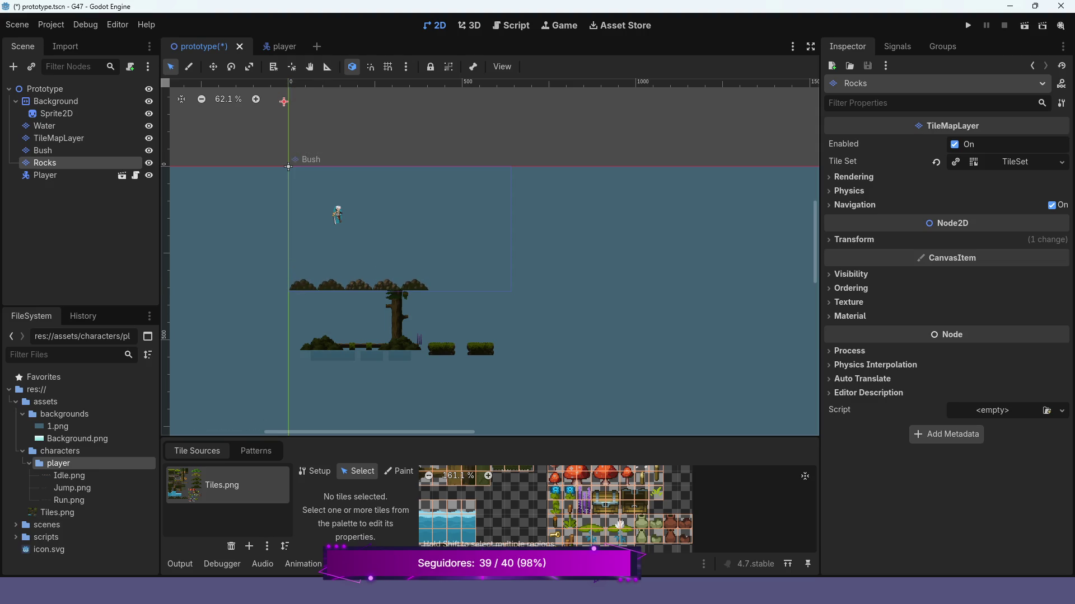
{"action": "left_click", "coordinate": [336, 336]}
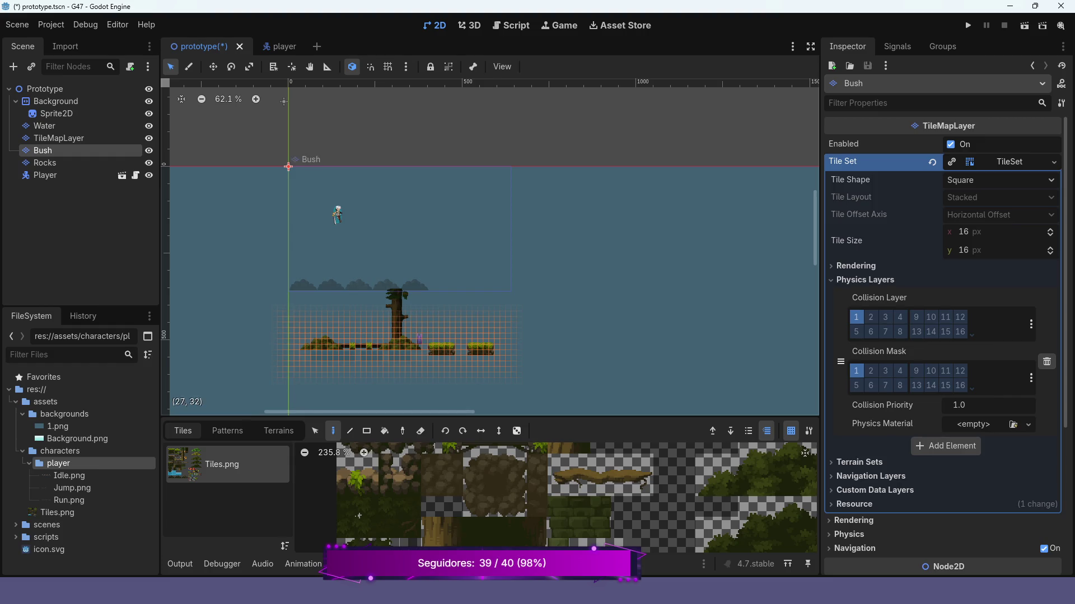
Drag the Bush tile layer up to ground level.
{"action": "left_click", "coordinate": [45, 162]}
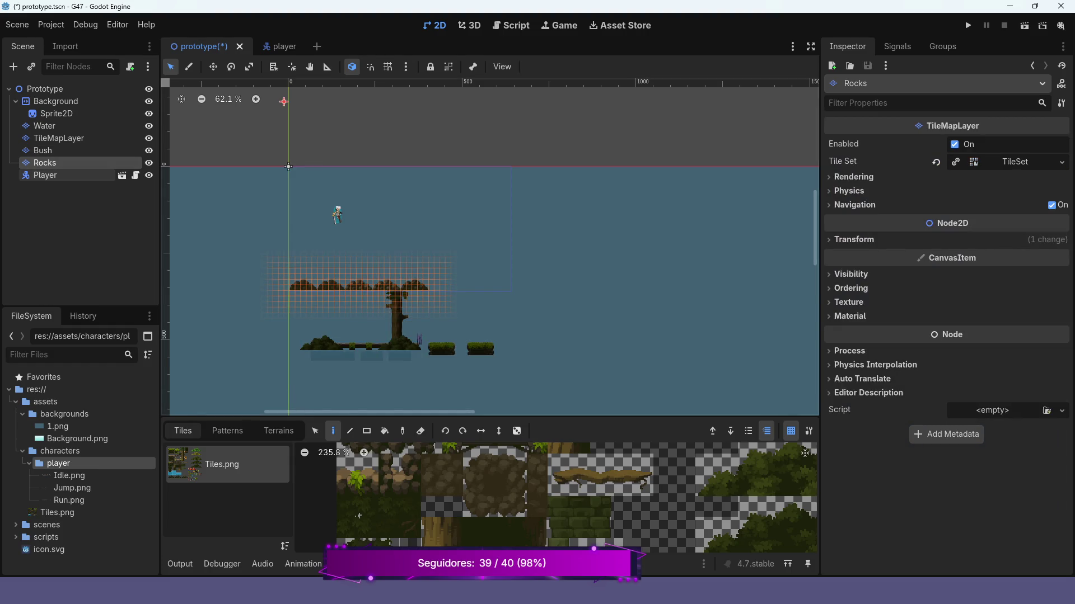
{"action": "left_click", "coordinate": [43, 150]}
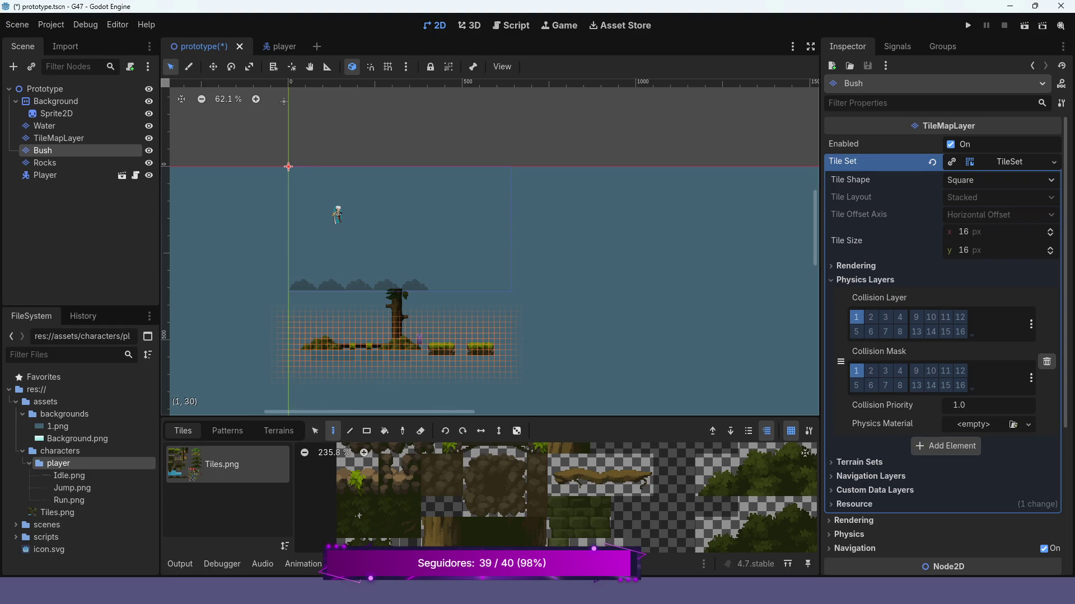
{"action": "mouse_move", "coordinate": [288, 166]}
{"action": "left_mouse_down"}
{"action": "mouse_move", "coordinate": [290, 68]}
{"action": "mouse_move", "coordinate": [293, 106]}
{"action": "left_mouse_up"}
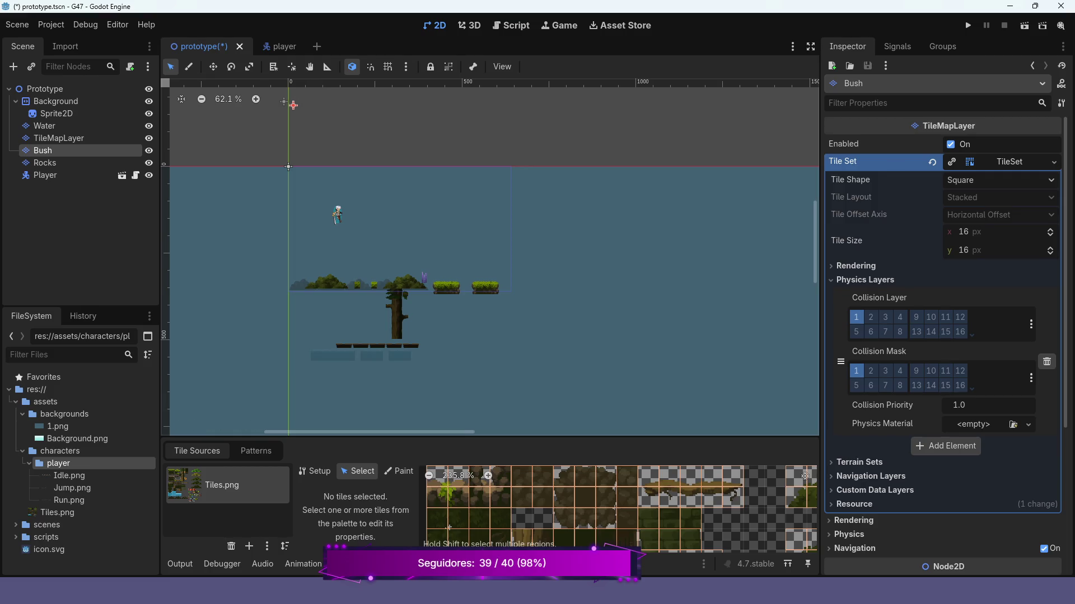
Drag the TileMapLayer holding the tree and plank platform up to the same height.
{"action": "left_click", "coordinate": [59, 138]}
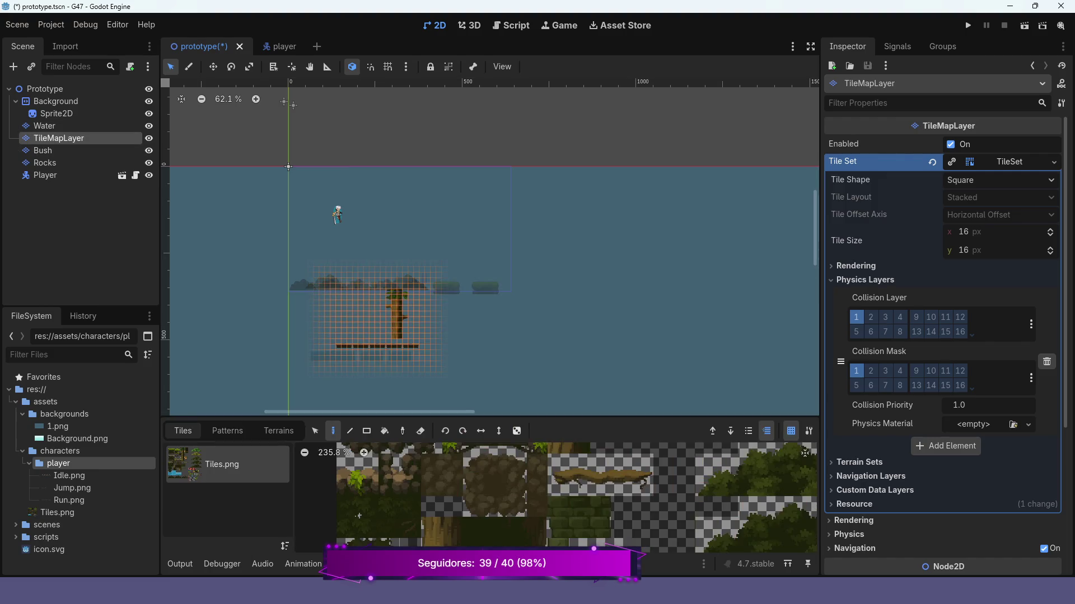
{"action": "left_click", "coordinate": [364, 563]}
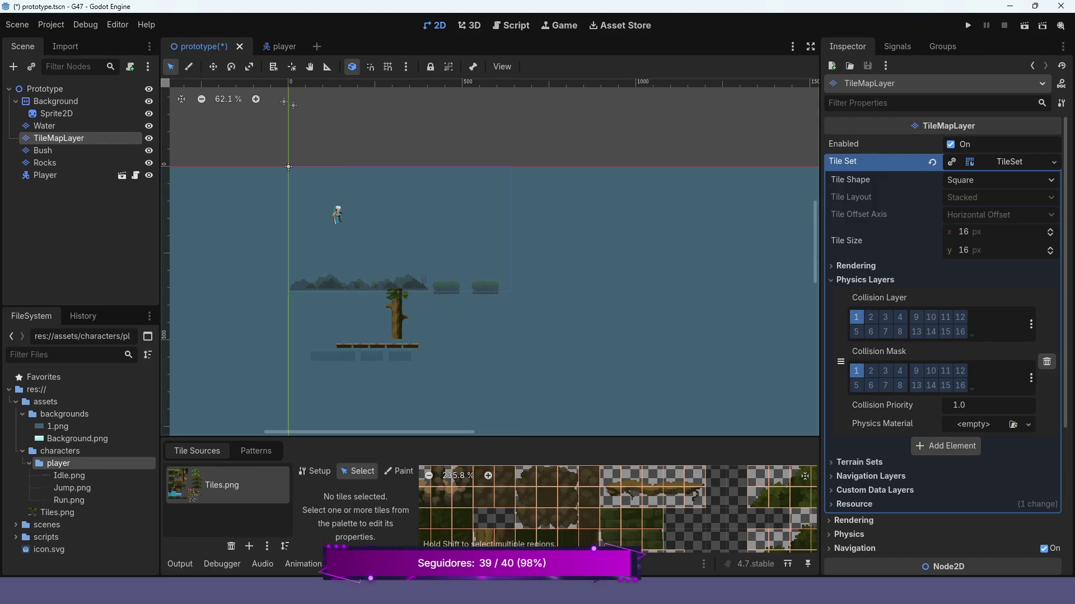
{"action": "mouse_move", "coordinate": [396, 336]}
{"action": "left_mouse_down"}
{"action": "mouse_move", "coordinate": [395, 265]}
{"action": "mouse_move", "coordinate": [401, 278]}
{"action": "mouse_move", "coordinate": [370, 276]}
{"action": "mouse_move", "coordinate": [404, 277]}
{"action": "left_mouse_up"}
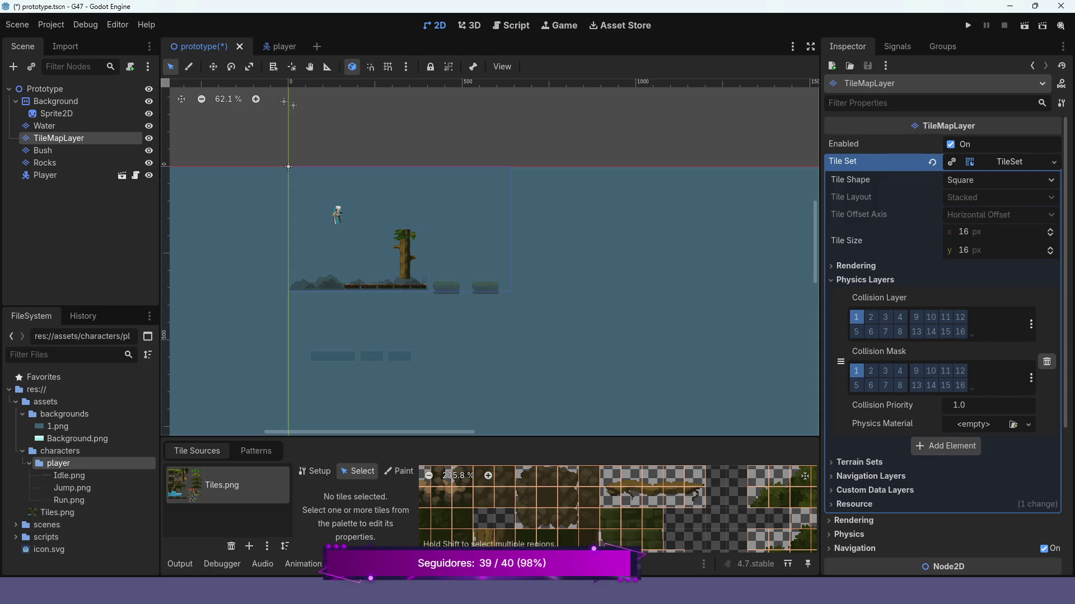
{"action": "left_click", "coordinate": [44, 126]}
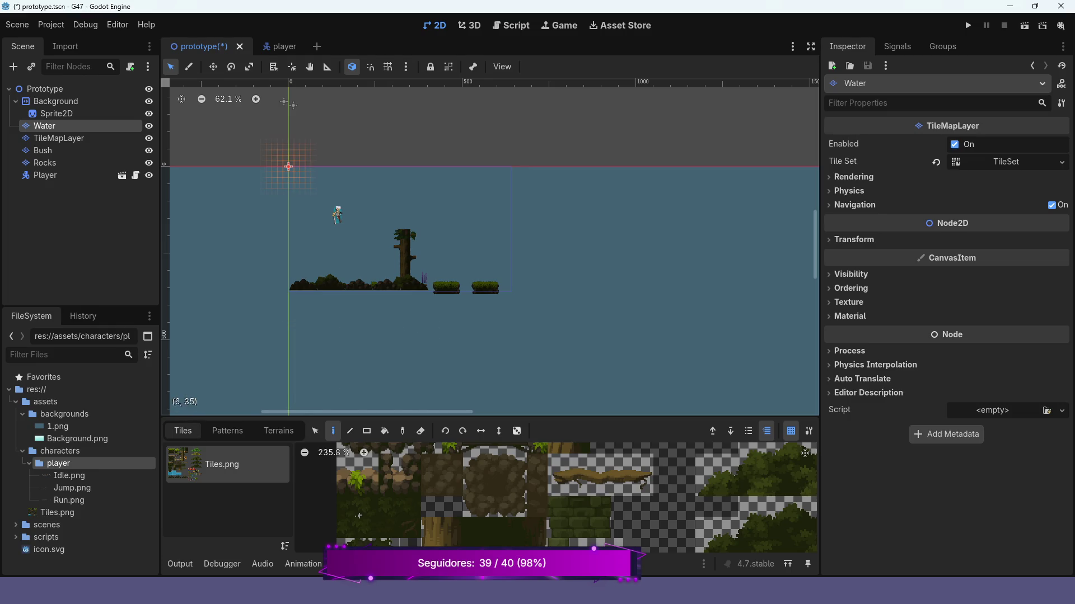
Move the Player about 86 px down toward the rocky ground, then save and run the game.
{"action": "scroll", "coordinate": [360, 286], "scroll_direction": "up", "scroll_amount": 2}
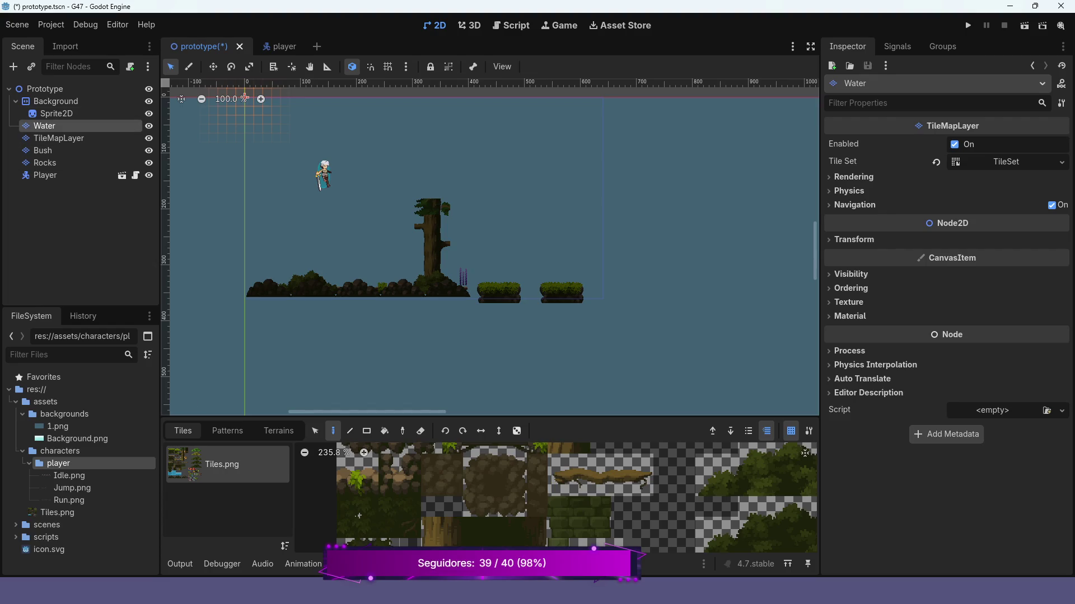
{"action": "left_click", "coordinate": [45, 175]}
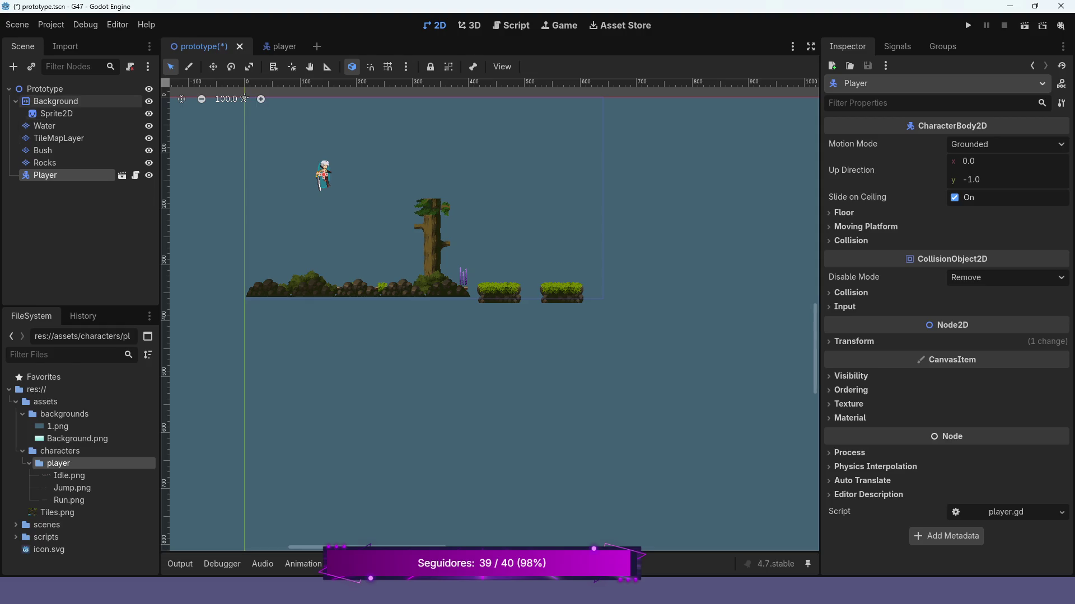
{"action": "key", "text": "w"}
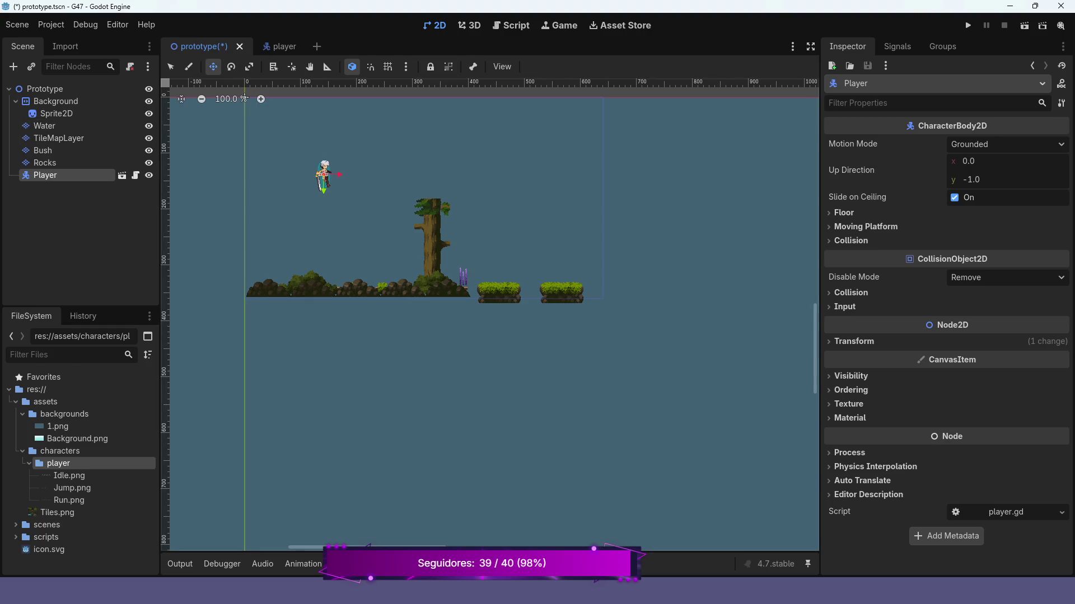
{"action": "mouse_move", "coordinate": [323, 179]}
{"action": "left_mouse_down"}
{"action": "mouse_move", "coordinate": [342, 176]}
{"action": "mouse_move", "coordinate": [342, 245]}
{"action": "left_mouse_up"}
{"action": "left_click", "coordinate": [967, 25]}
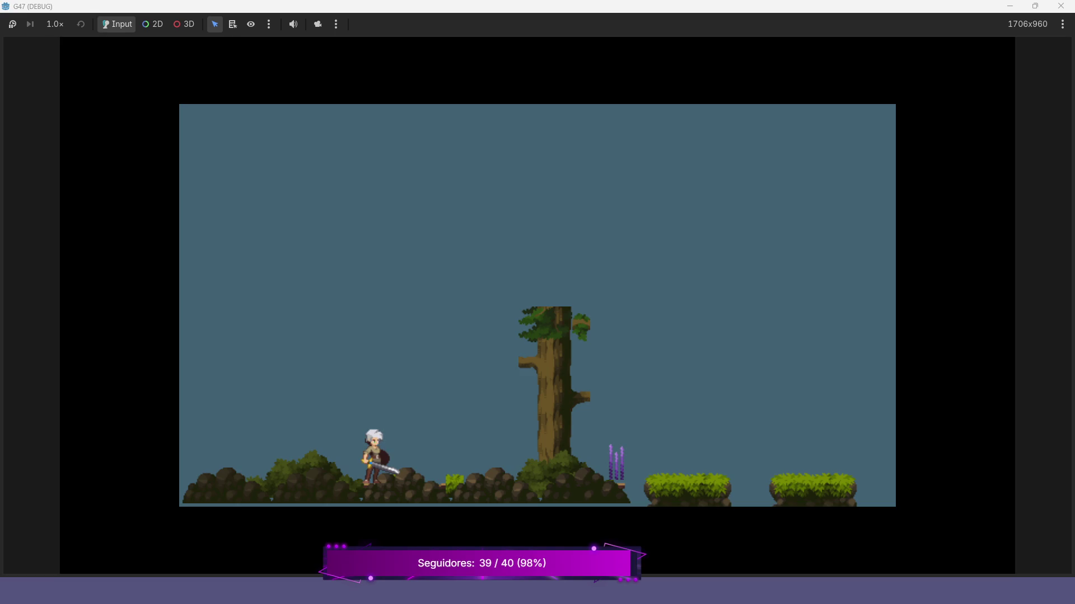
Run right and jump onto the first grass platform.
{"action": "key", "text": "Right"}
{"action": "key", "text": "space"}
{"action": "key", "text": "Right"}
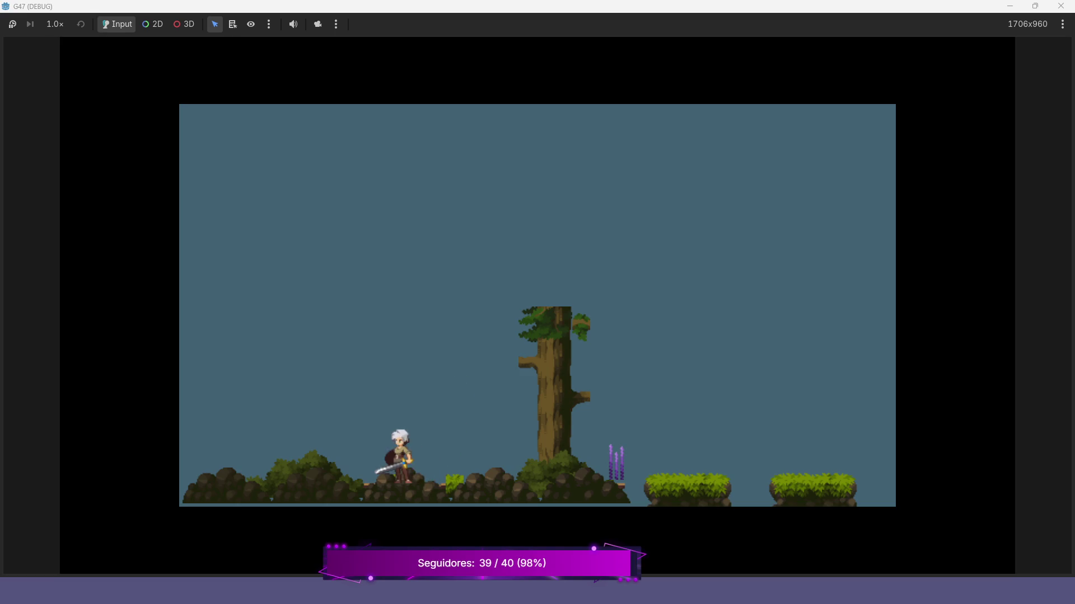
{"action": "key", "text": "Right"}
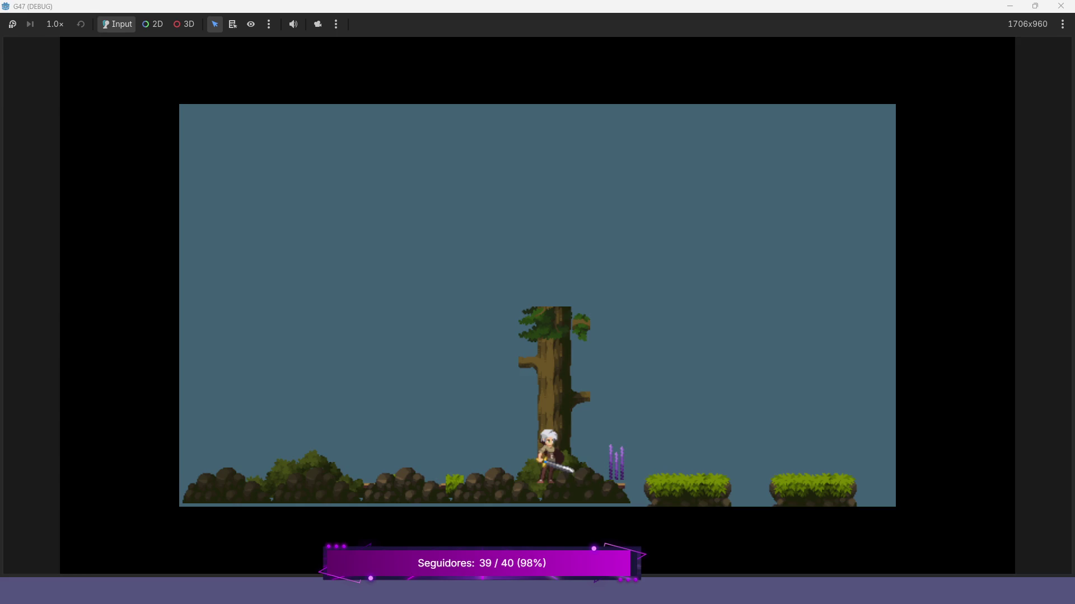
{"action": "key", "text": "space"}
{"action": "key", "text": "Right"}
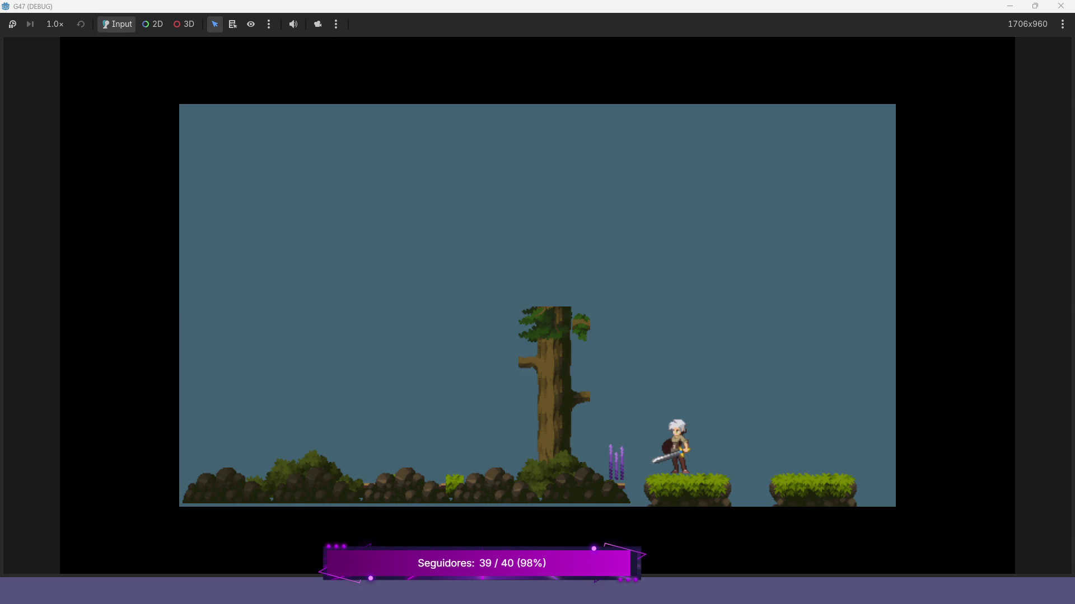
Jump across to the right grass platform and step right.
{"action": "key", "text": "Right"}
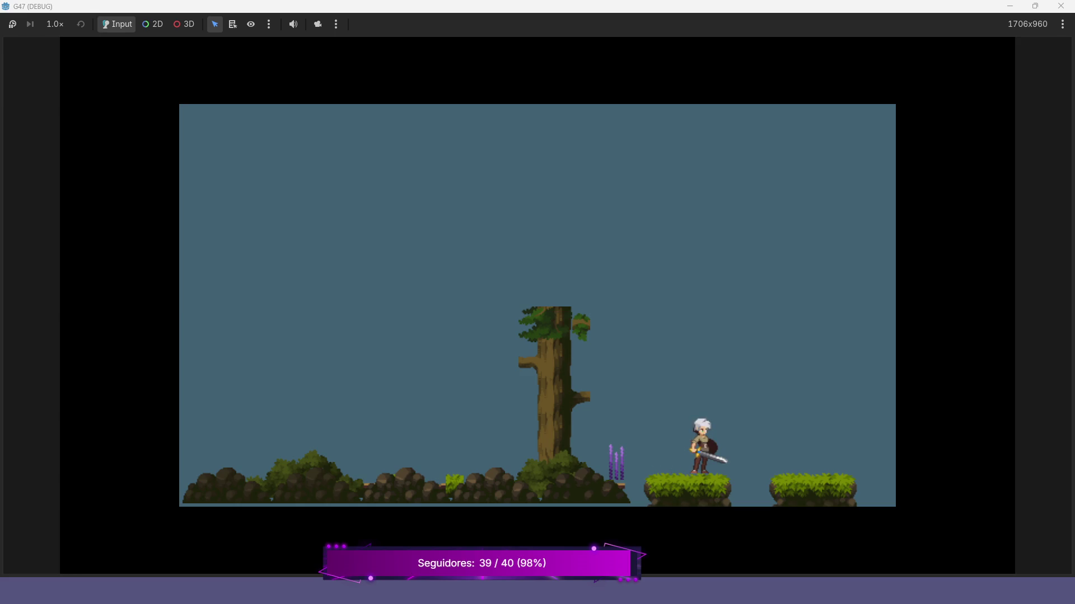
{"action": "key", "text": "space"}
{"action": "key", "text": "Right"}
{"action": "key", "text": "Left"}
{"action": "key", "text": "Right"}
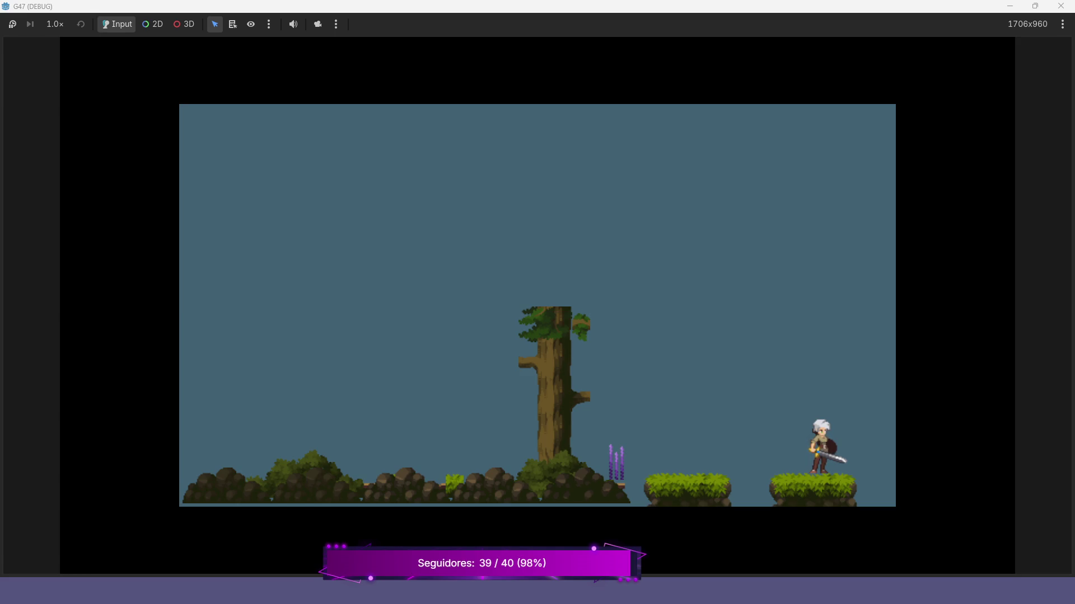
Move back and forth on the platform, then jump left into the gap.
{"action": "key", "text": "Left"}
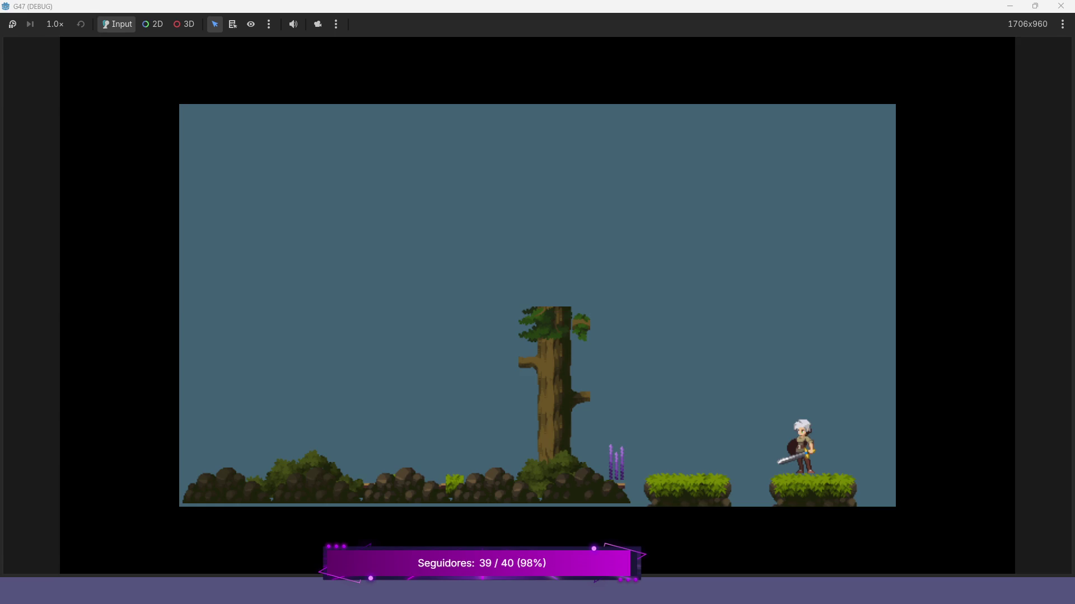
{"action": "key", "text": "Right"}
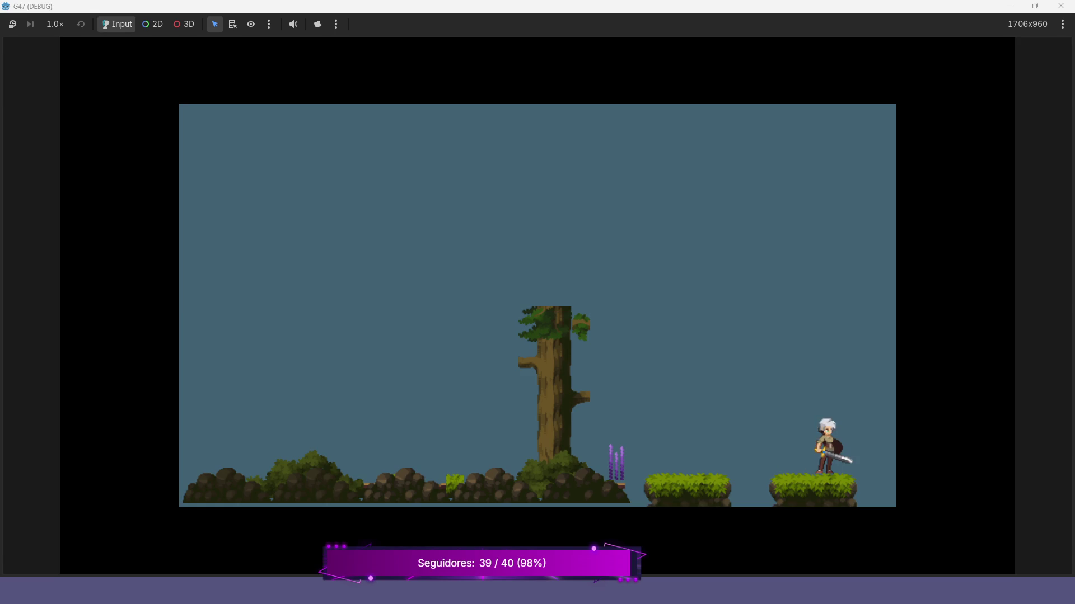
{"action": "key", "text": "Left"}
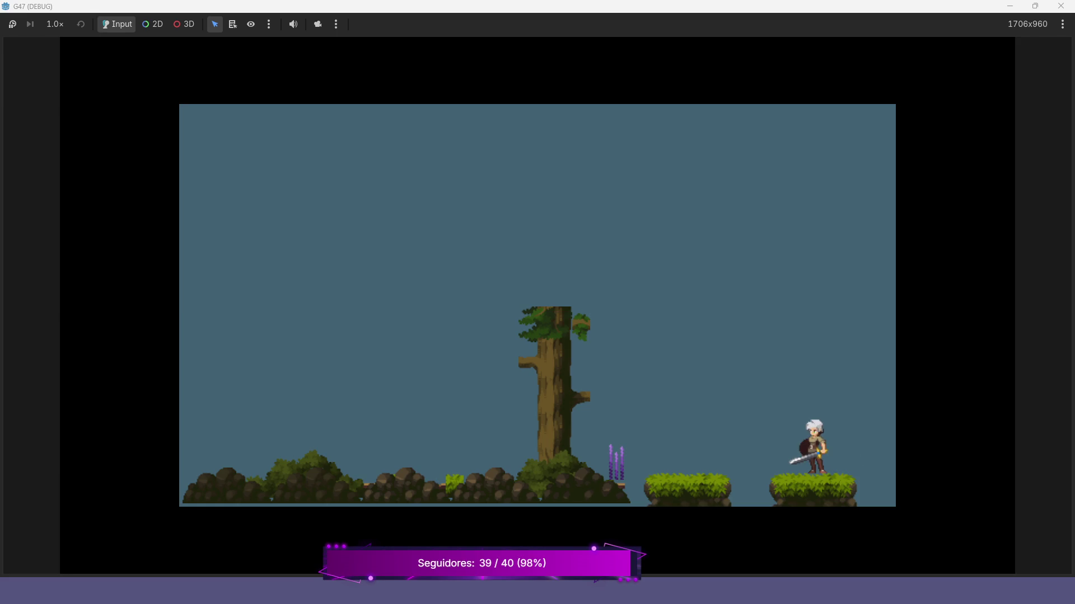
{"action": "key", "text": "Right"}
{"action": "key", "text": "Left"}
{"action": "key", "text": "Right"}
{"action": "key", "text": "Left"}
{"action": "key", "text": "space"}
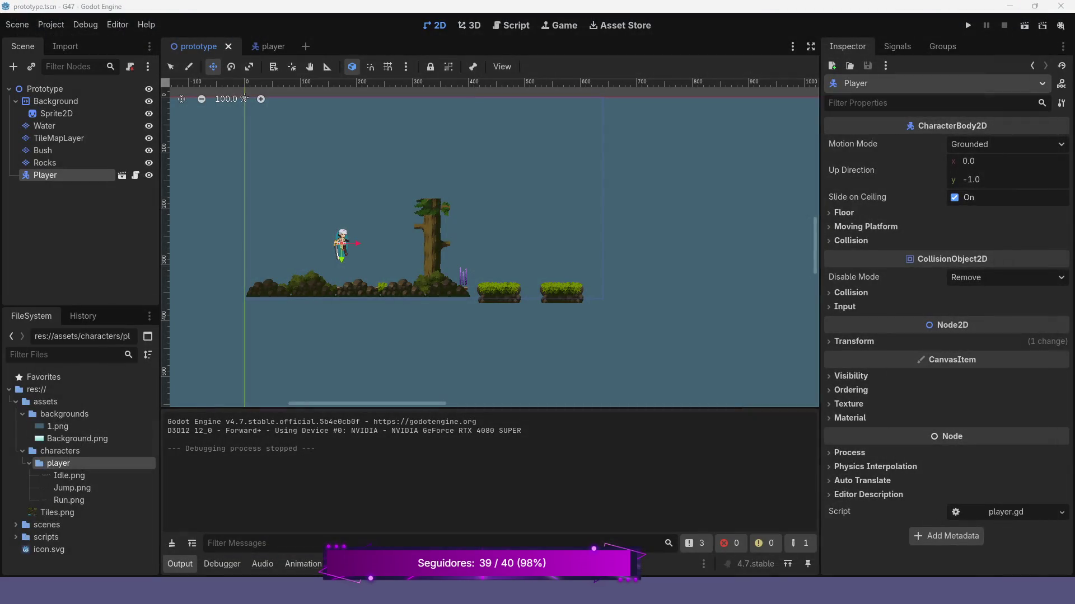
Erase the ground rock tiles, the two right bush platforms, and the tree and plank platform.
{"action": "scroll", "coordinate": [452, 292], "scroll_direction": "up", "scroll_amount": 2}
{"action": "scroll", "coordinate": [492, 246], "scroll_direction": "up", "scroll_amount": 1}
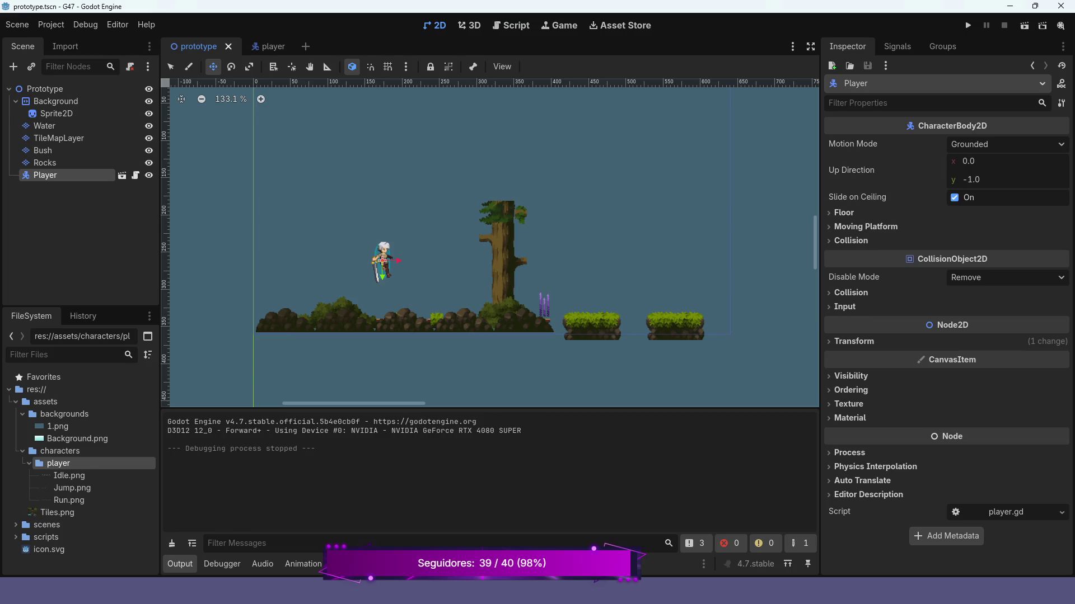
{"action": "left_click", "coordinate": [45, 162]}
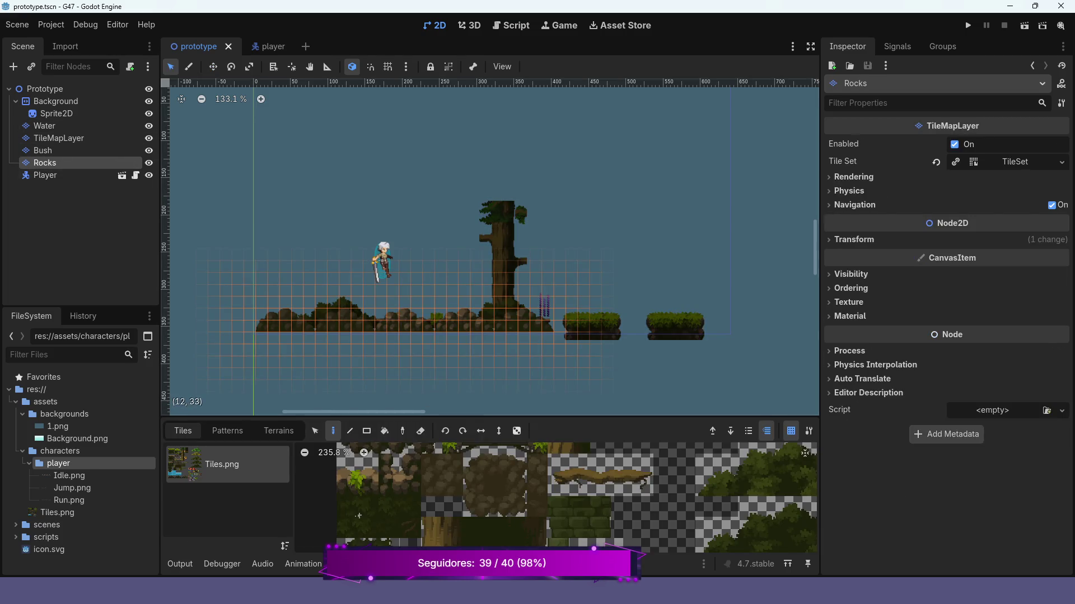
{"action": "mouse_move", "coordinate": [299, 326]}
{"action": "left_mouse_down"}
{"action": "mouse_move", "coordinate": [551, 326]}
{"action": "mouse_move", "coordinate": [263, 314]}
{"action": "mouse_move", "coordinate": [526, 315]}
{"action": "mouse_move", "coordinate": [382, 321]}
{"action": "left_mouse_up"}
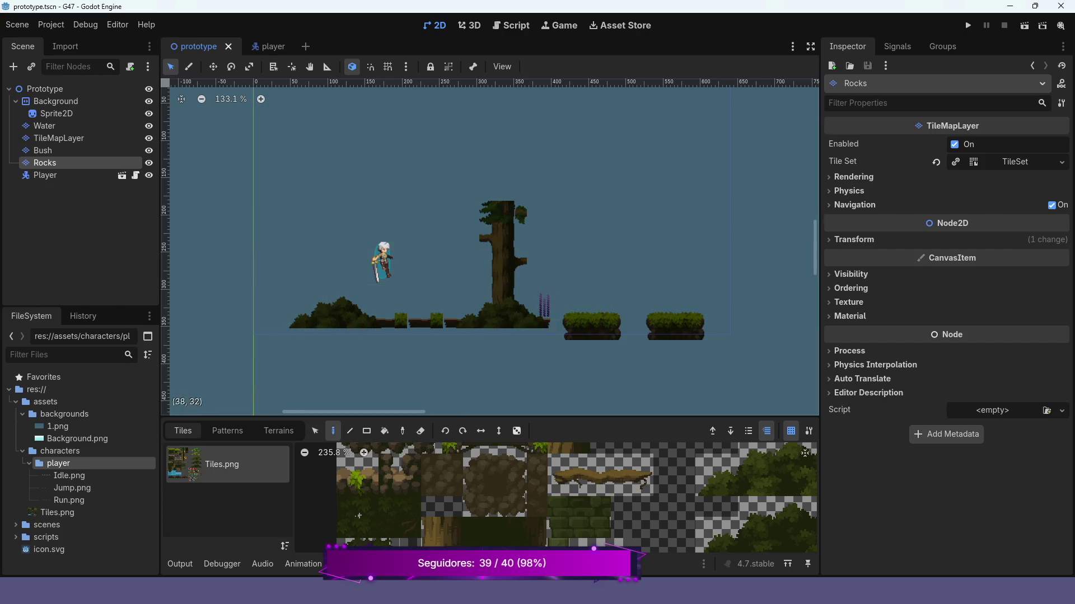
{"action": "left_click", "coordinate": [42, 150]}
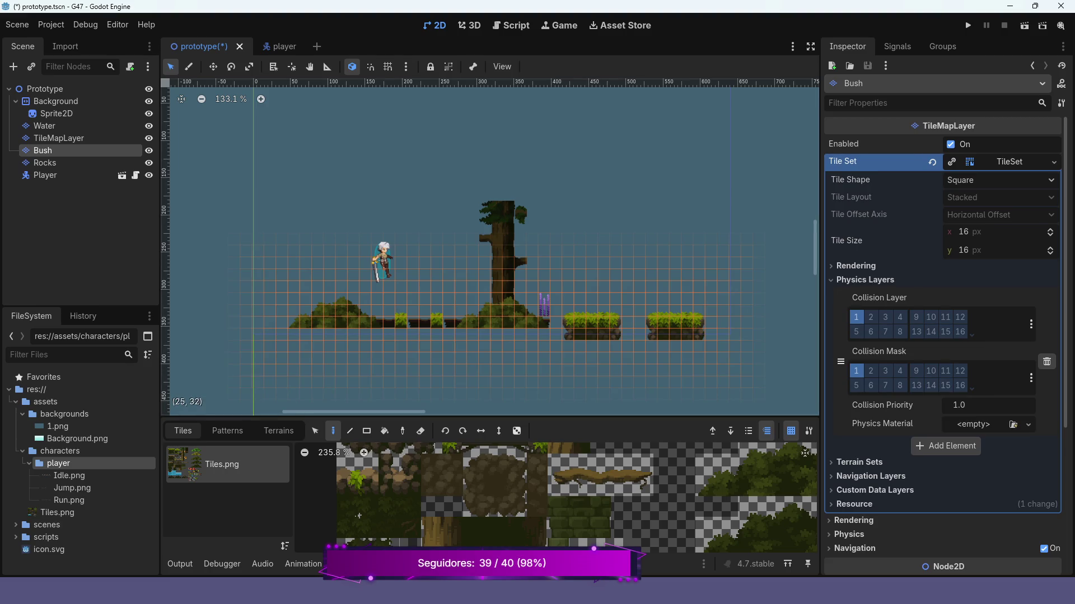
{"action": "mouse_move", "coordinate": [565, 321]}
{"action": "left_mouse_down"}
{"action": "mouse_move", "coordinate": [702, 320]}
{"action": "mouse_move", "coordinate": [565, 333]}
{"action": "mouse_move", "coordinate": [457, 322]}
{"action": "mouse_move", "coordinate": [481, 311]}
{"action": "mouse_move", "coordinate": [259, 328]}
{"action": "mouse_move", "coordinate": [358, 308]}
{"action": "mouse_move", "coordinate": [271, 316]}
{"action": "left_mouse_up"}
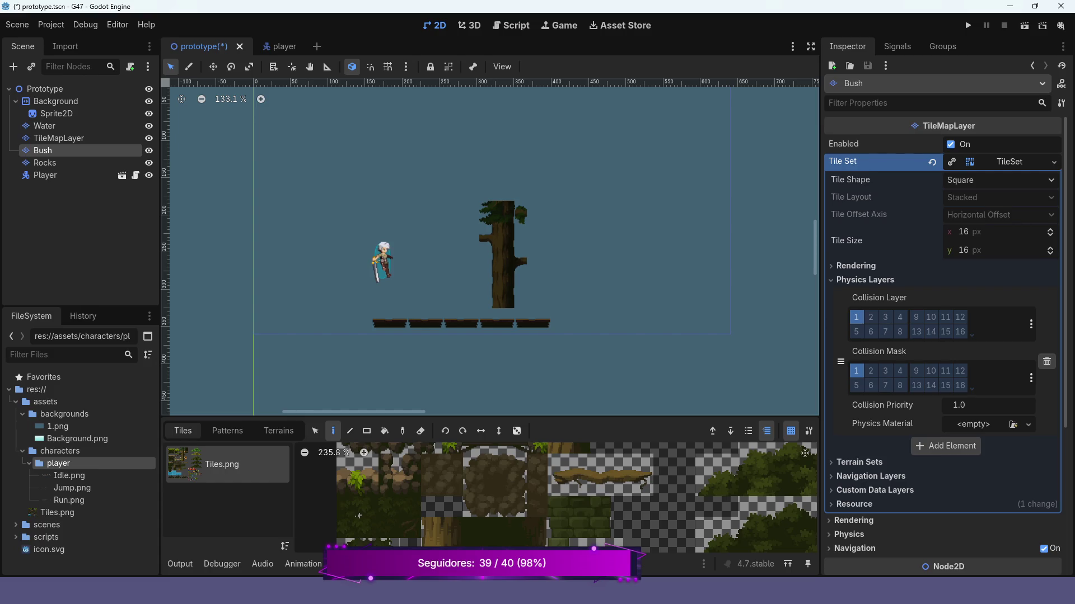
{"action": "left_click", "coordinate": [59, 138]}
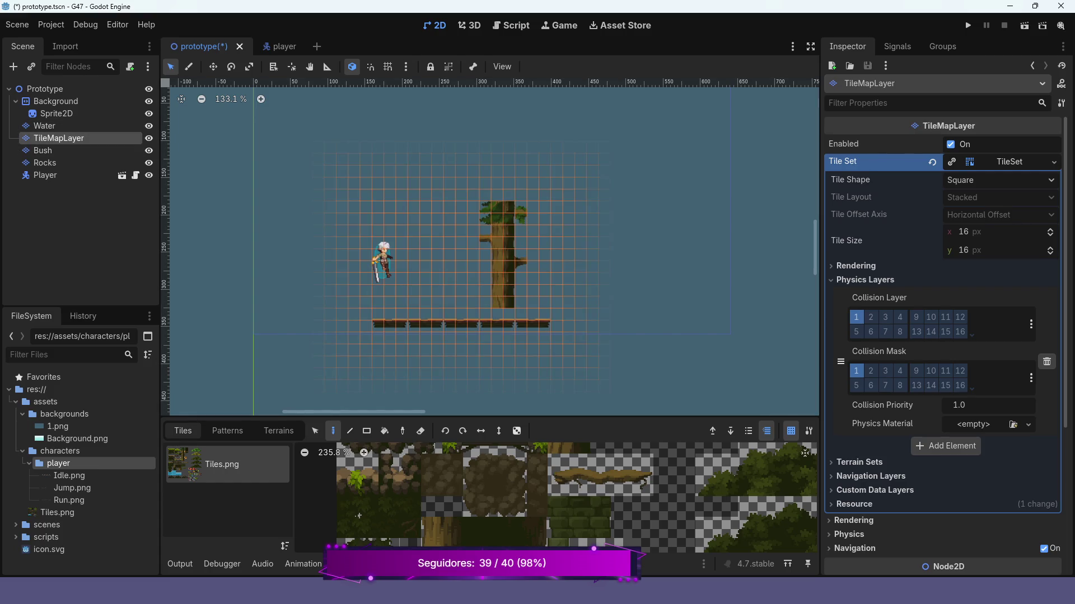
{"action": "mouse_move", "coordinate": [506, 308]}
{"action": "left_mouse_down"}
{"action": "mouse_move", "coordinate": [487, 210]}
{"action": "mouse_move", "coordinate": [492, 223]}
{"action": "left_mouse_up"}
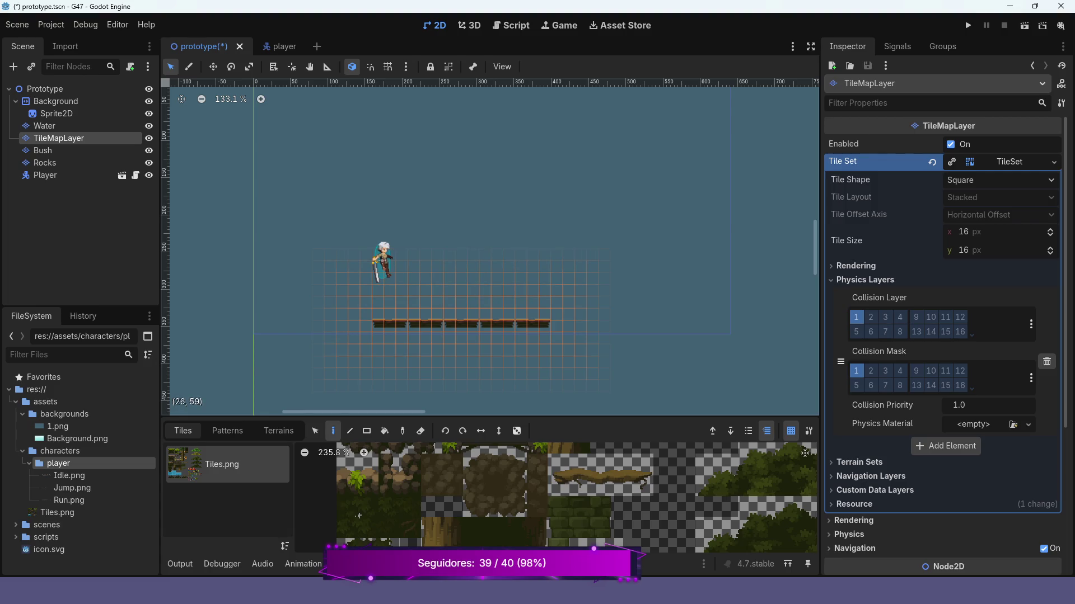
{"action": "mouse_move", "coordinate": [527, 325]}
{"action": "left_mouse_down"}
{"action": "mouse_move", "coordinate": [380, 326]}
{"action": "mouse_move", "coordinate": [384, 336]}
{"action": "left_mouse_up"}
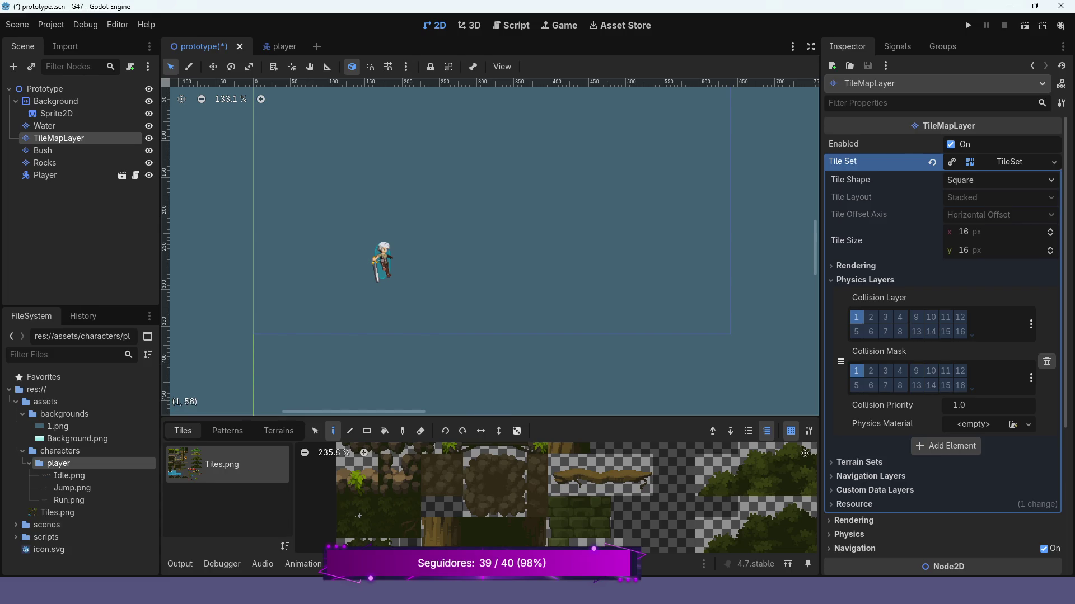
Pan the tile atlas and make the tile panel taller to see more tiles.
{"action": "scroll", "coordinate": [322, 306], "scroll_direction": "up", "scroll_amount": 1}
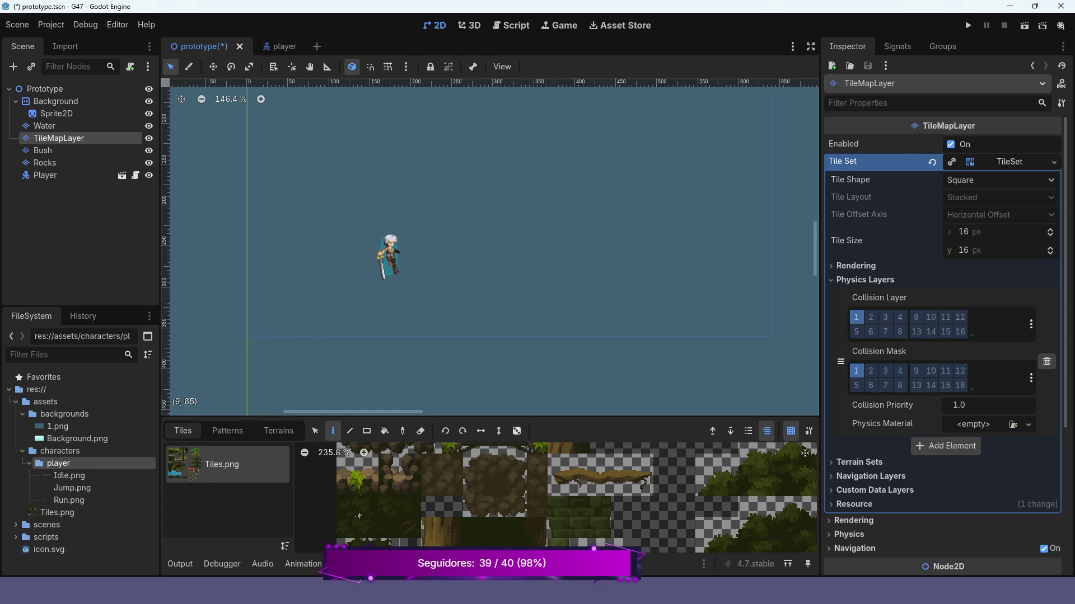
{"action": "left_click_drag", "start_coordinate": [352, 412], "coordinate": [315, 412]}
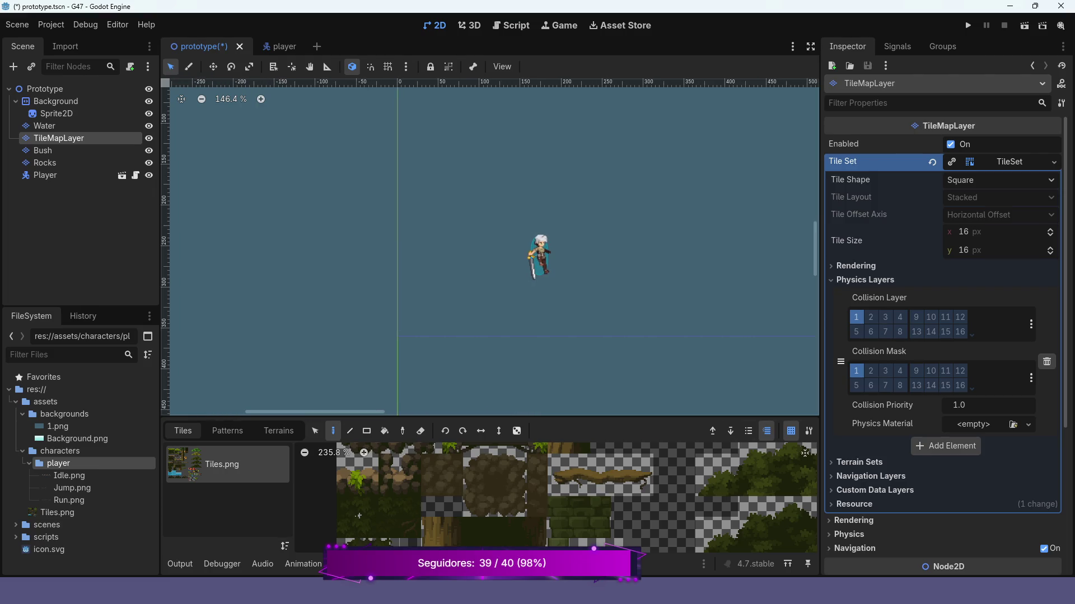
{"action": "scroll", "coordinate": [359, 516], "scroll_direction": "down", "scroll_amount": 4}
{"action": "scroll", "coordinate": [604, 498], "scroll_direction": "down", "scroll_amount": 3}
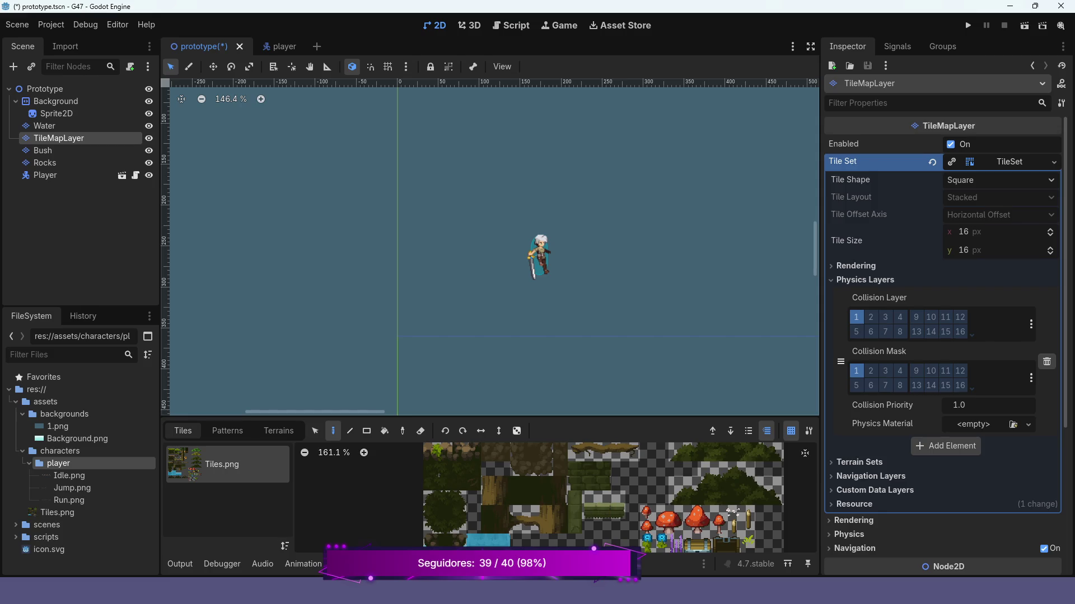
{"action": "left_click_drag", "start_coordinate": [490, 417], "coordinate": [490, 391]}
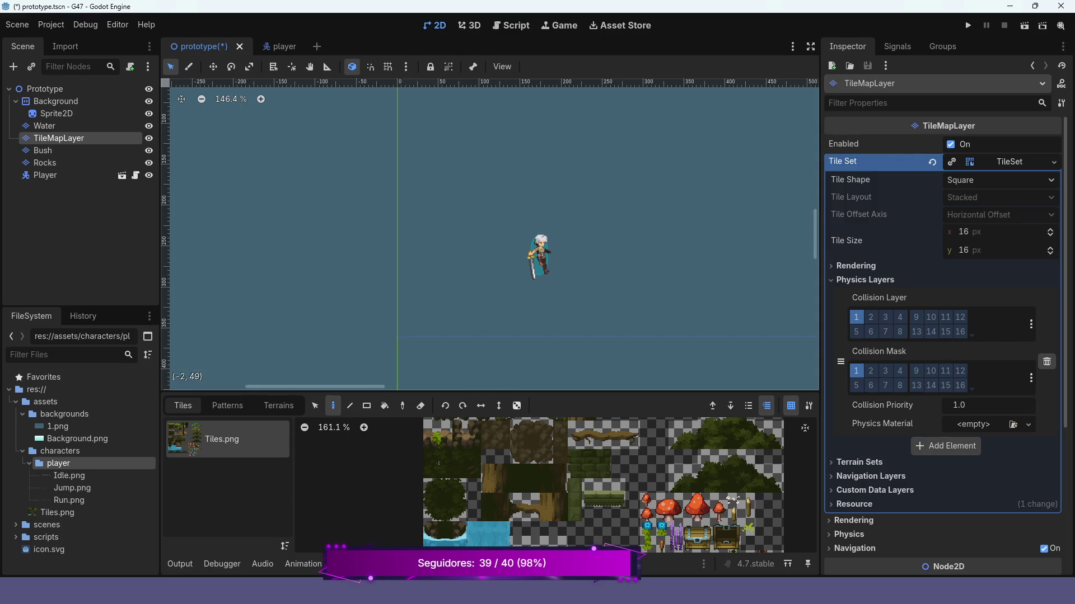
{"action": "left_click", "coordinate": [42, 88]}
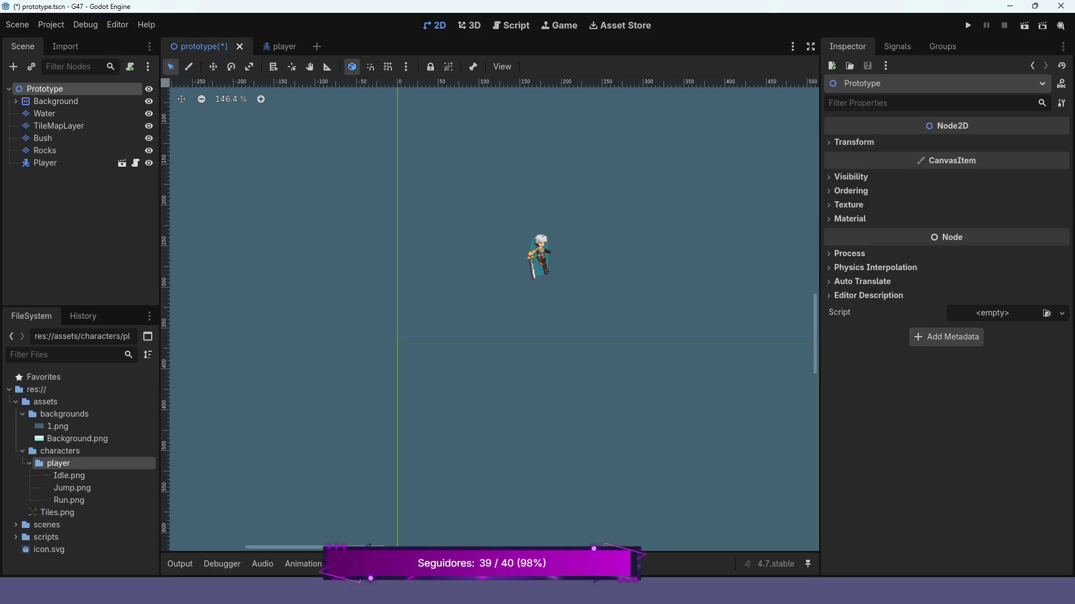
Add a TileMapLayer child under Prototype and rename it Concrete.
{"action": "right_click", "coordinate": [40, 89]}
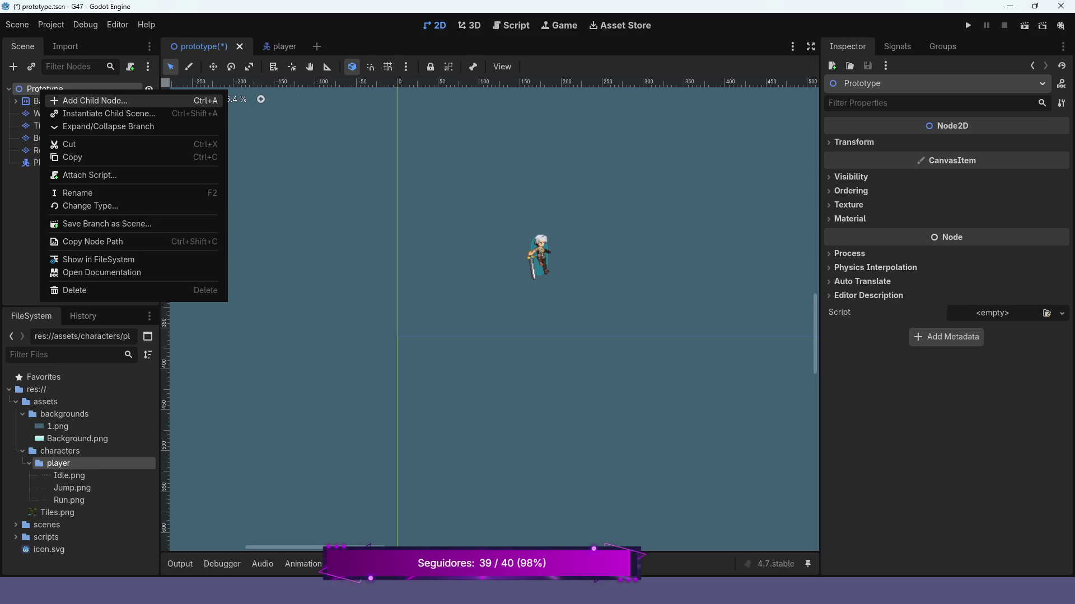
{"action": "left_click", "coordinate": [95, 100]}
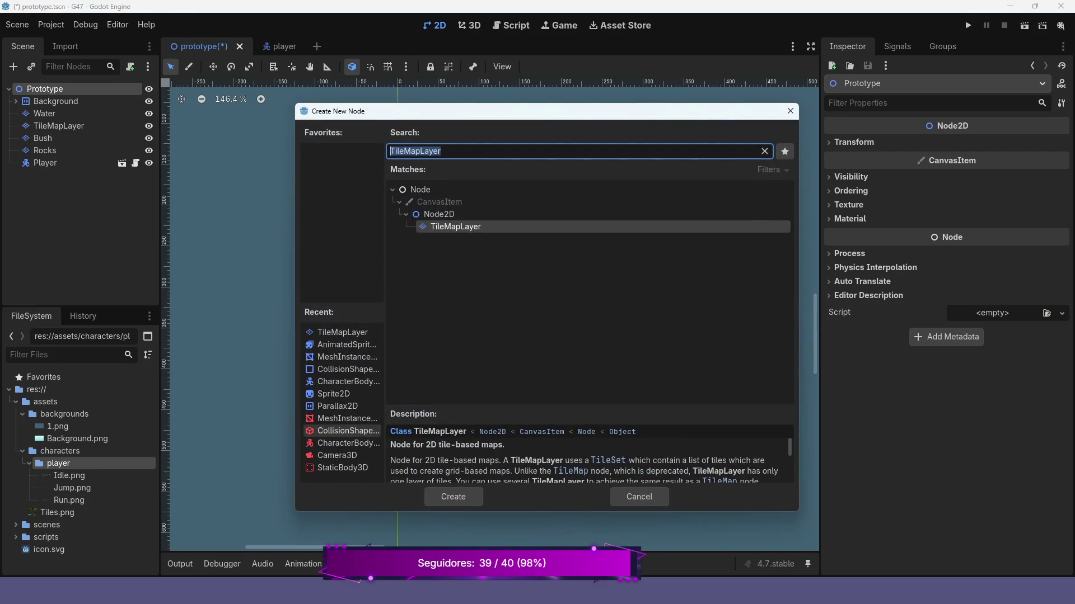
{"action": "left_click", "coordinate": [342, 332]}
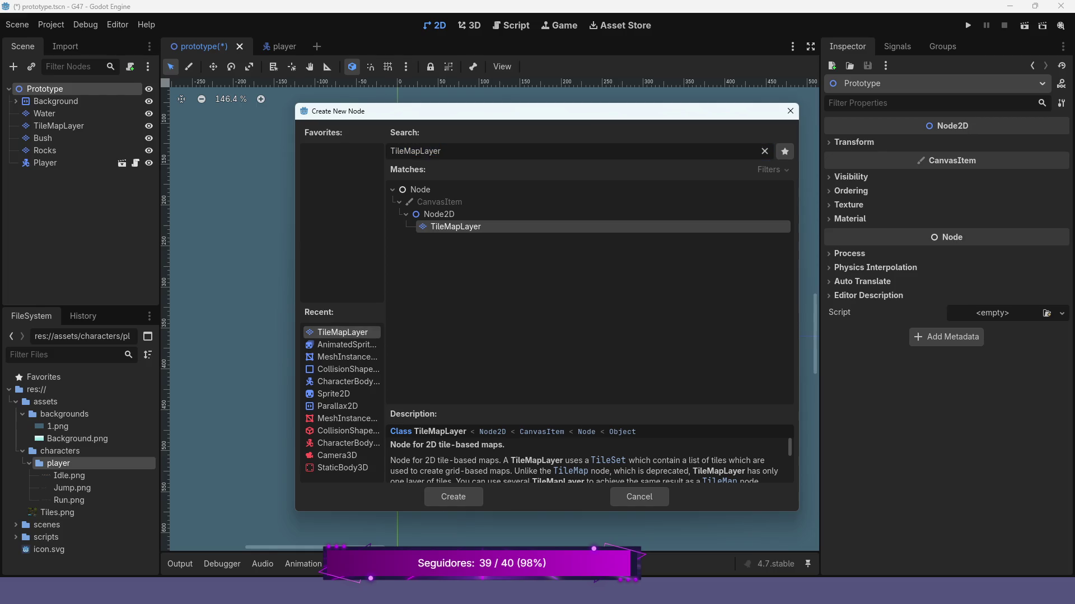
{"action": "key", "text": "Return"}
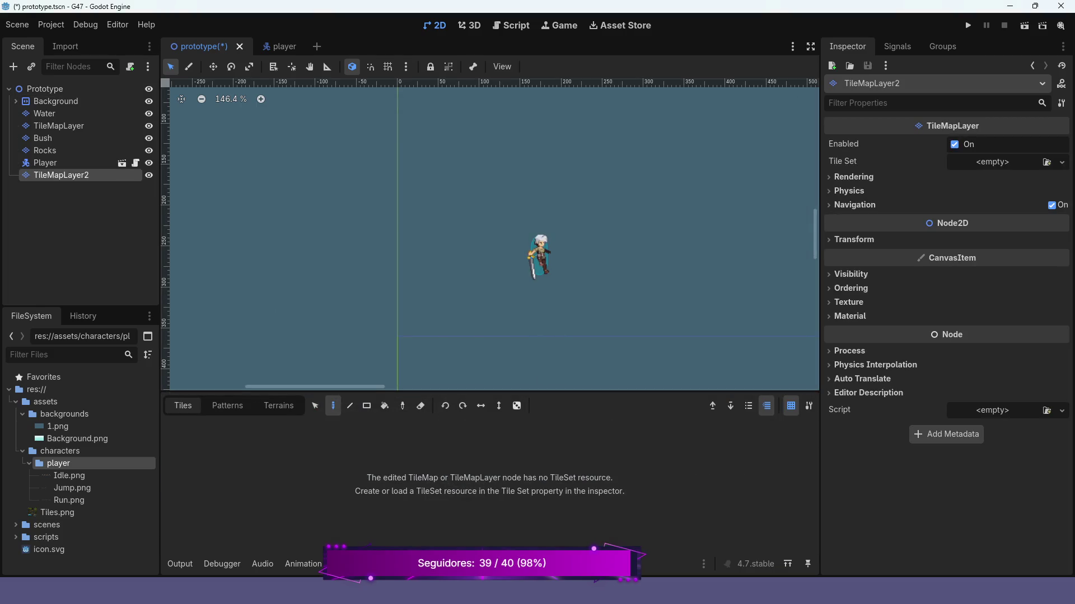
{"action": "key", "text": "F2"}
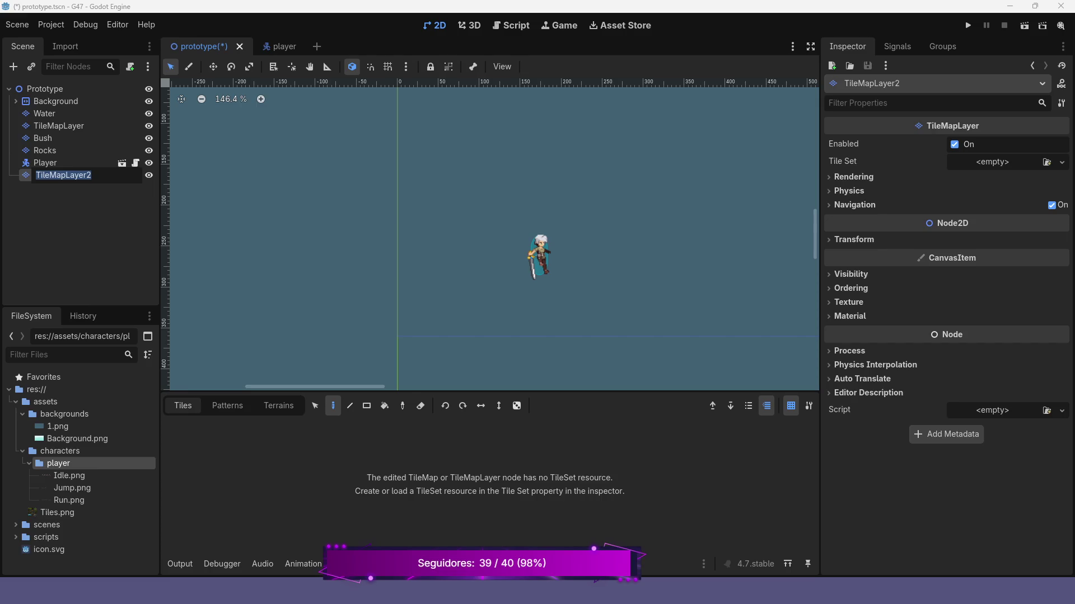
{"action": "type", "text": "Concrete"}
{"action": "key", "text": "Return"}
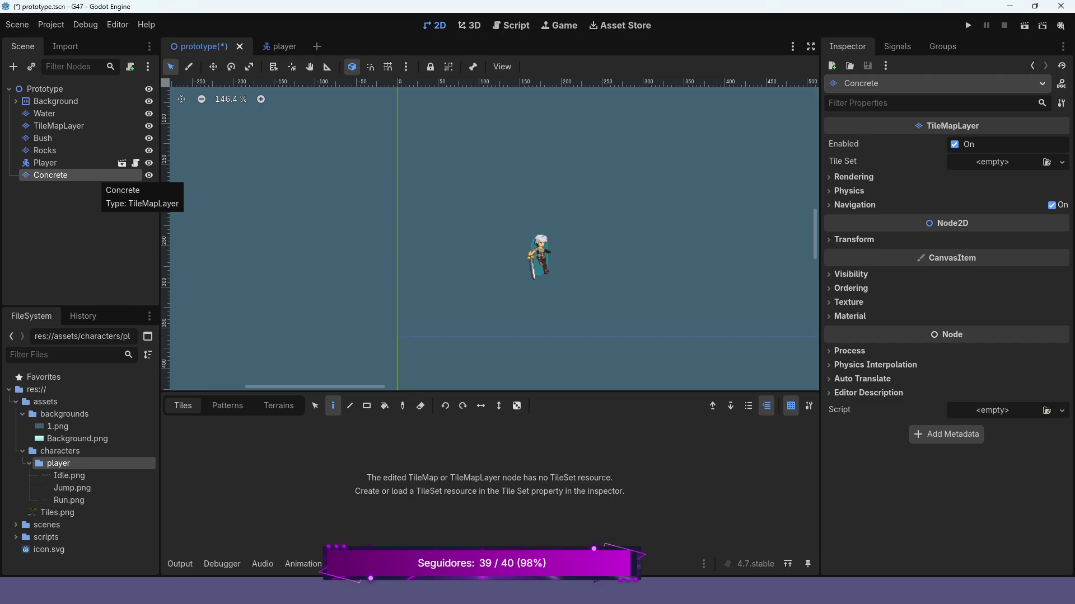
Give Concrete a new empty TileSet and start adding an atlas source from an image file.
{"action": "scroll", "coordinate": [504, 275], "scroll_direction": "down", "scroll_amount": 2}
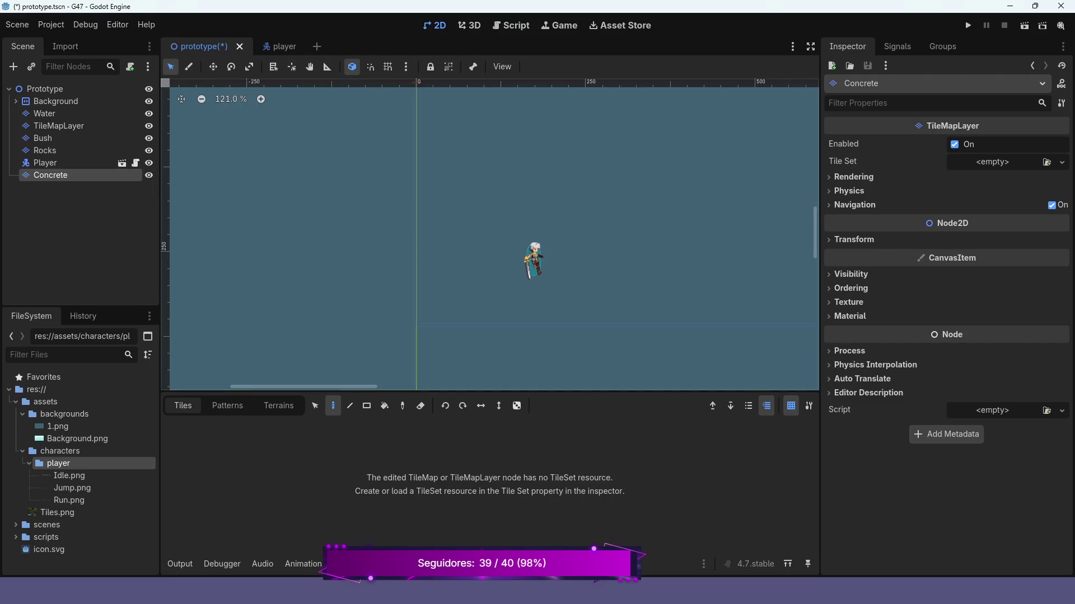
{"action": "scroll", "coordinate": [490, 235], "scroll_direction": "up", "scroll_amount": 2}
{"action": "scroll", "coordinate": [490, 235], "scroll_direction": "down", "scroll_amount": 2}
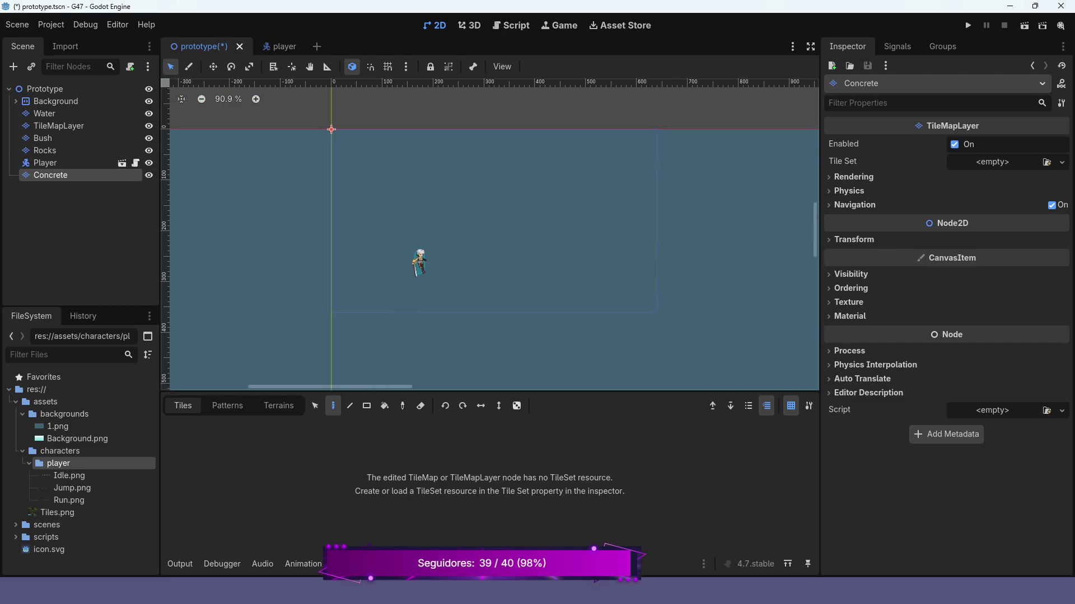
{"action": "scroll", "coordinate": [464, 285], "scroll_direction": "up", "scroll_amount": 2}
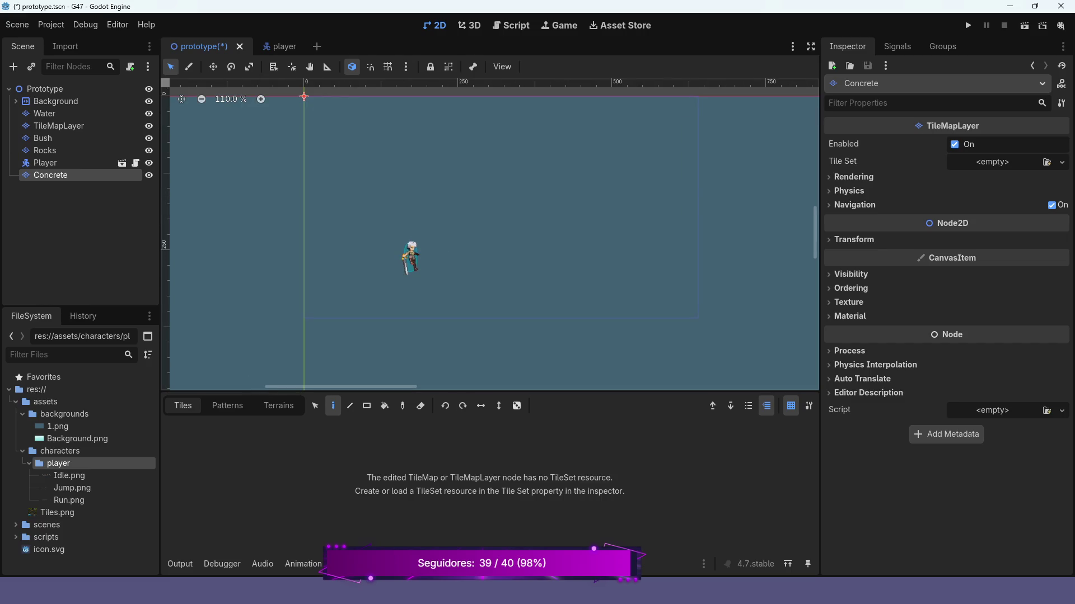
{"action": "left_click", "coordinate": [1062, 162]}
{"action": "left_click", "coordinate": [1016, 194]}
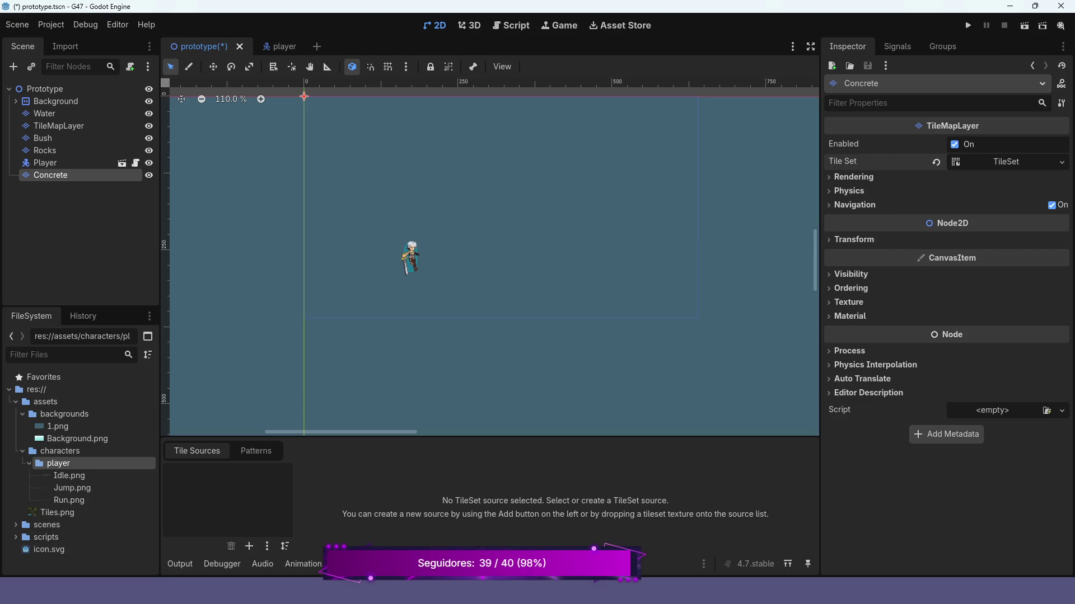
{"action": "left_click", "coordinate": [249, 546]}
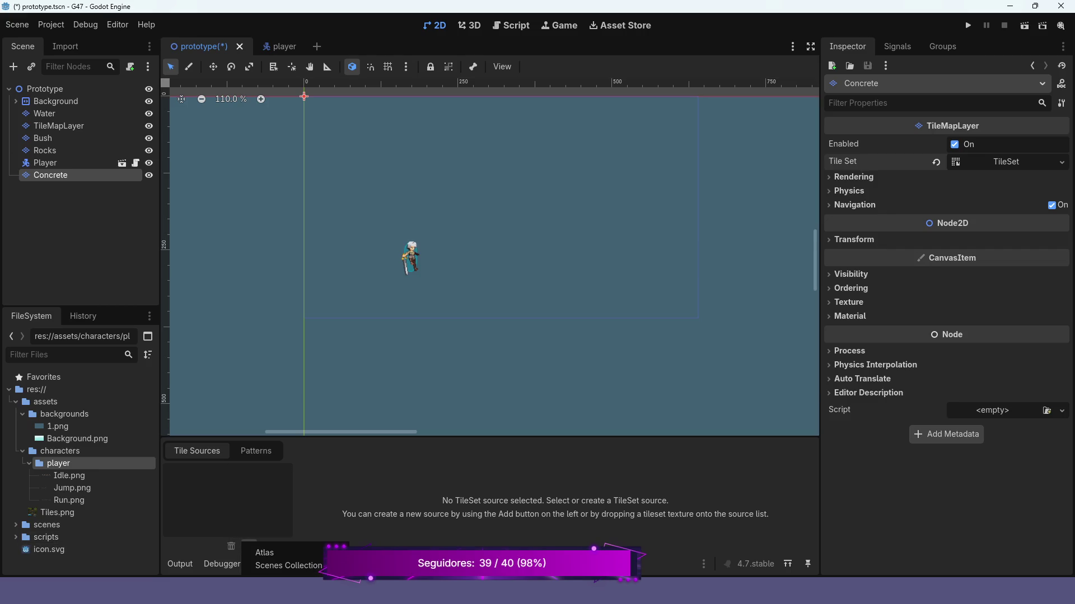
{"action": "left_click", "coordinate": [264, 553]}
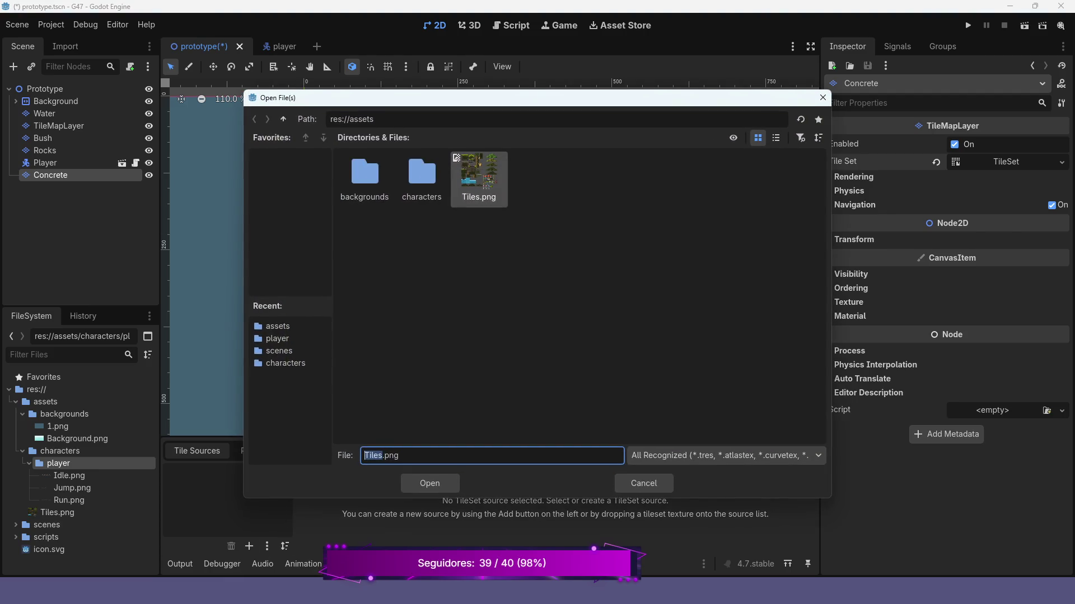
Load Tiles.png as the atlas and add a physics layer to the Concrete tile set.
{"action": "key", "text": "Return"}
{"action": "key", "text": "Return"}
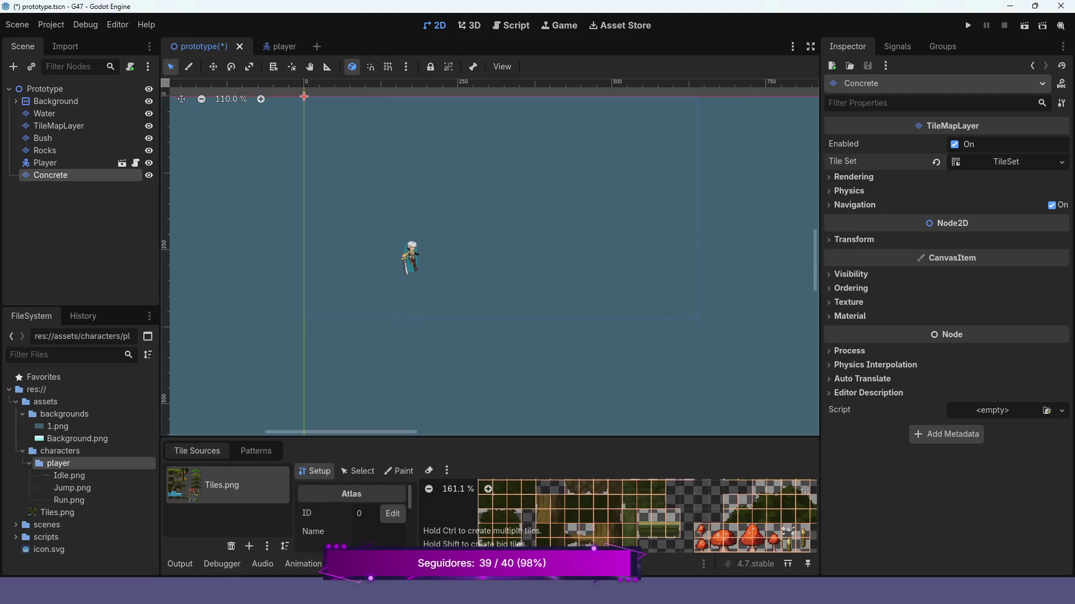
{"action": "left_click_drag", "start_coordinate": [489, 436], "coordinate": [490, 335]}
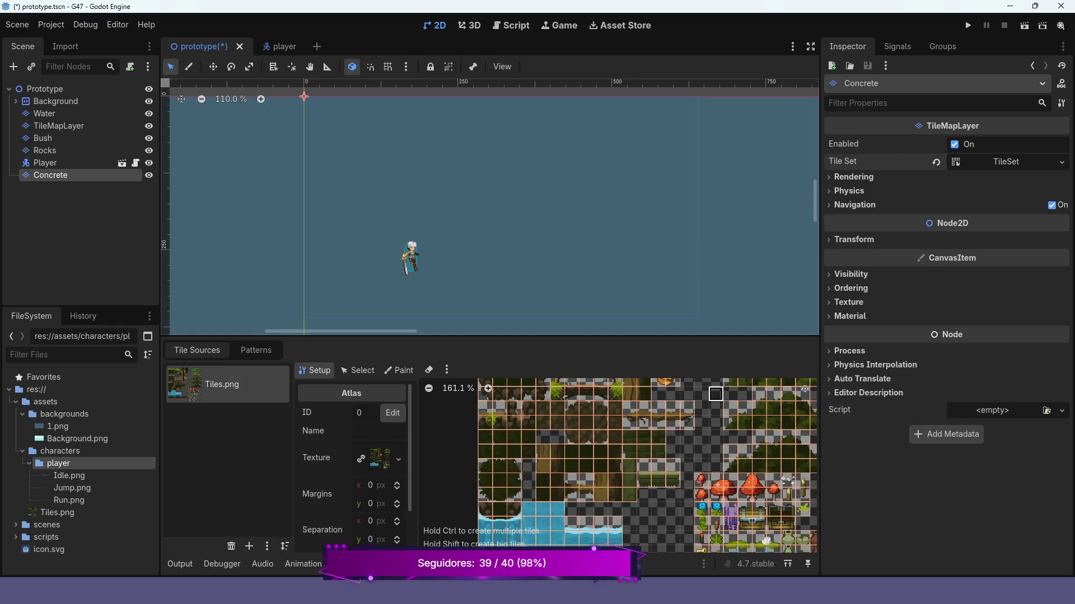
{"action": "left_click", "coordinate": [1002, 162]}
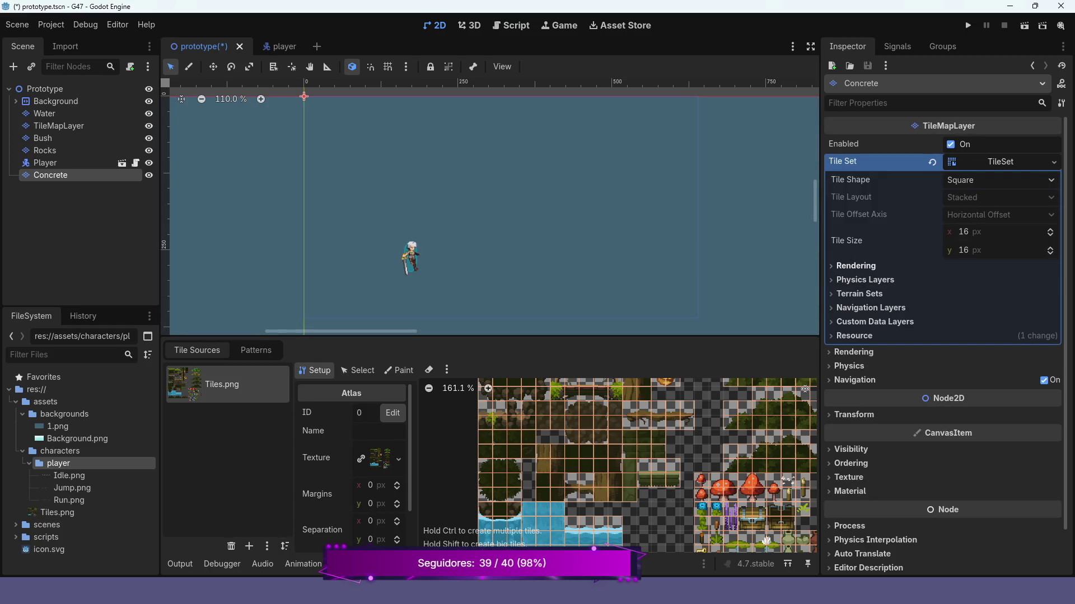
{"action": "left_click", "coordinate": [865, 280]}
{"action": "left_click", "coordinate": [945, 298]}
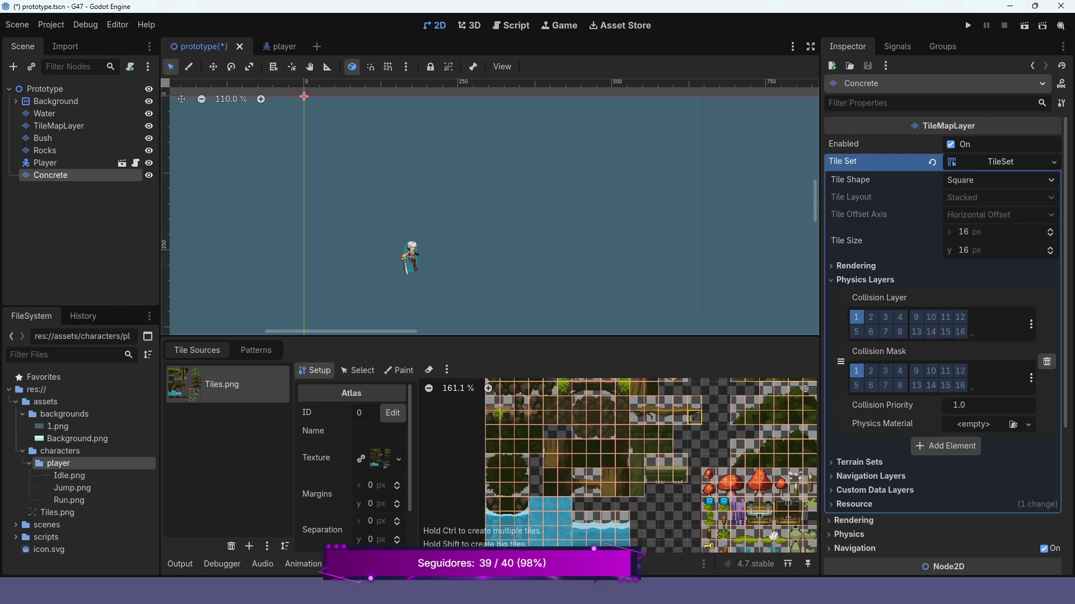
Pan and zoom the tile atlas to bring the wall and platform tiles into view.
{"action": "mouse_move", "coordinate": [695, 417]}
{"action": "left_mouse_down"}
{"action": "mouse_move", "coordinate": [621, 542]}
{"action": "mouse_move", "coordinate": [692, 444]}
{"action": "mouse_move", "coordinate": [700, 405]}
{"action": "left_mouse_up"}
{"action": "mouse_move", "coordinate": [707, 450]}
{"action": "left_mouse_down"}
{"action": "mouse_move", "coordinate": [528, 464]}
{"action": "mouse_move", "coordinate": [491, 525]}
{"action": "mouse_move", "coordinate": [512, 551]}
{"action": "left_mouse_up"}
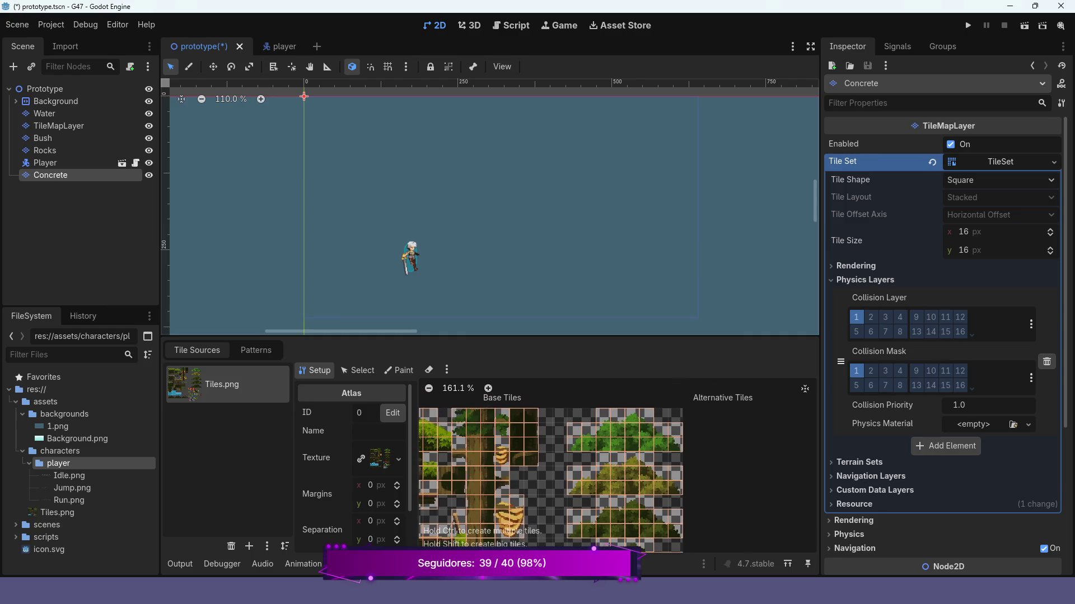
{"action": "scroll", "coordinate": [446, 458], "scroll_direction": "up", "scroll_amount": 4}
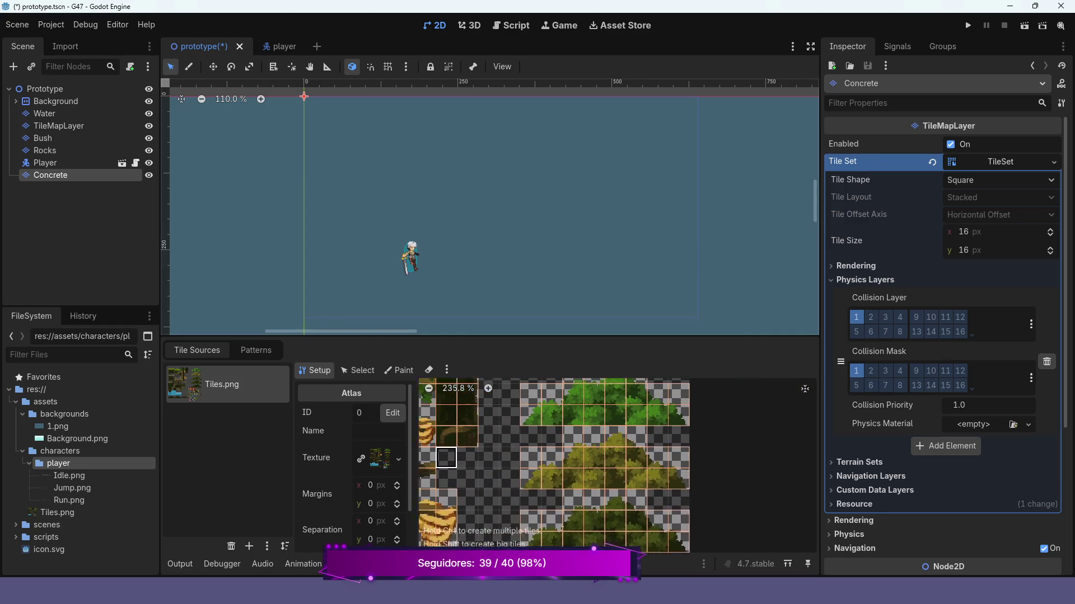
{"action": "mouse_move", "coordinate": [446, 458]}
{"action": "left_mouse_down"}
{"action": "mouse_move", "coordinate": [526, 504]}
{"action": "mouse_move", "coordinate": [717, 543]}
{"action": "left_mouse_up"}
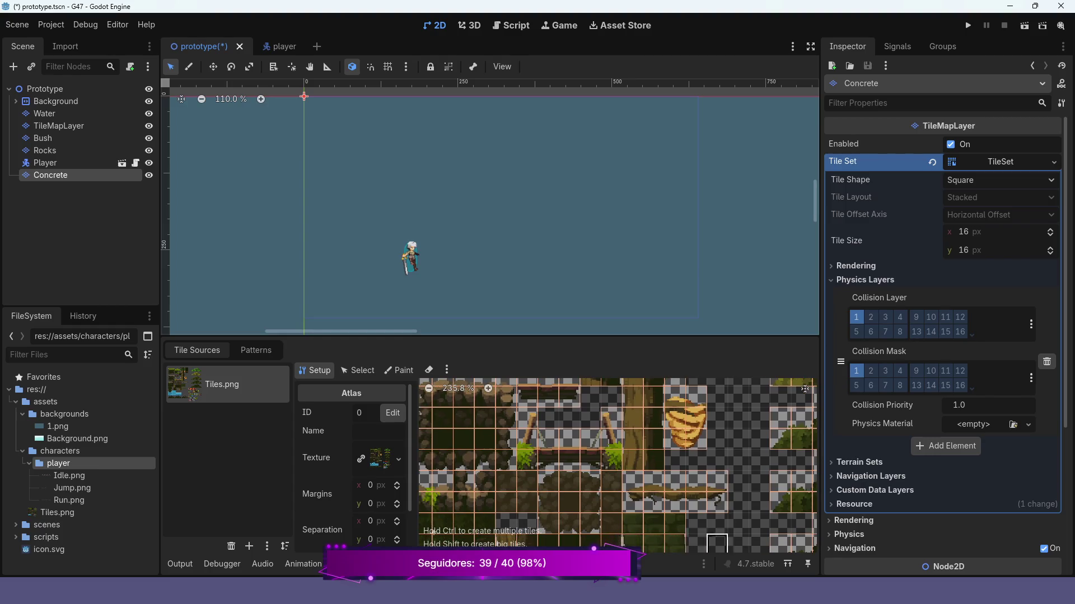
{"action": "left_click_drag", "start_coordinate": [699, 502], "coordinate": [651, 414]}
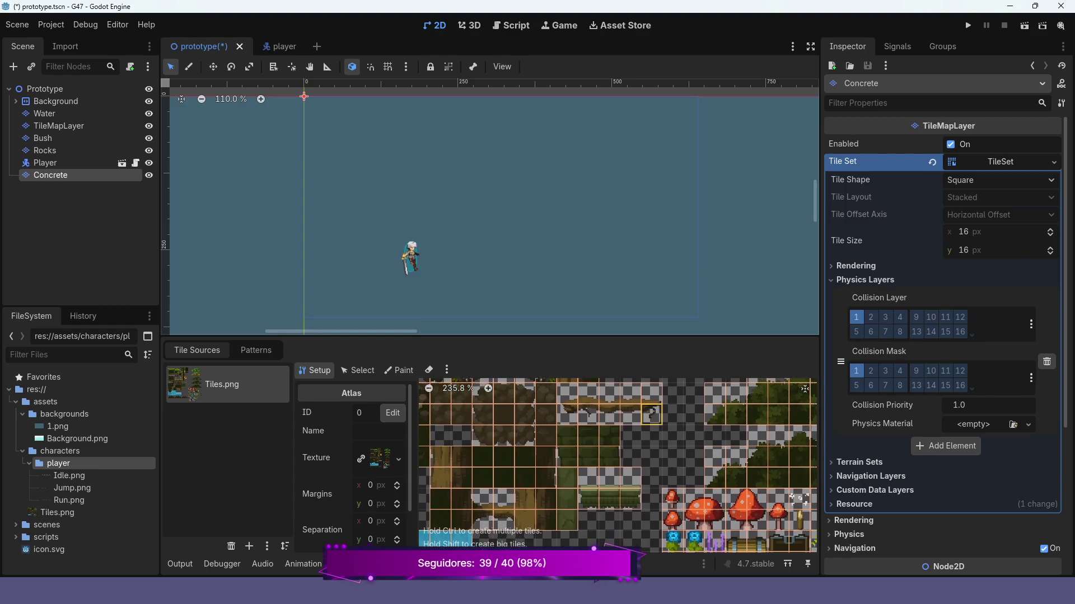
{"action": "scroll", "coordinate": [651, 414], "scroll_direction": "up", "scroll_amount": 2}
{"action": "mouse_move", "coordinate": [720, 481]}
{"action": "left_mouse_down"}
{"action": "mouse_move", "coordinate": [712, 442]}
{"action": "mouse_move", "coordinate": [741, 446]}
{"action": "left_mouse_up"}
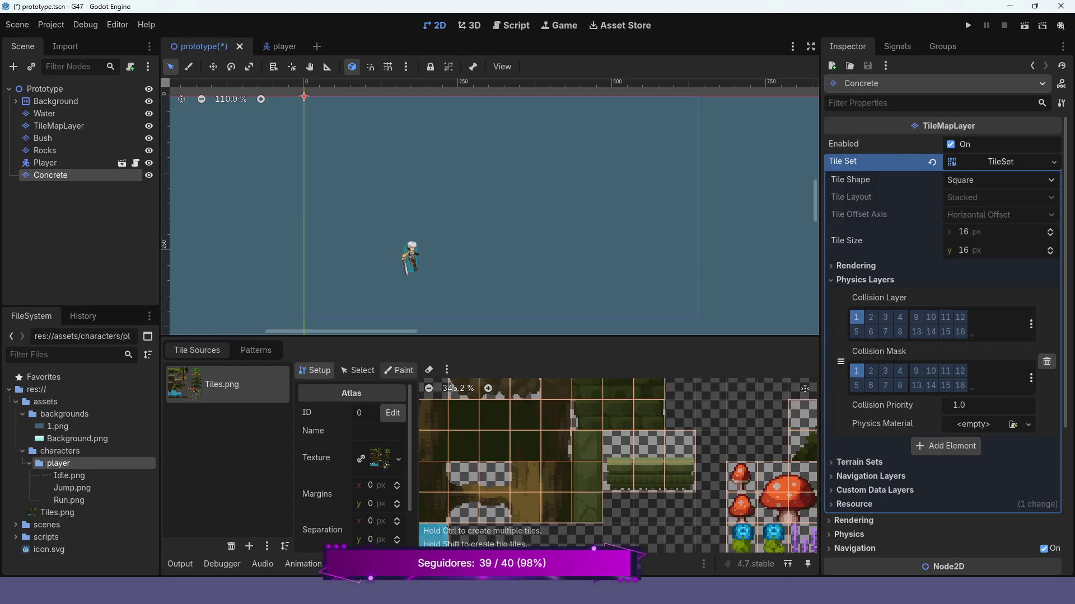
Paint Physics Layer 0 collision onto three wall tiles and a platform tile.
{"action": "left_click", "coordinate": [399, 371]}
{"action": "left_click", "coordinate": [358, 412]}
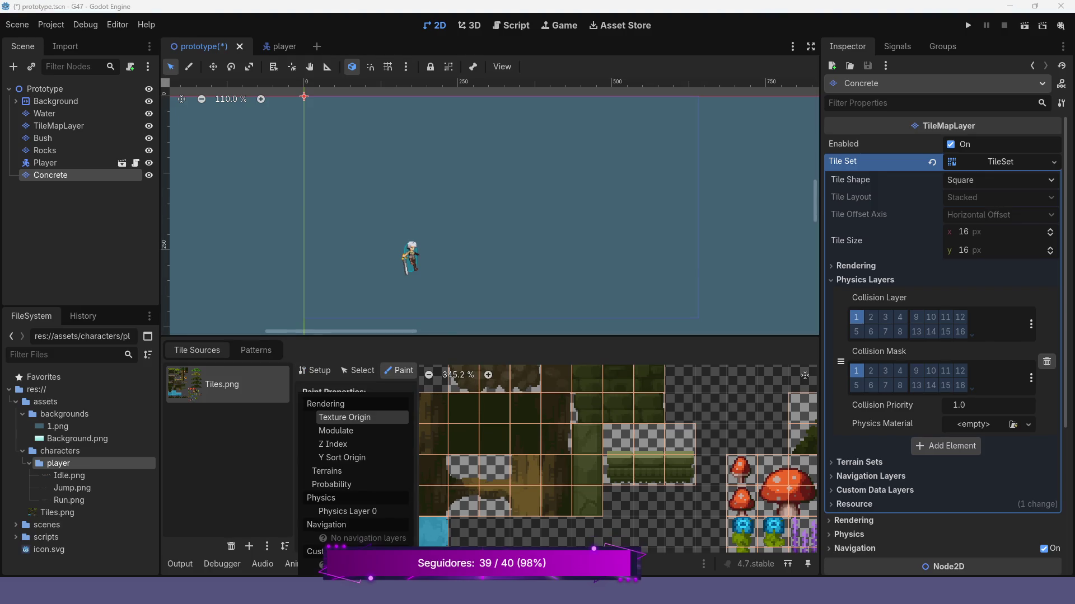
{"action": "left_click", "coordinate": [347, 511]}
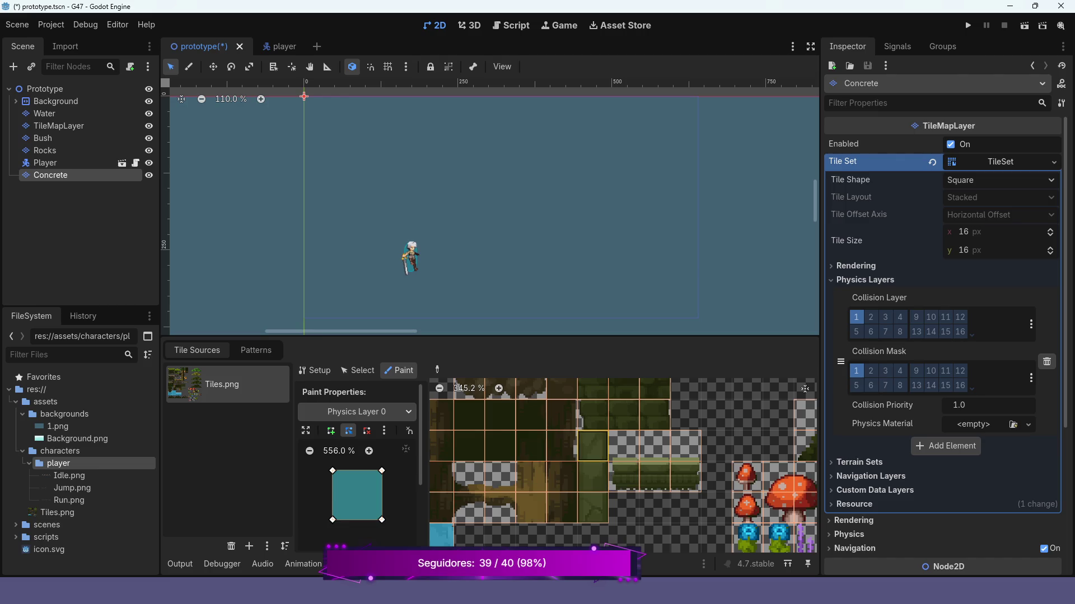
{"action": "left_click", "coordinate": [593, 445]}
{"action": "left_click", "coordinate": [593, 477]}
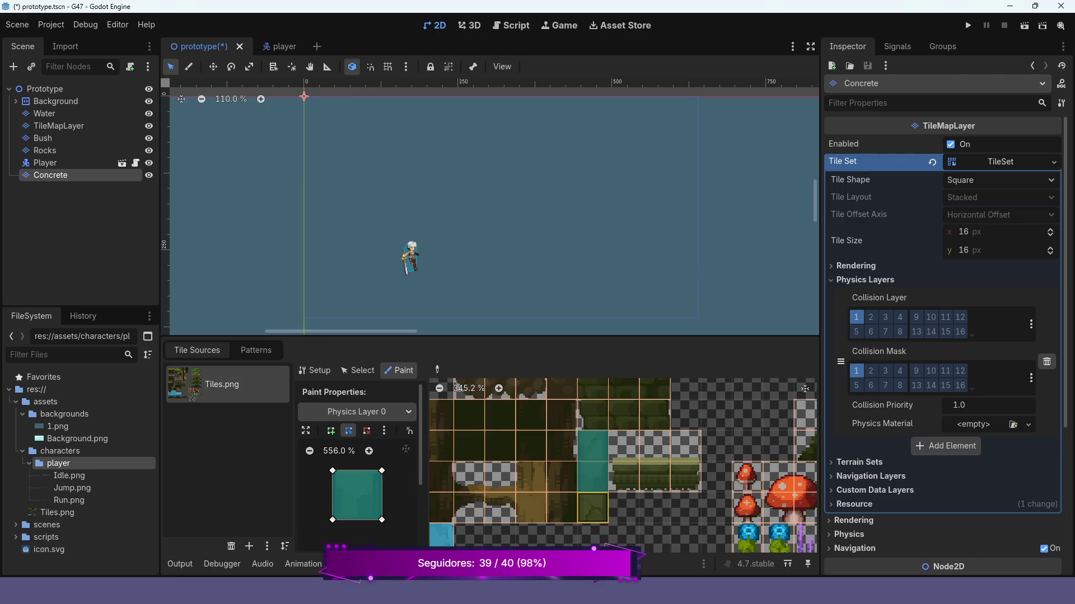
{"action": "left_click", "coordinate": [593, 508]}
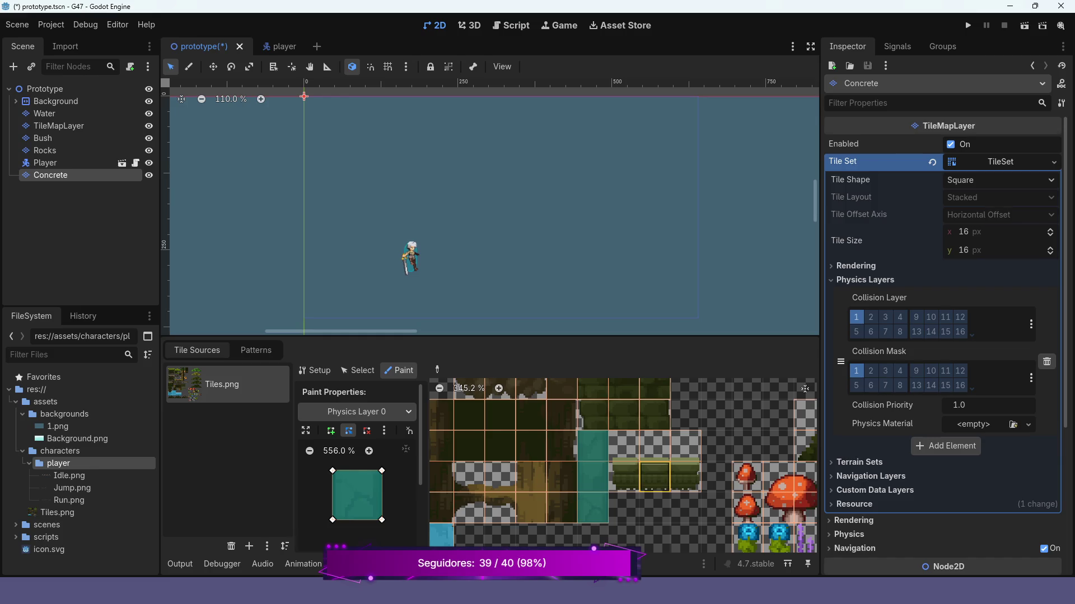
{"action": "left_click", "coordinate": [653, 477]}
Paint collision on more concrete tiles, then add a left-edge vertex and pull the bottom-left corner inward.
{"action": "scroll", "coordinate": [654, 477], "scroll_direction": "up", "scroll_amount": 2}
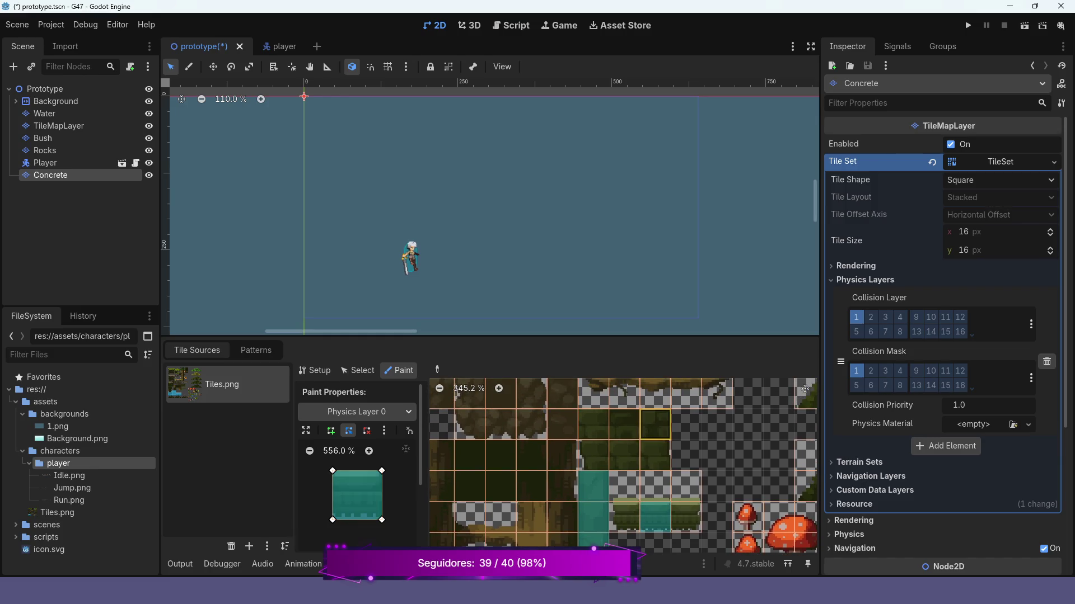
{"action": "left_click", "coordinate": [593, 424]}
{"action": "left_click_drag", "start_coordinate": [624, 424], "coordinate": [593, 454]}
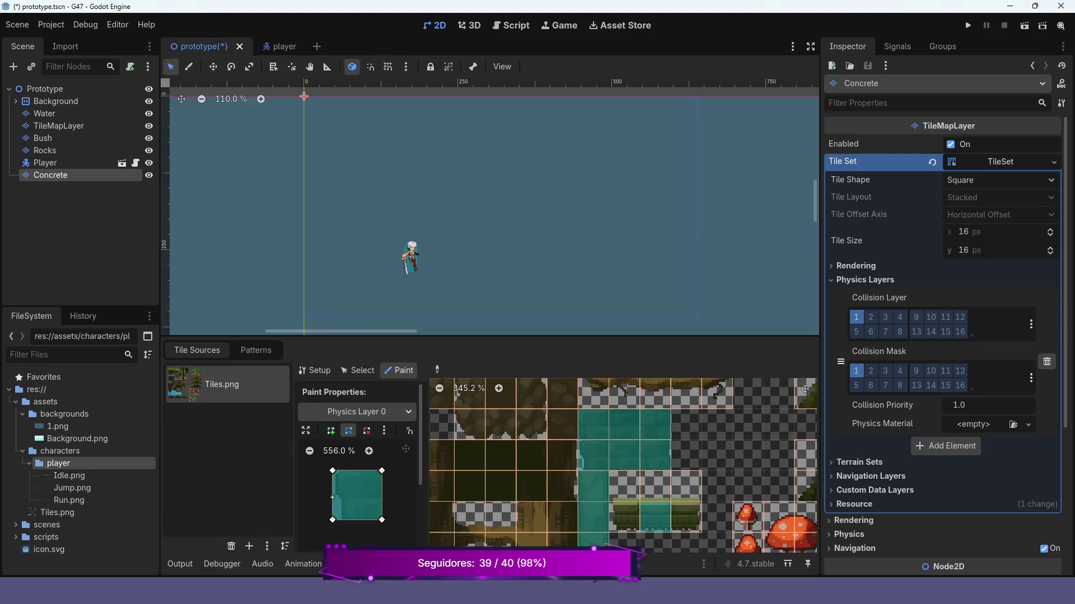
{"action": "left_click", "coordinate": [333, 495]}
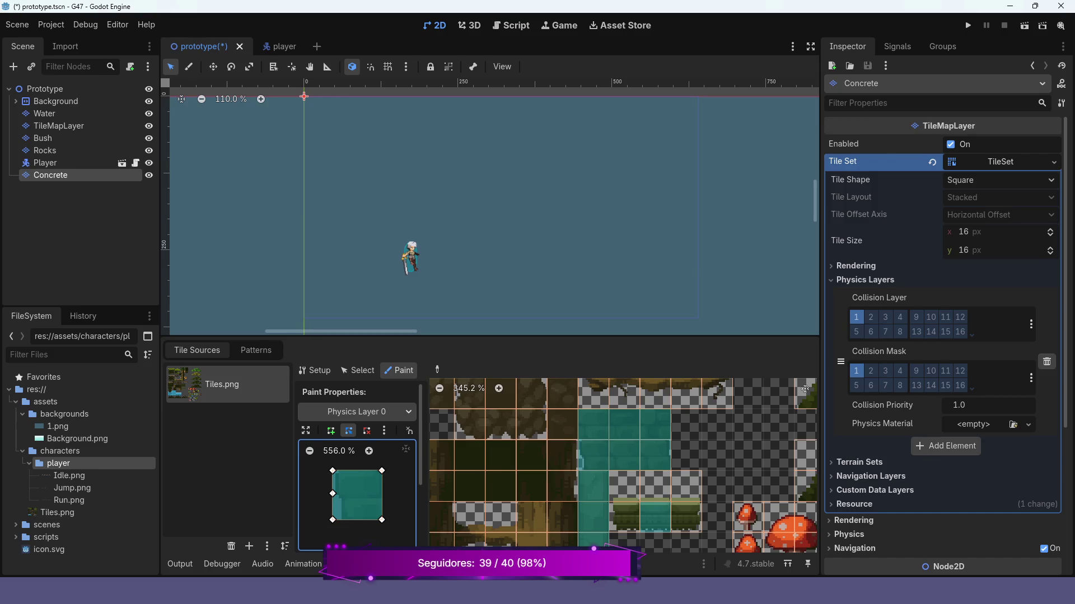
{"action": "left_click_drag", "start_coordinate": [333, 520], "coordinate": [341, 520]}
Pull the new left-edge vertex and the top-left collision corner inward.
{"action": "left_click_drag", "start_coordinate": [332, 494], "coordinate": [340, 498]}
{"action": "left_click_drag", "start_coordinate": [332, 471], "coordinate": [333, 471]}
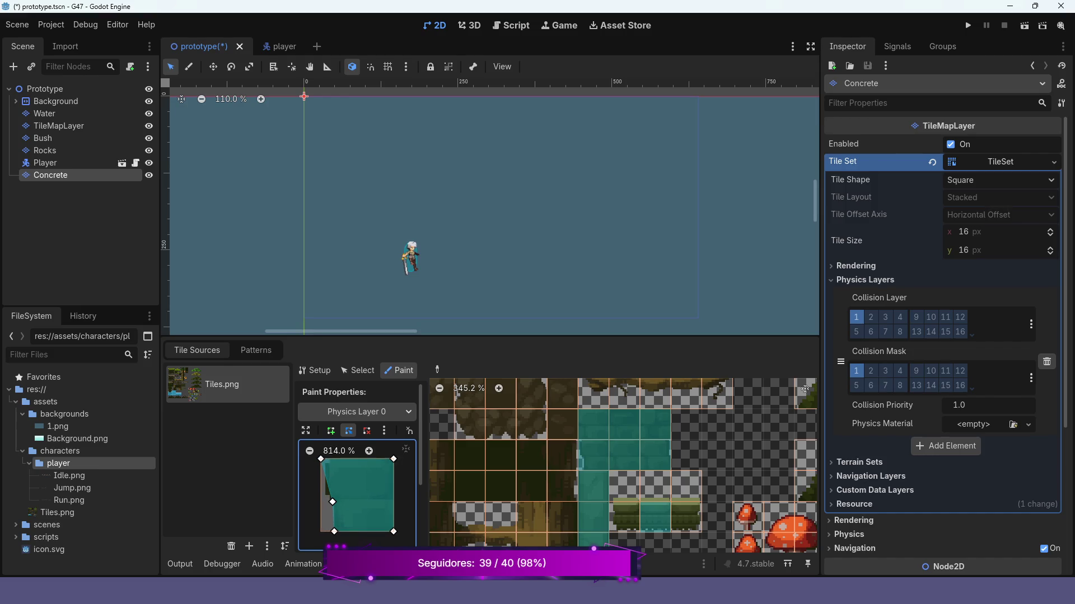
{"action": "scroll", "coordinate": [335, 479], "scroll_direction": "up", "scroll_amount": 4}
{"action": "scroll", "coordinate": [358, 470], "scroll_direction": "down", "scroll_amount": 3}
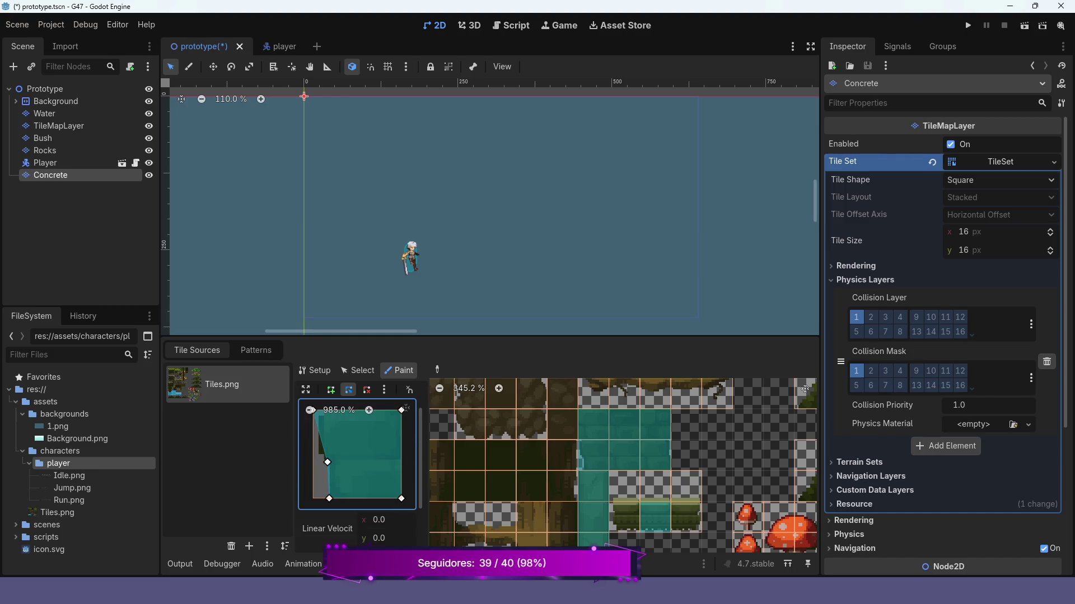
{"action": "scroll", "coordinate": [358, 459], "scroll_direction": "up", "scroll_amount": 2}
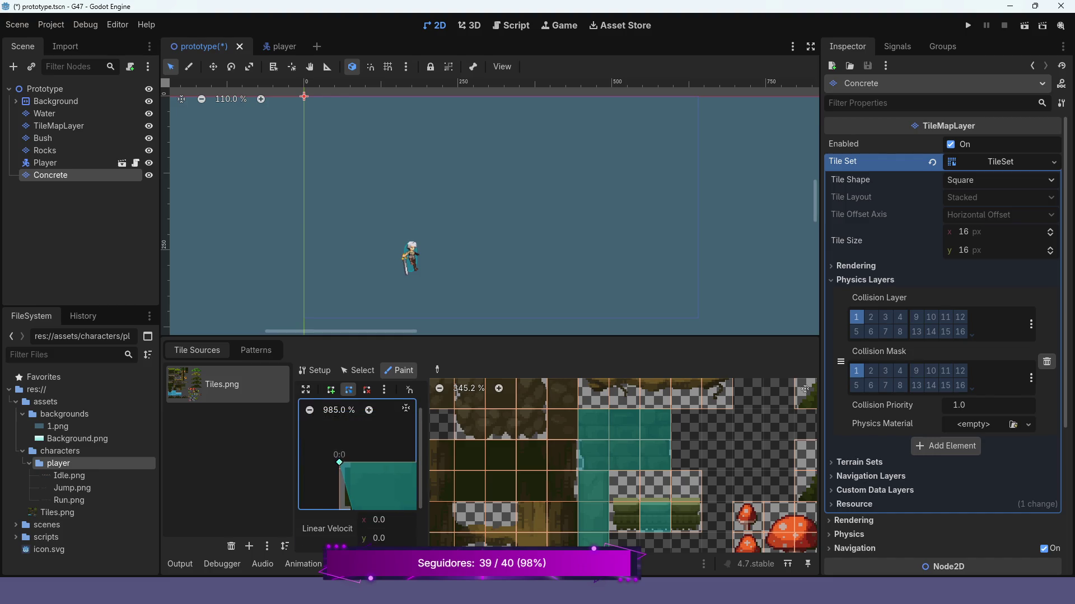
{"action": "scroll", "coordinate": [374, 506], "scroll_direction": "up", "scroll_amount": 4}
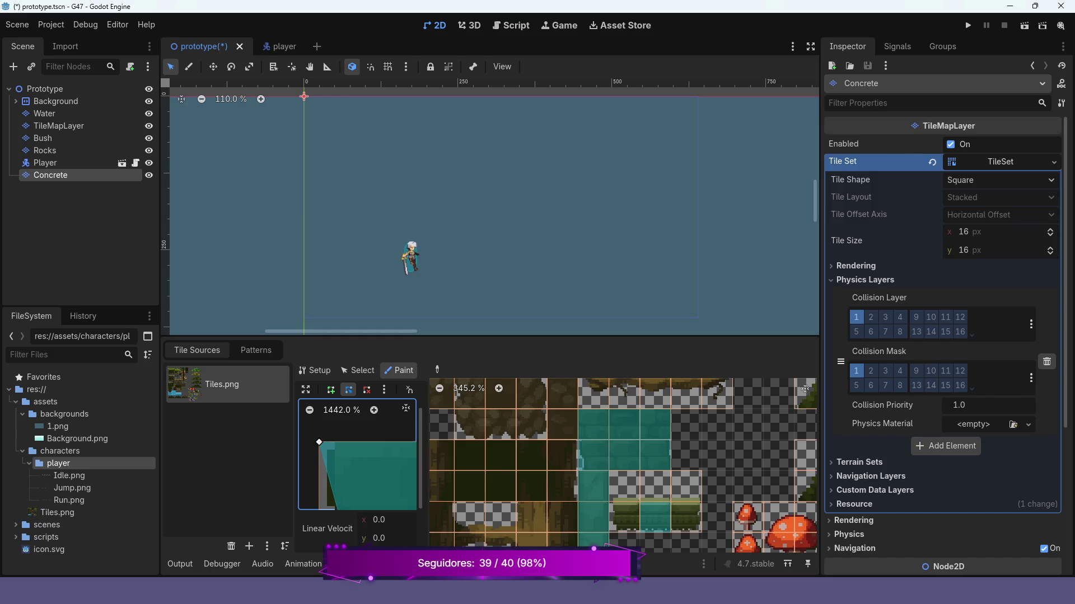
{"action": "scroll", "coordinate": [358, 459], "scroll_direction": "down", "scroll_amount": 2}
{"action": "scroll", "coordinate": [358, 425], "scroll_direction": "down", "scroll_amount": 2}
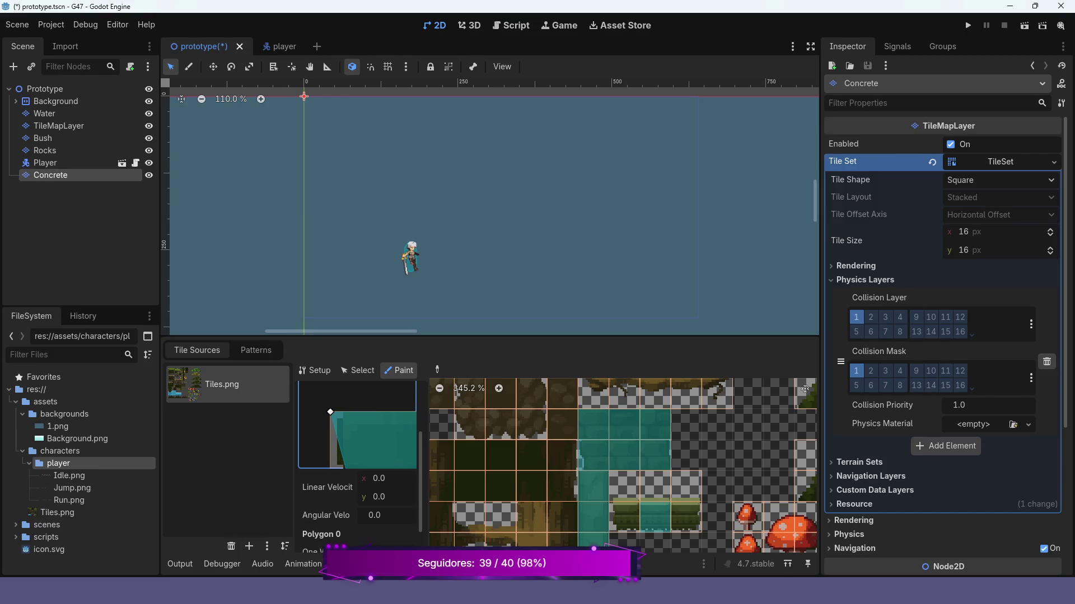
{"action": "scroll", "coordinate": [358, 426], "scroll_direction": "up", "scroll_amount": 3}
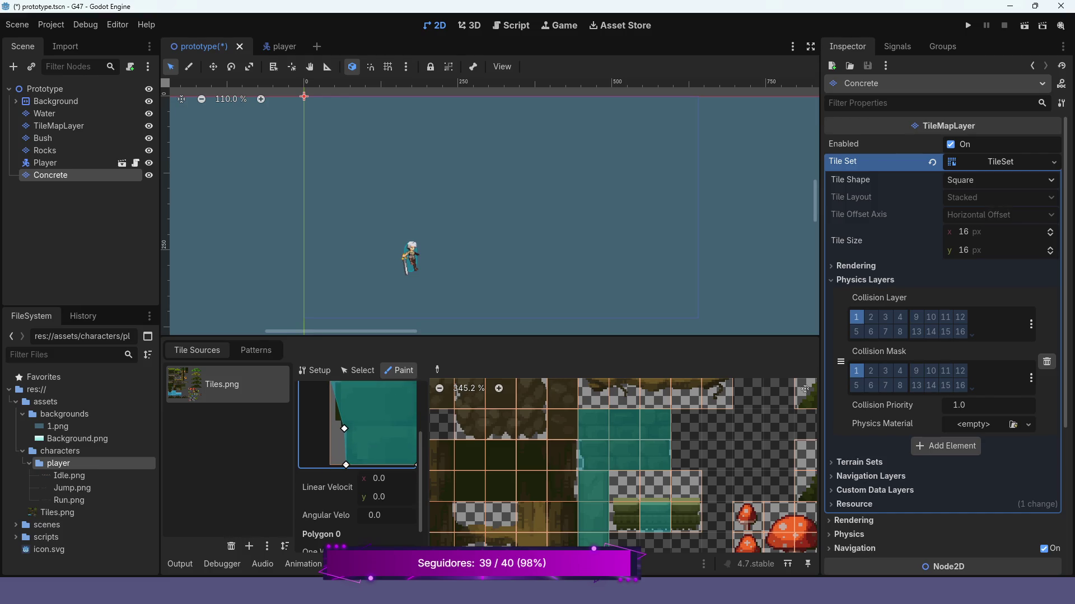
{"action": "scroll", "coordinate": [359, 425], "scroll_direction": "up", "scroll_amount": 2}
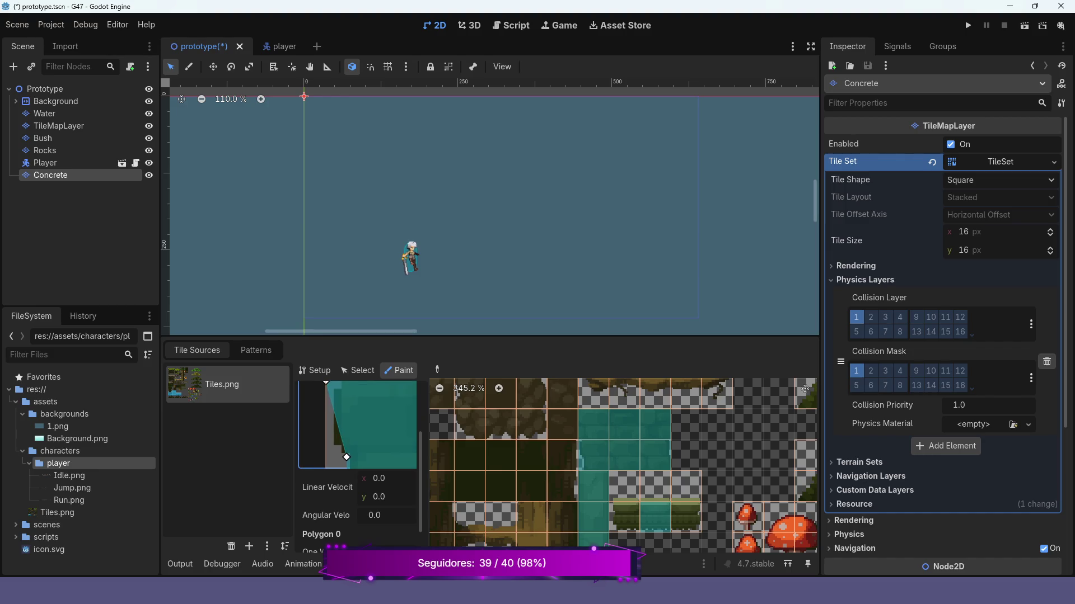
{"action": "scroll", "coordinate": [358, 426], "scroll_direction": "down", "scroll_amount": 2}
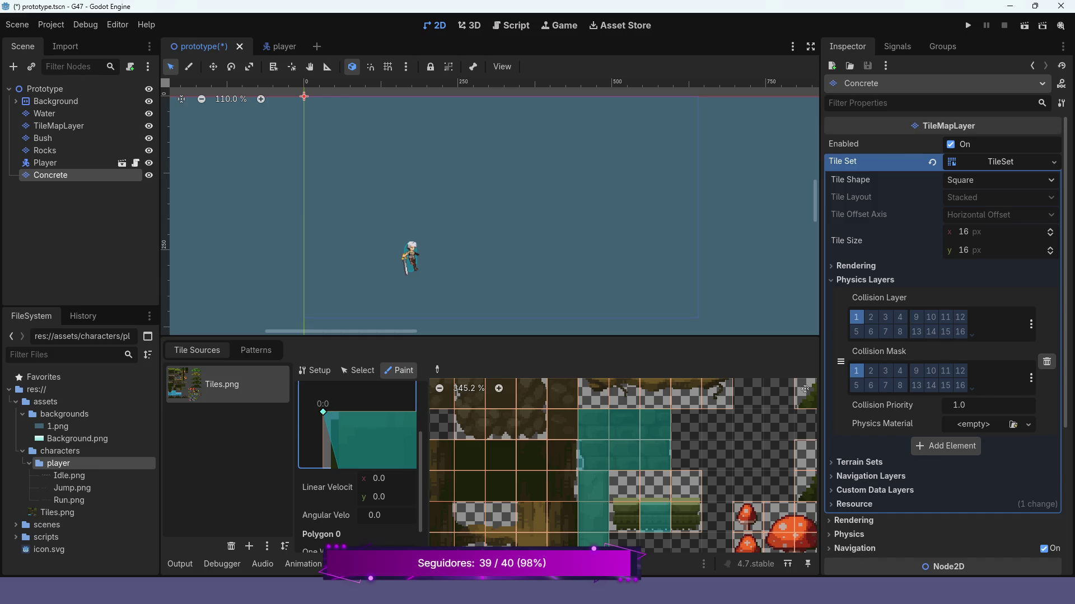
Shift the top-left vertex right, then add an extra edge vertex and merge it into its neighbour.
{"action": "left_click_drag", "start_coordinate": [323, 412], "coordinate": [338, 412]}
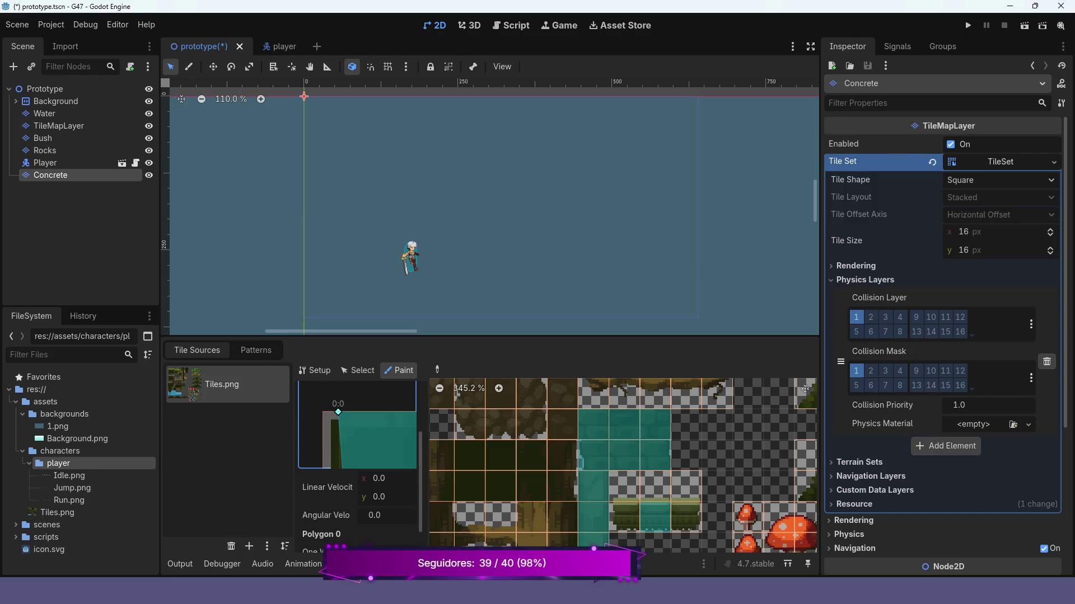
{"action": "scroll", "coordinate": [338, 412], "scroll_direction": "down", "scroll_amount": 1}
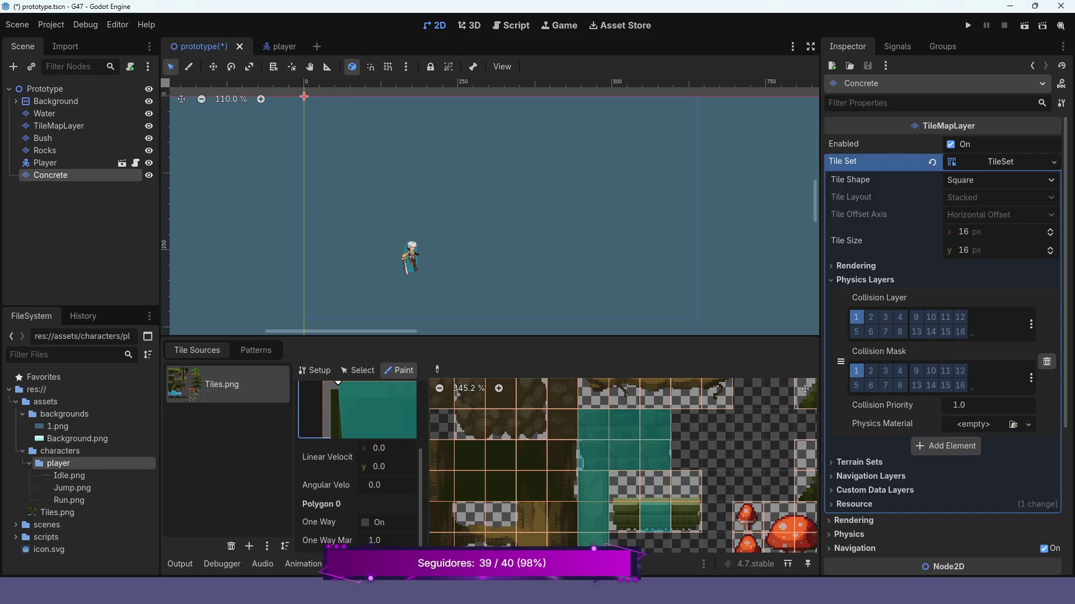
{"action": "scroll", "coordinate": [359, 412], "scroll_direction": "down", "scroll_amount": 1}
{"action": "scroll", "coordinate": [358, 411], "scroll_direction": "up", "scroll_amount": 3}
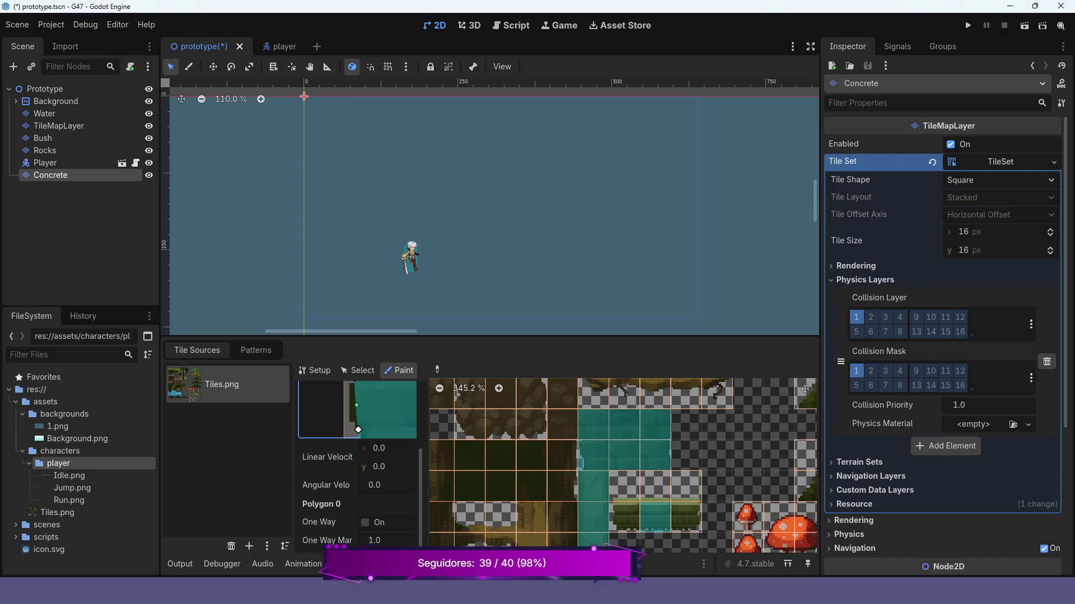
{"action": "left_click", "coordinate": [343, 418]}
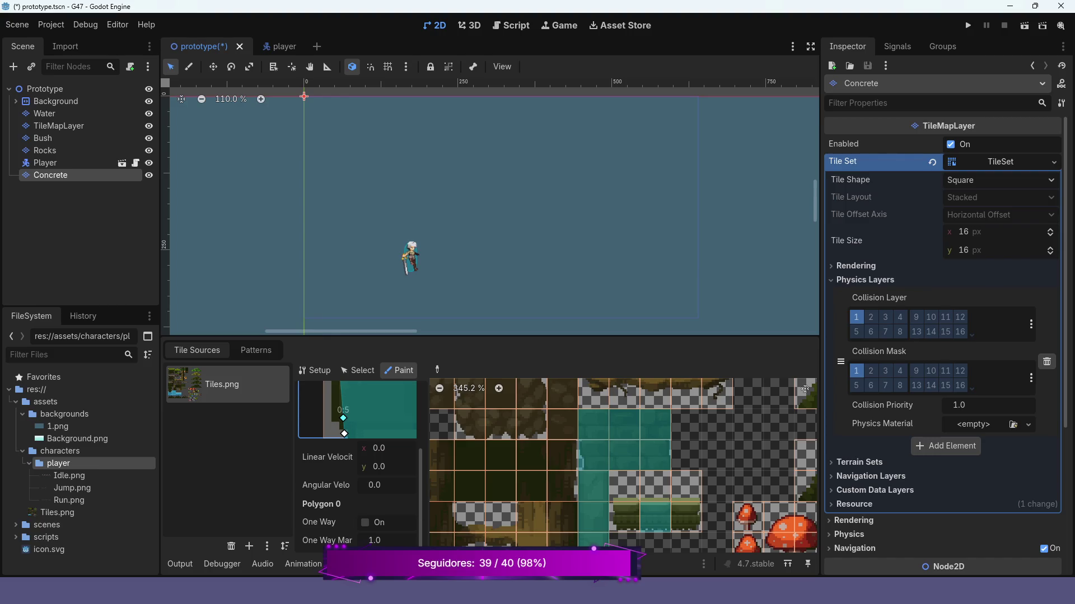
{"action": "left_click_drag", "start_coordinate": [344, 418], "coordinate": [337, 434]}
{"action": "scroll", "coordinate": [358, 412], "scroll_direction": "up", "scroll_amount": 3}
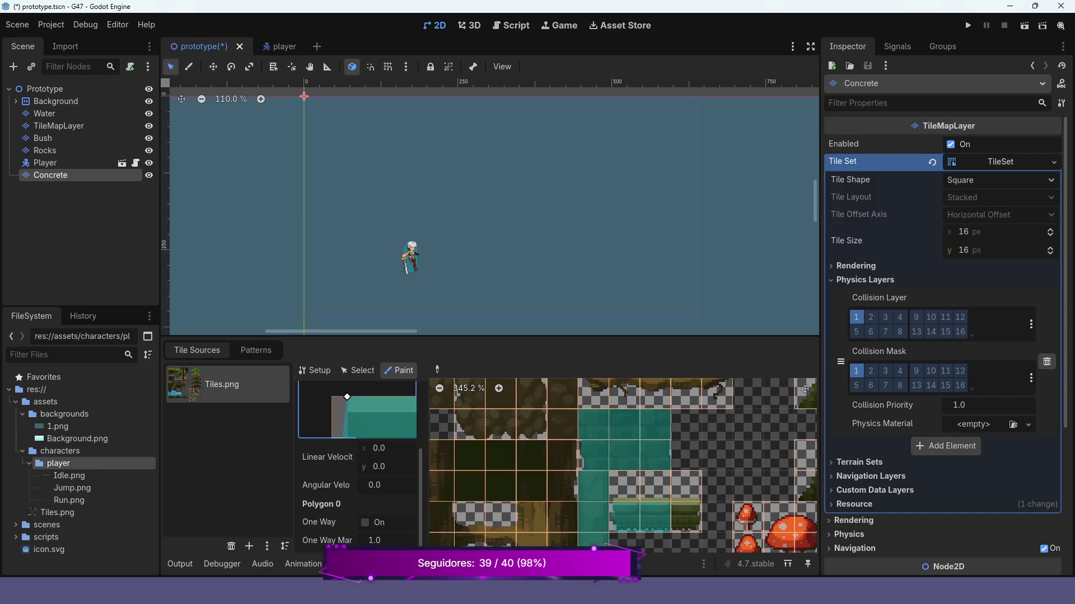
{"action": "scroll", "coordinate": [347, 403], "scroll_direction": "up", "scroll_amount": 2}
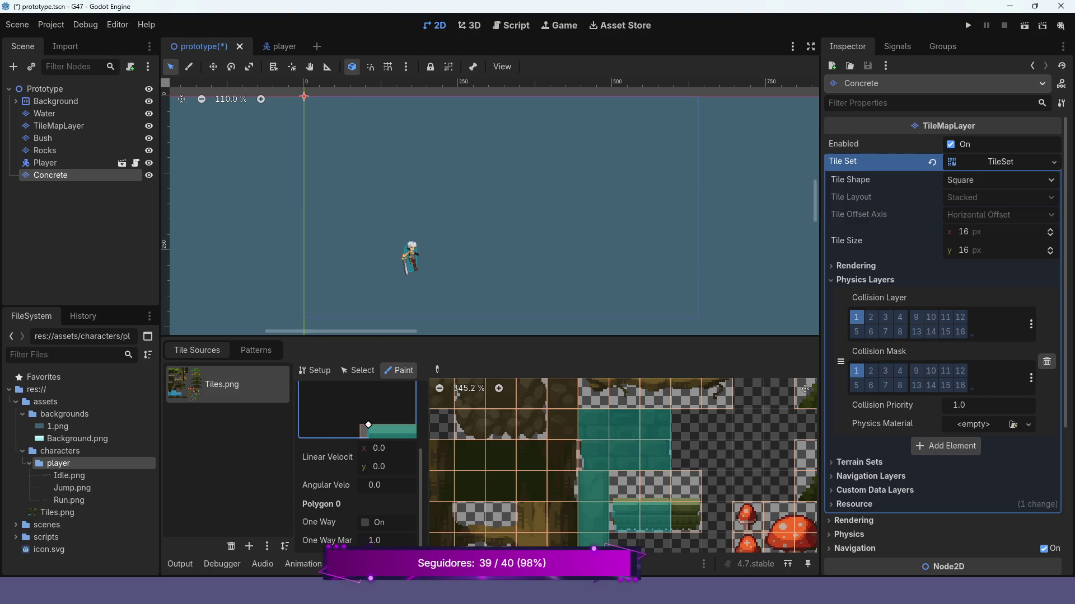
Nudge the bottom-left vertex and the left-edge vertex up and inward to finish the previous tile's polygon.
{"action": "scroll", "coordinate": [358, 476], "scroll_direction": "up", "scroll_amount": 2}
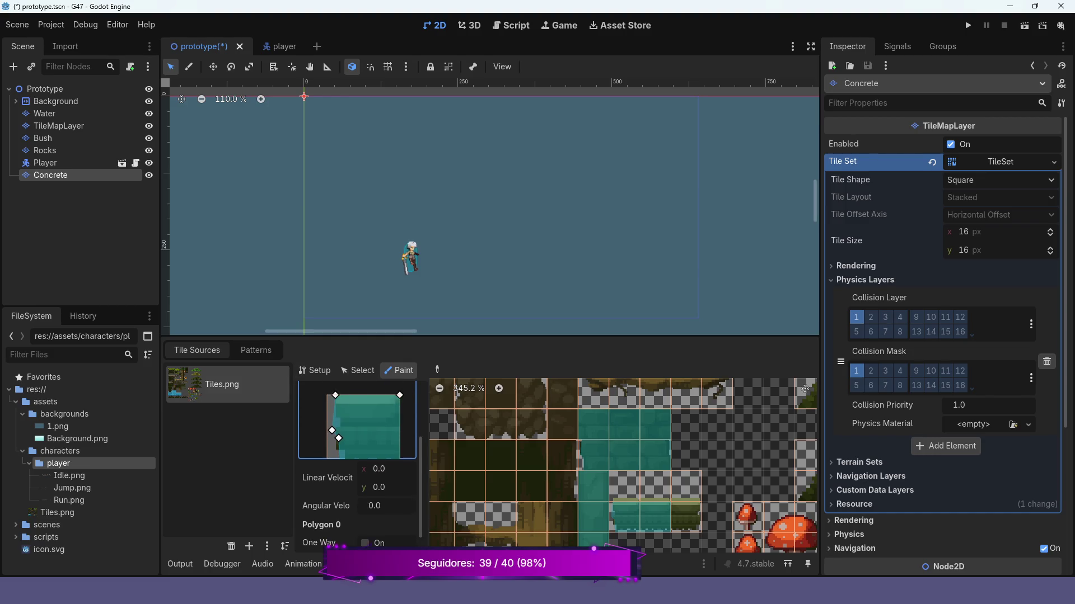
{"action": "scroll", "coordinate": [358, 437], "scroll_direction": "down", "scroll_amount": 2}
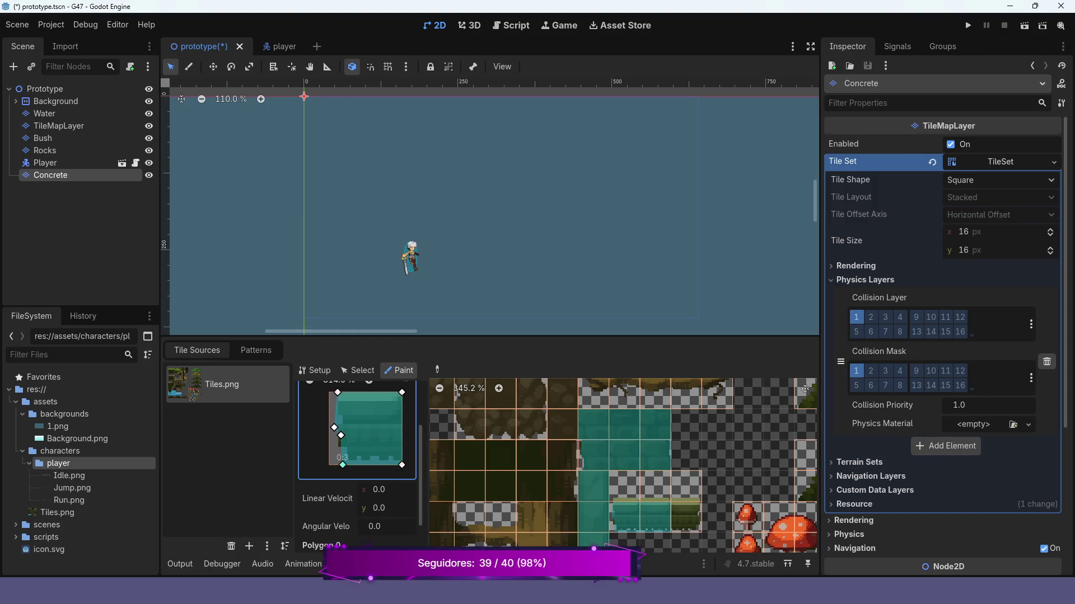
{"action": "left_click_drag", "start_coordinate": [343, 465], "coordinate": [402, 459]}
{"action": "left_click_drag", "start_coordinate": [334, 427], "coordinate": [338, 422]}
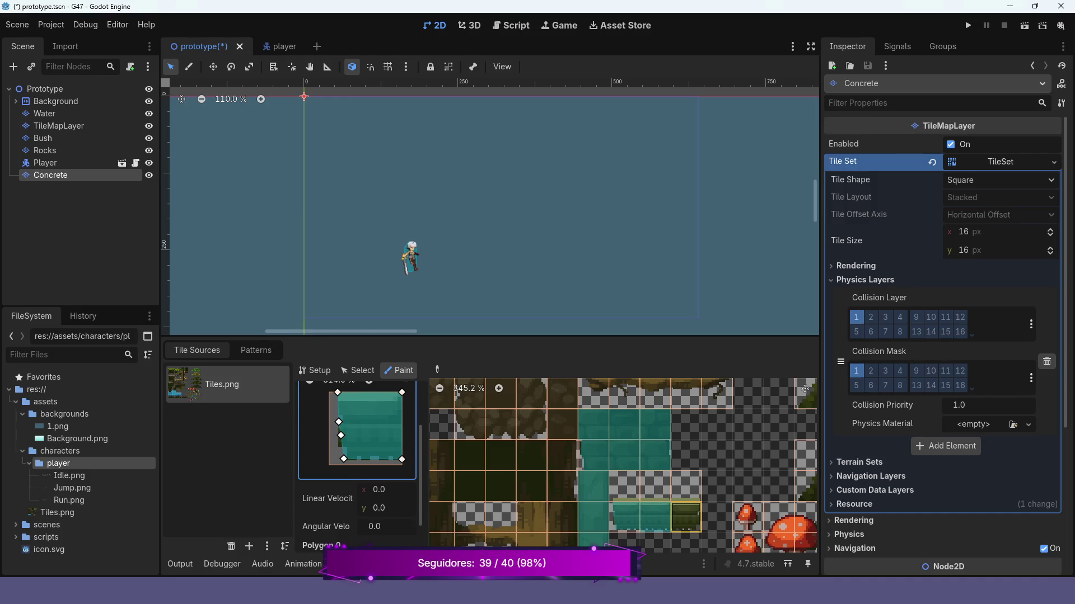
Apply the collision shape to the platform tile, delete two left vertices and push the left corners to the tile edge.
{"action": "left_click", "coordinate": [686, 518]}
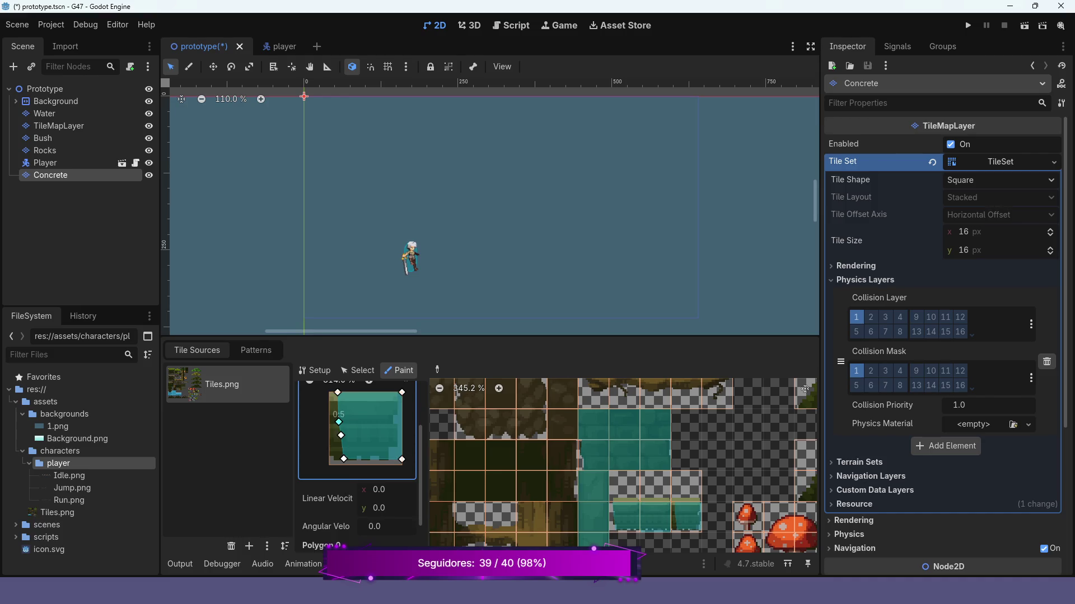
{"action": "right_click", "coordinate": [338, 421]}
{"action": "right_click", "coordinate": [341, 436]}
{"action": "left_click_drag", "start_coordinate": [338, 393], "coordinate": [329, 393]}
{"action": "left_click_drag", "start_coordinate": [343, 459], "coordinate": [329, 459]}
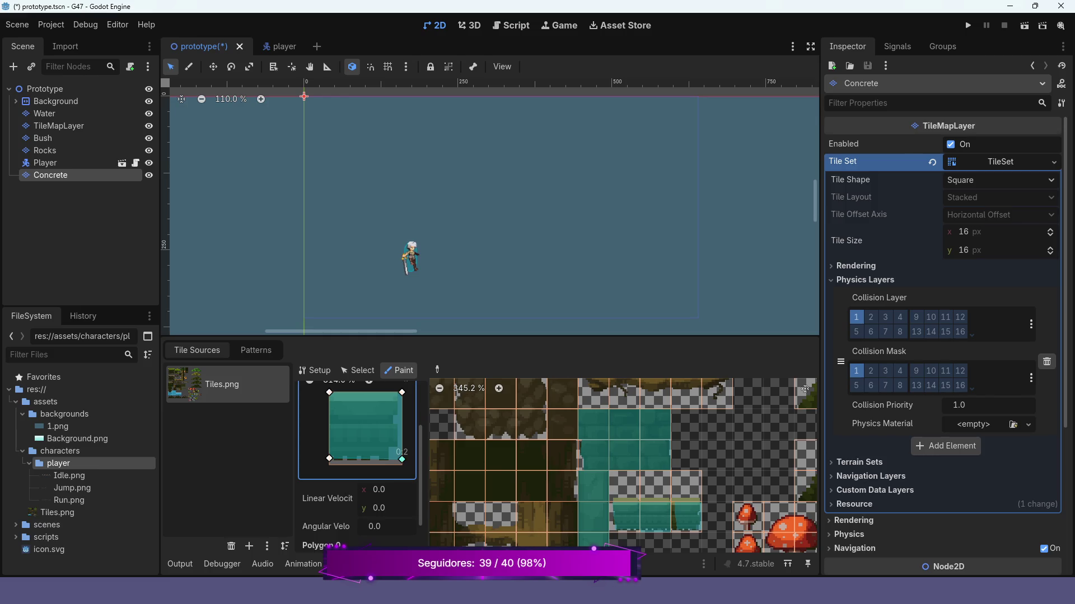
Slant the right side by pulling the bottom-right vertex inward, and add an outward right-edge vertex.
{"action": "left_click_drag", "start_coordinate": [402, 459], "coordinate": [388, 460]}
{"action": "left_click", "coordinate": [397, 415]}
{"action": "left_click_drag", "start_coordinate": [391, 446], "coordinate": [397, 445]}
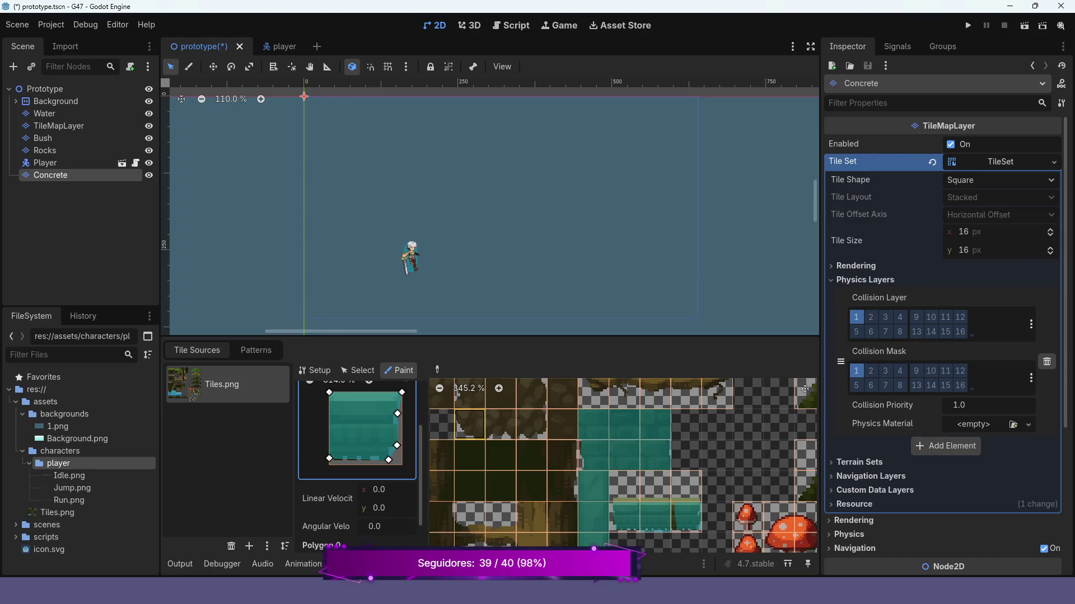
{"action": "scroll", "coordinate": [660, 482], "scroll_direction": "up", "scroll_amount": 2}
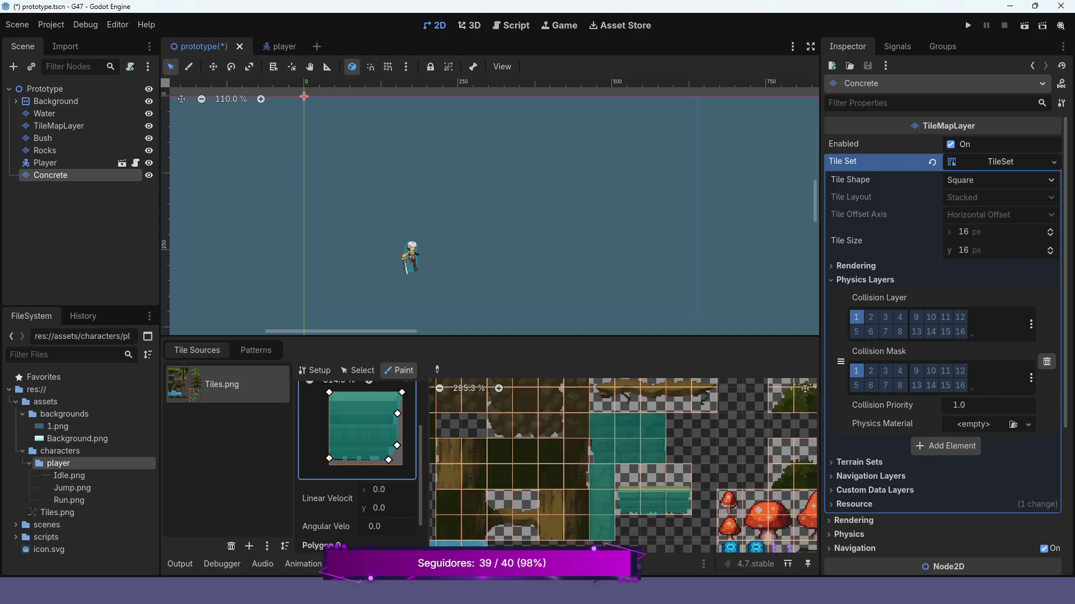
Apply the shape to another tile, delete the right-edge vertices and lower the top corners near the bottom.
{"action": "scroll", "coordinate": [670, 461], "scroll_direction": "up", "scroll_amount": 4}
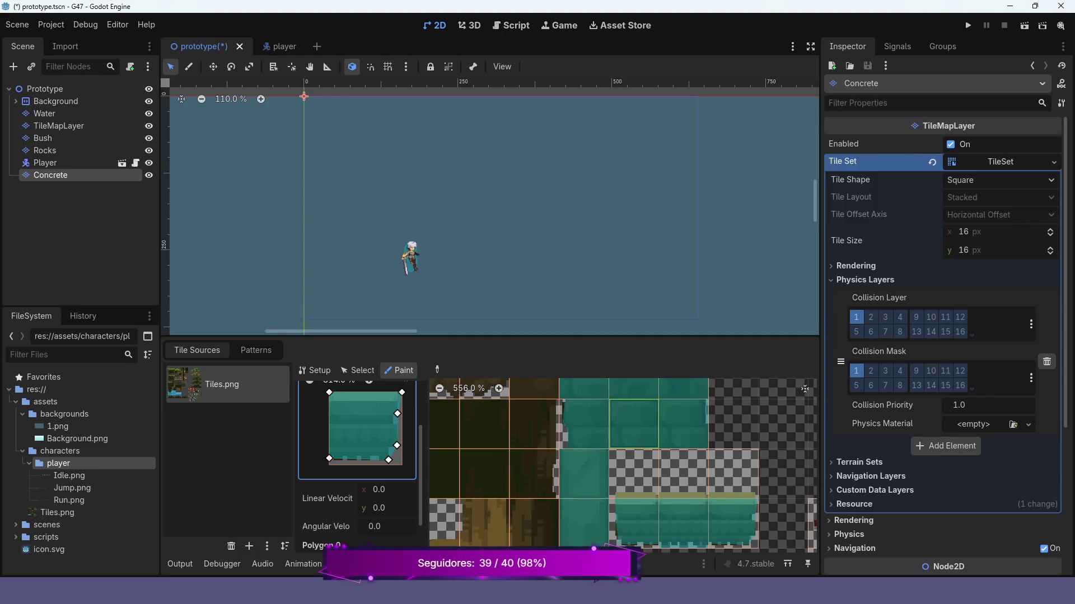
{"action": "left_click", "coordinate": [634, 472]}
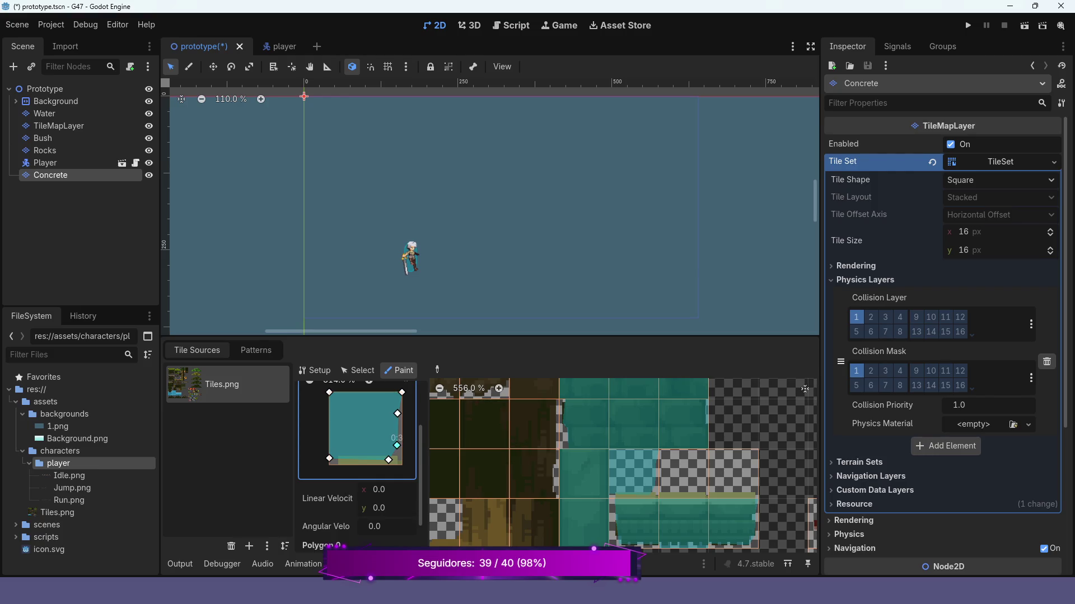
{"action": "right_click", "coordinate": [397, 446]}
{"action": "right_click", "coordinate": [398, 413]}
{"action": "left_click_drag", "start_coordinate": [389, 460], "coordinate": [402, 465]}
{"action": "left_click_drag", "start_coordinate": [329, 459], "coordinate": [329, 465]}
{"action": "left_click_drag", "start_coordinate": [329, 393], "coordinate": [329, 451]}
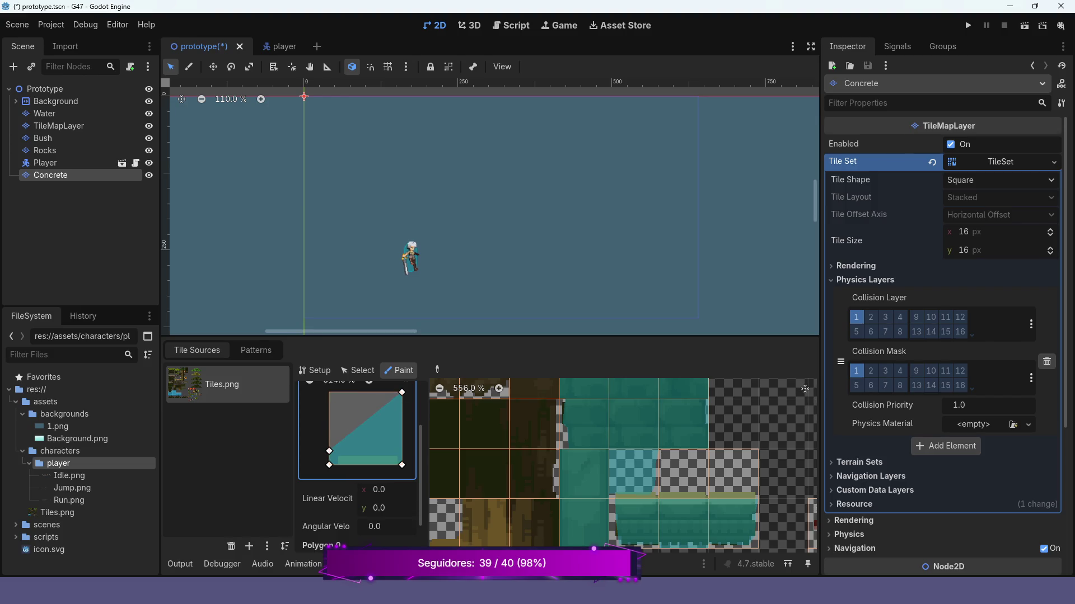
{"action": "left_click_drag", "start_coordinate": [402, 392], "coordinate": [401, 456]}
{"action": "left_click_drag", "start_coordinate": [329, 450], "coordinate": [329, 457]}
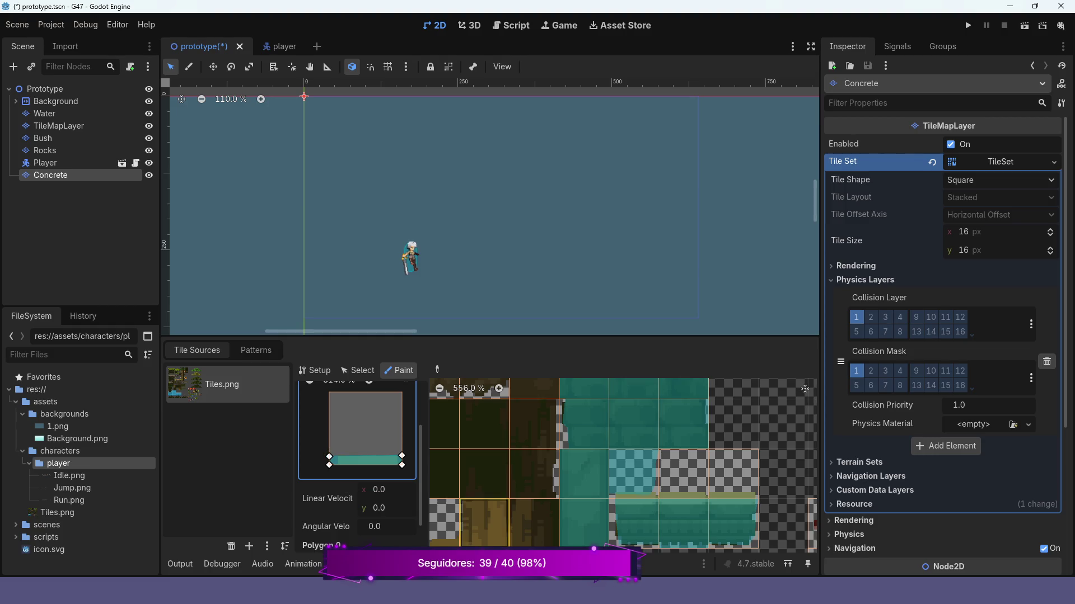
Pull the left-side collision vertices slightly inward from the tile edge.
{"action": "scroll", "coordinate": [357, 456], "scroll_direction": "down", "scroll_amount": 2}
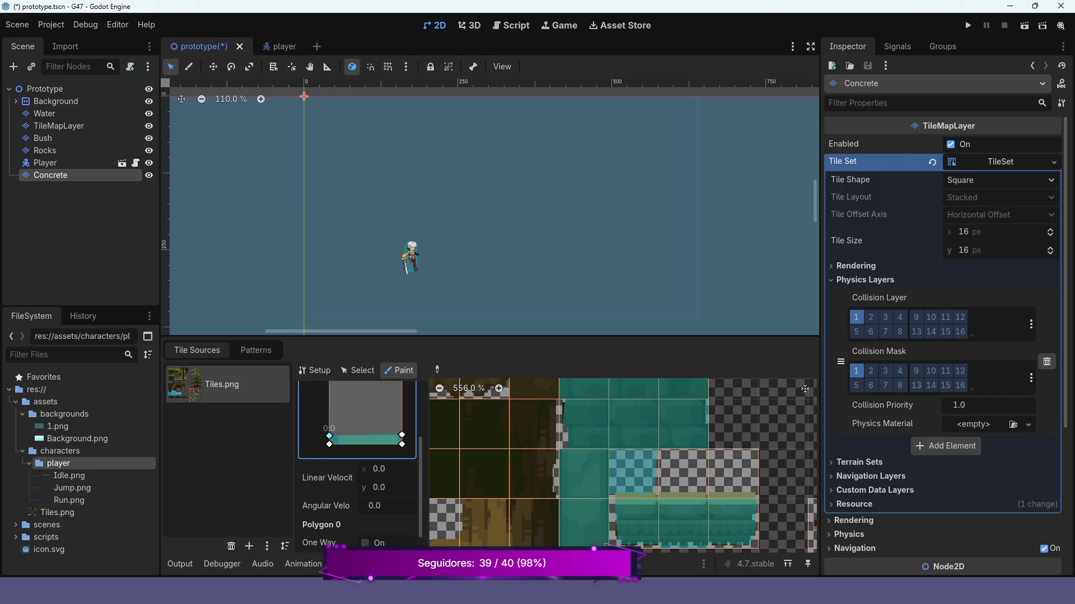
{"action": "left_click_drag", "start_coordinate": [329, 436], "coordinate": [336, 435]}
{"action": "left_click_drag", "start_coordinate": [329, 444], "coordinate": [338, 444]}
{"action": "scroll", "coordinate": [337, 436], "scroll_direction": "up", "scroll_amount": 2}
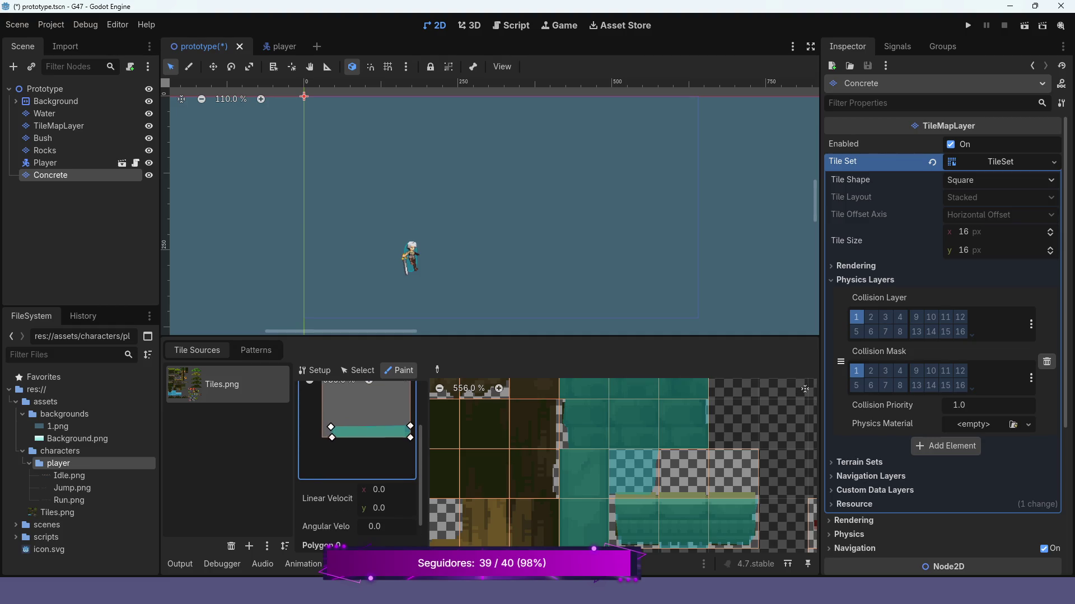
{"action": "scroll", "coordinate": [314, 448], "scroll_direction": "up", "scroll_amount": 3}
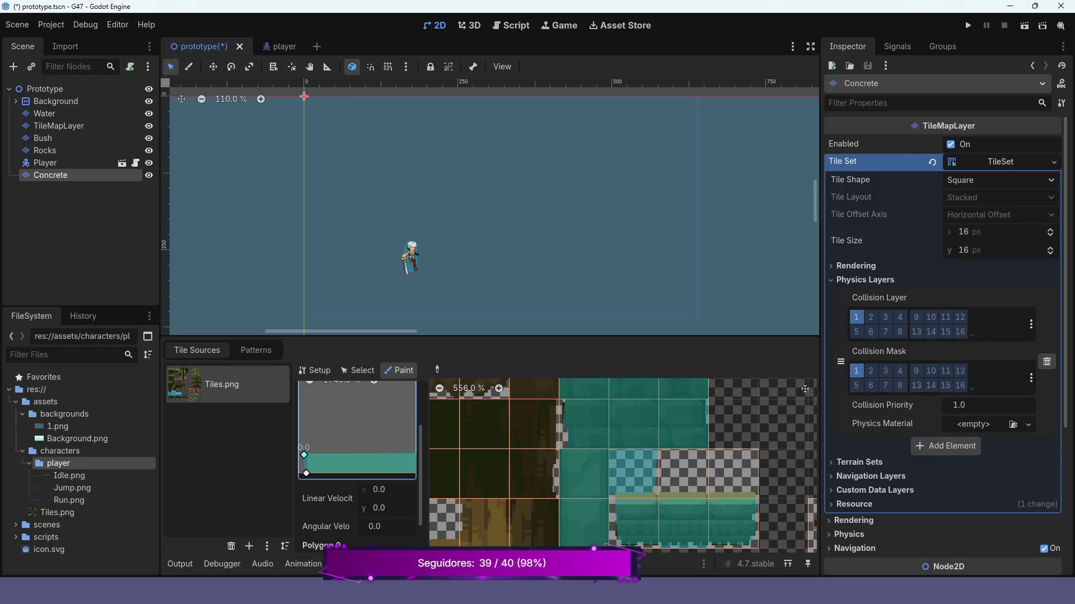
{"action": "scroll", "coordinate": [347, 434], "scroll_direction": "down", "scroll_amount": 2}
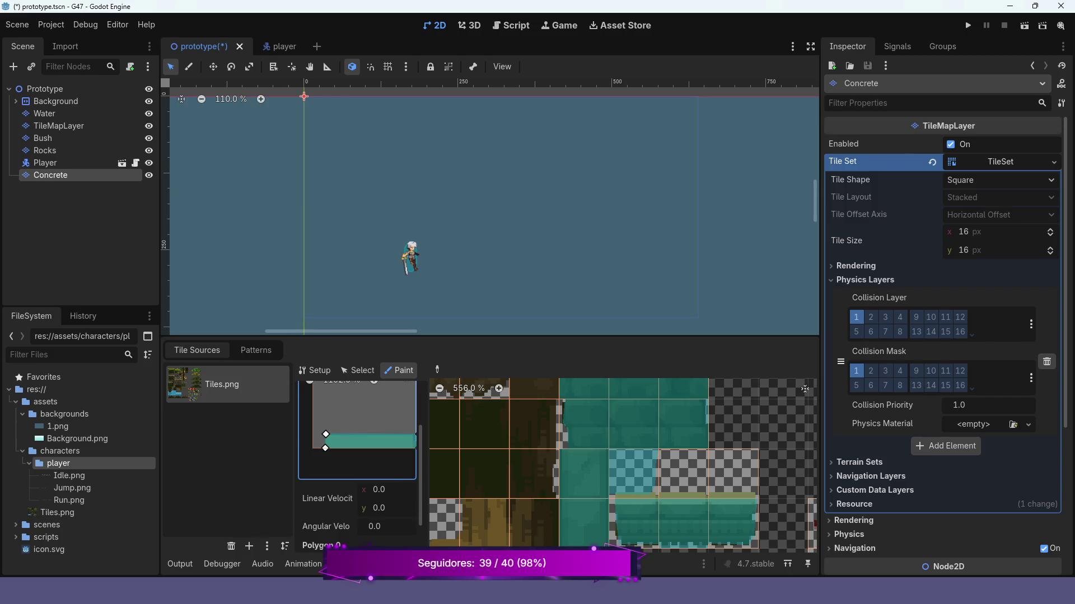
{"action": "scroll", "coordinate": [357, 431], "scroll_direction": "up", "scroll_amount": 3}
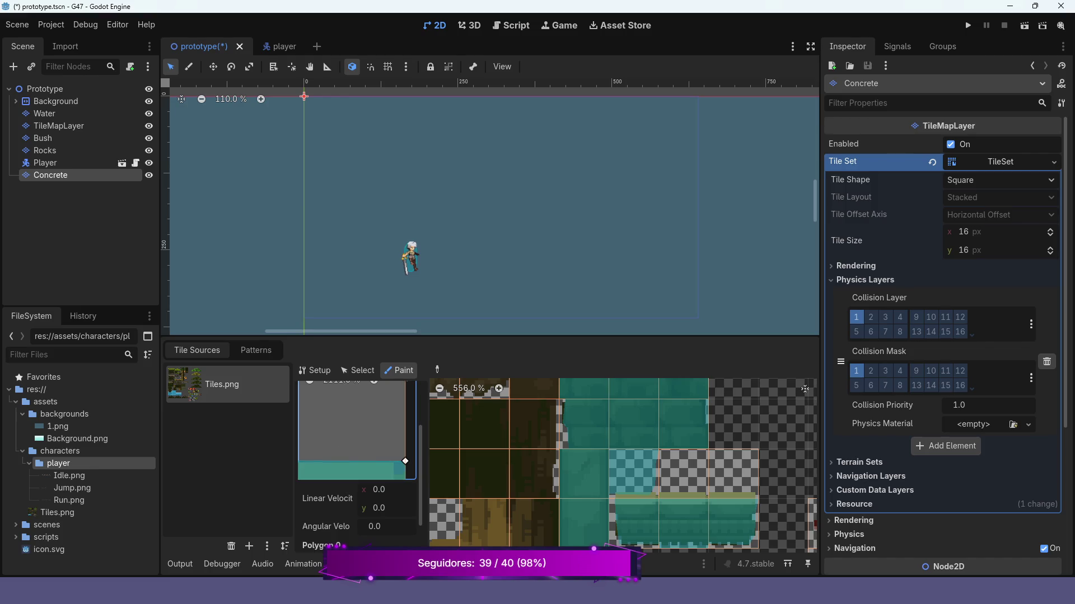
{"action": "scroll", "coordinate": [352, 431], "scroll_direction": "down", "scroll_amount": 2}
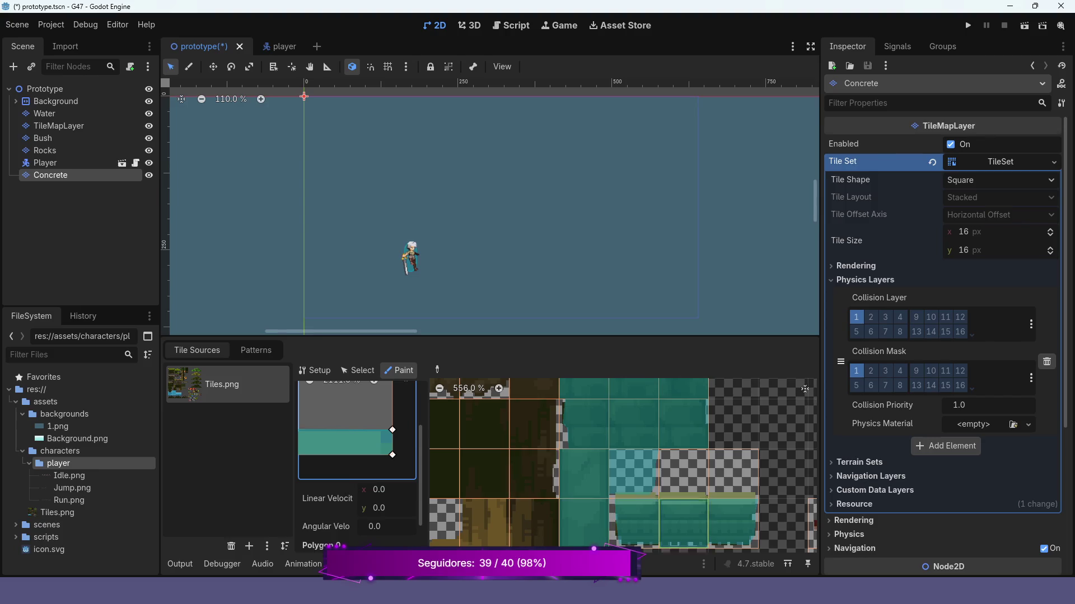
Select the neighbouring concrete tile in the atlas for collision editing.
{"action": "left_click", "coordinate": [634, 473]}
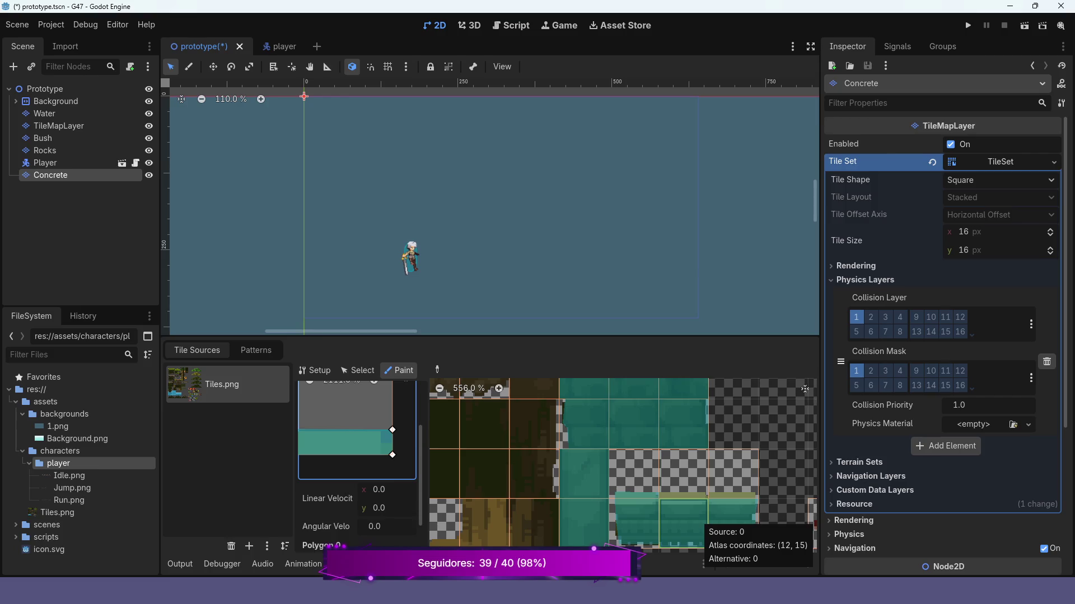
{"action": "left_click", "coordinate": [683, 473]}
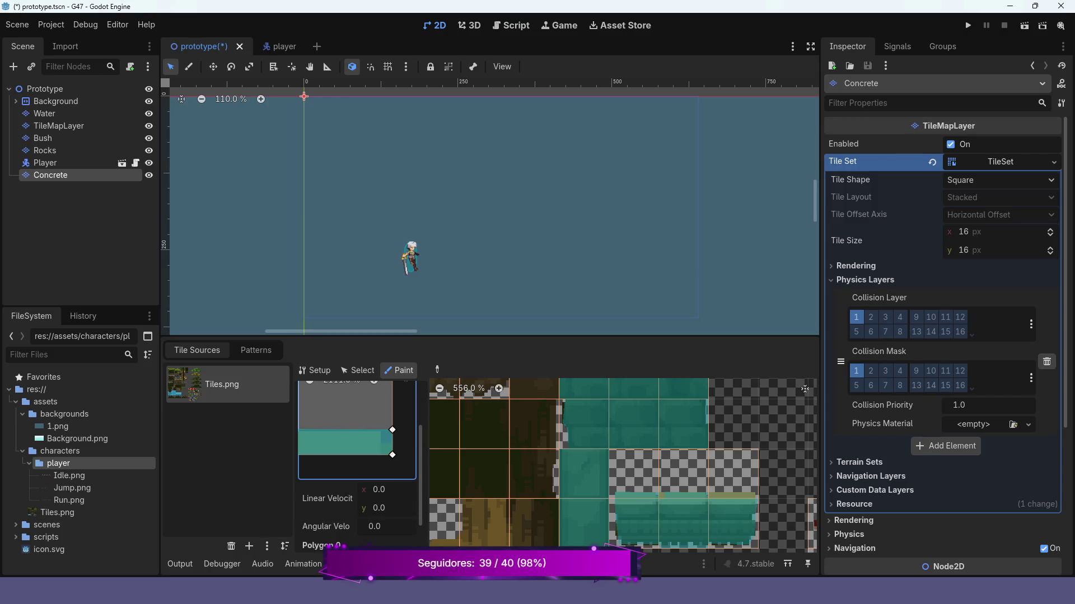
{"action": "scroll", "coordinate": [349, 425], "scroll_direction": "down", "scroll_amount": 3}
{"action": "mouse_move", "coordinate": [331, 426]}
{"action": "left_mouse_down"}
{"action": "mouse_move", "coordinate": [365, 453]}
{"action": "mouse_move", "coordinate": [314, 452]}
{"action": "mouse_move", "coordinate": [314, 435]}
{"action": "left_mouse_up"}
{"action": "scroll", "coordinate": [314, 445], "scroll_direction": "up", "scroll_amount": 5}
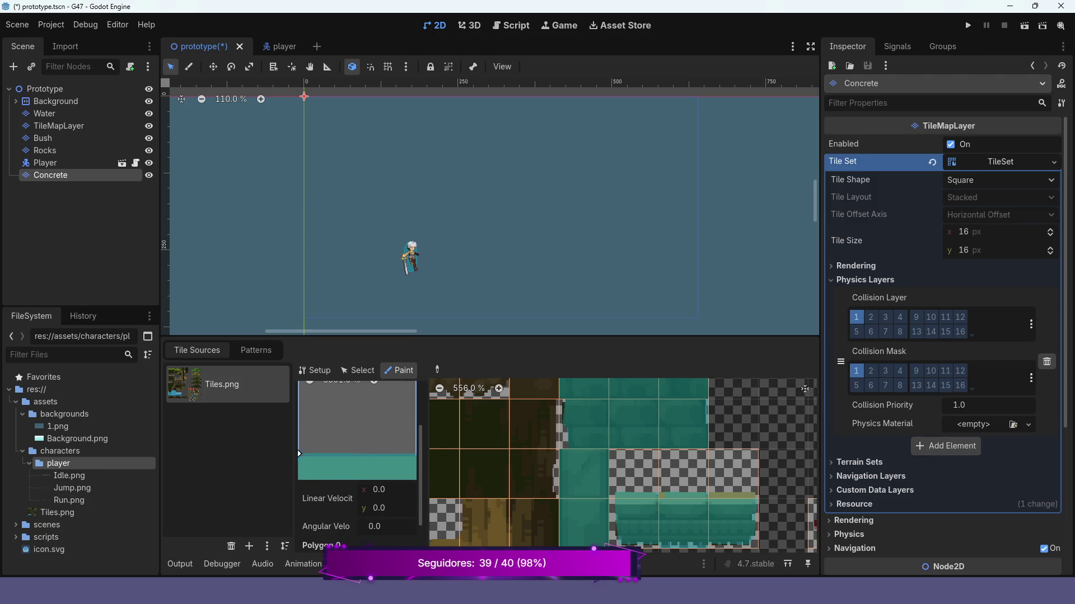
{"action": "scroll", "coordinate": [325, 431], "scroll_direction": "down", "scroll_amount": 3}
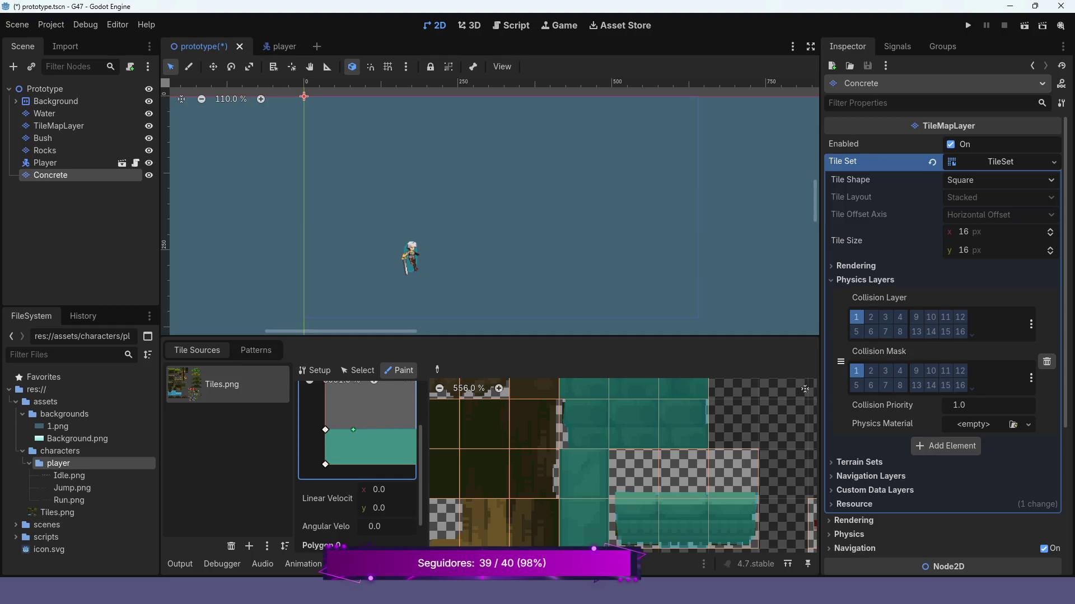
{"action": "scroll", "coordinate": [353, 430], "scroll_direction": "down", "scroll_amount": 3}
Move the bottom-right and top-right collision corners inward so the shape covers the tile's left part.
{"action": "left_click_drag", "start_coordinate": [364, 426], "coordinate": [345, 459]}
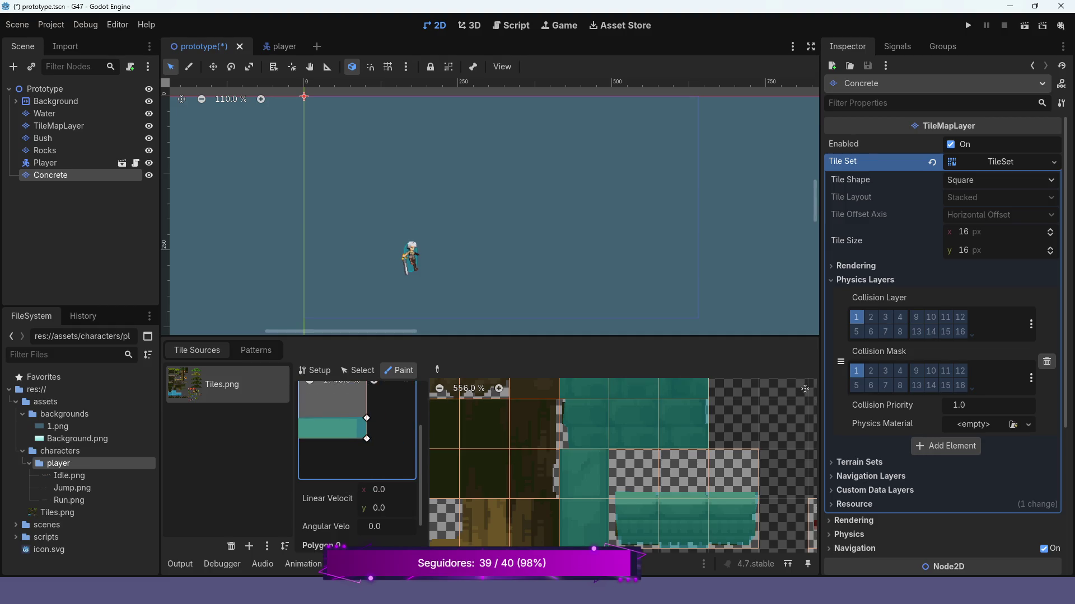
{"action": "scroll", "coordinate": [356, 430], "scroll_direction": "up", "scroll_amount": 1}
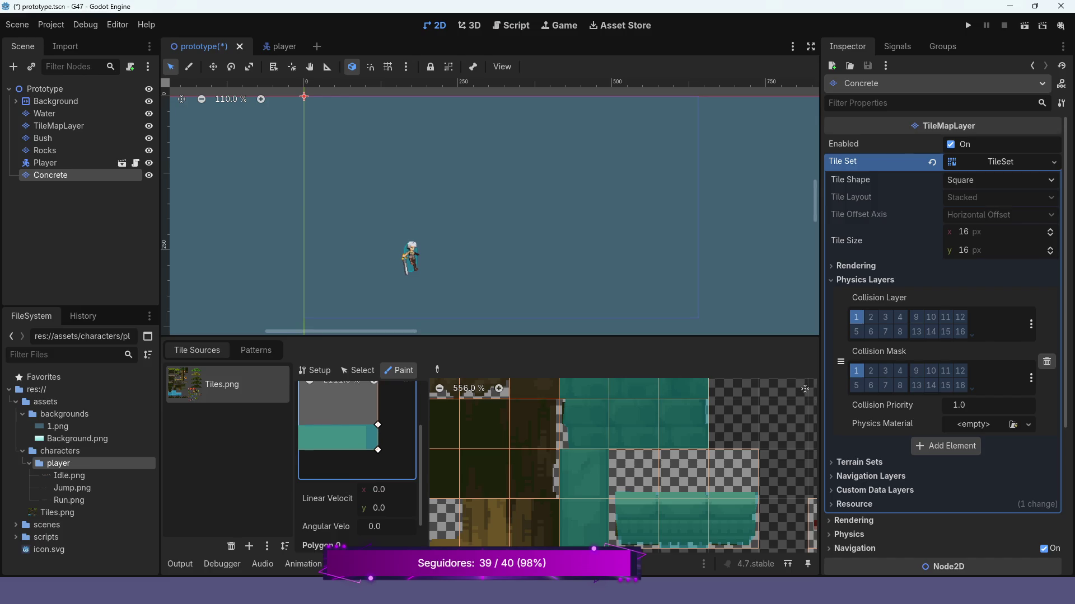
{"action": "scroll", "coordinate": [335, 398], "scroll_direction": "up", "scroll_amount": 2}
{"action": "left_click_drag", "start_coordinate": [377, 448], "coordinate": [342, 409]}
{"action": "left_click_drag", "start_coordinate": [369, 444], "coordinate": [353, 444]}
{"action": "left_click_drag", "start_coordinate": [370, 408], "coordinate": [352, 408]}
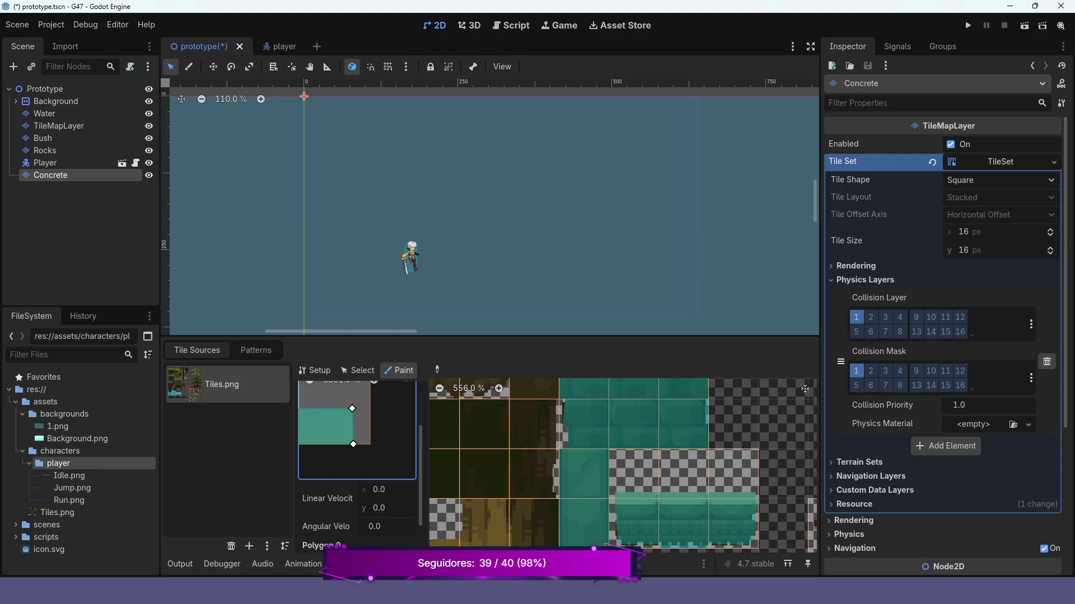
{"action": "scroll", "coordinate": [798, 524], "scroll_direction": "down", "scroll_amount": 10}
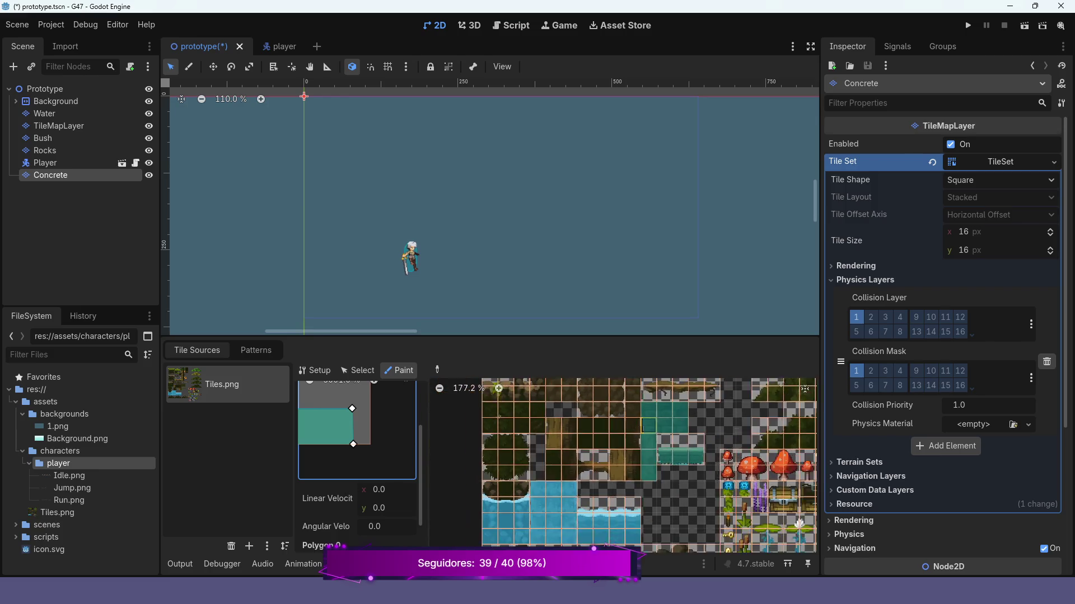
Zoom out to the whole tileset, then switch to the TileMap palette for painting the Concrete layer.
{"action": "left_click_drag", "start_coordinate": [798, 524], "coordinate": [777, 455]}
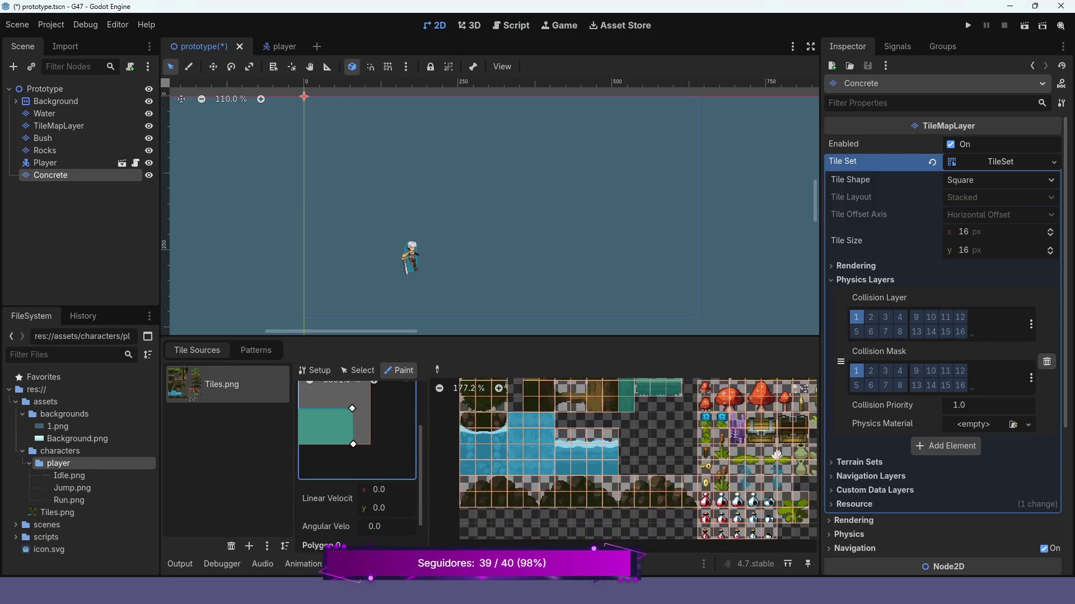
{"action": "scroll", "coordinate": [776, 454], "scroll_direction": "up", "scroll_amount": 2}
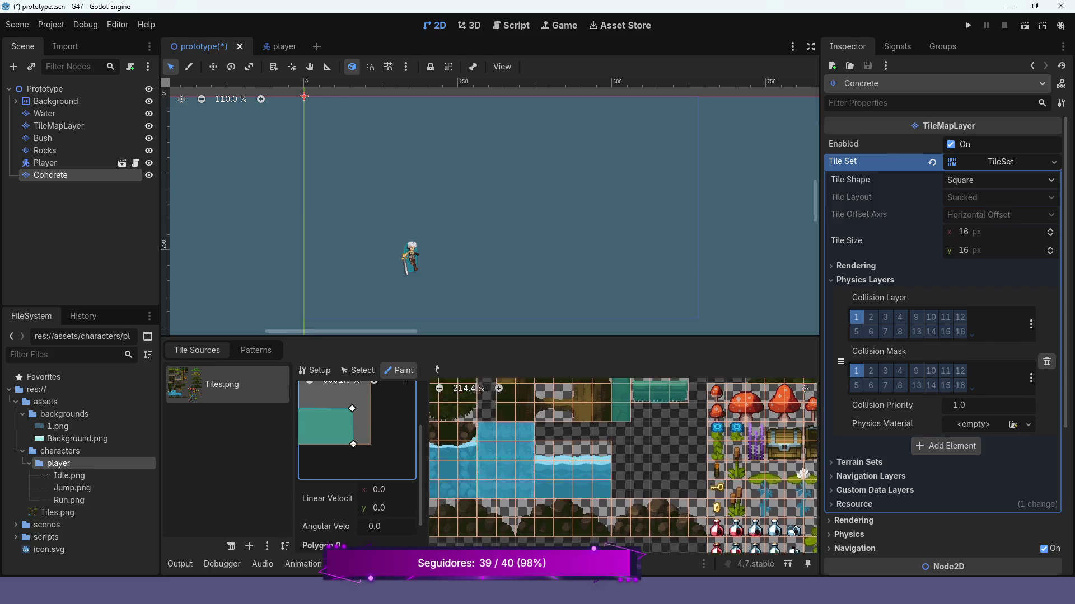
{"action": "scroll", "coordinate": [810, 511], "scroll_direction": "down", "scroll_amount": 1}
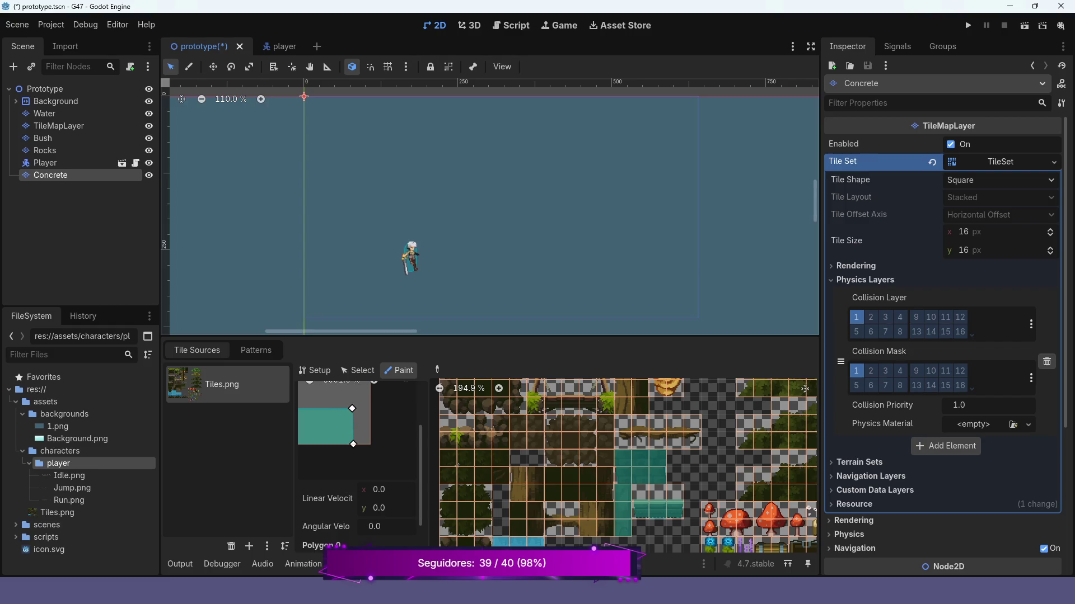
{"action": "left_click_drag", "start_coordinate": [810, 511], "coordinate": [819, 561]}
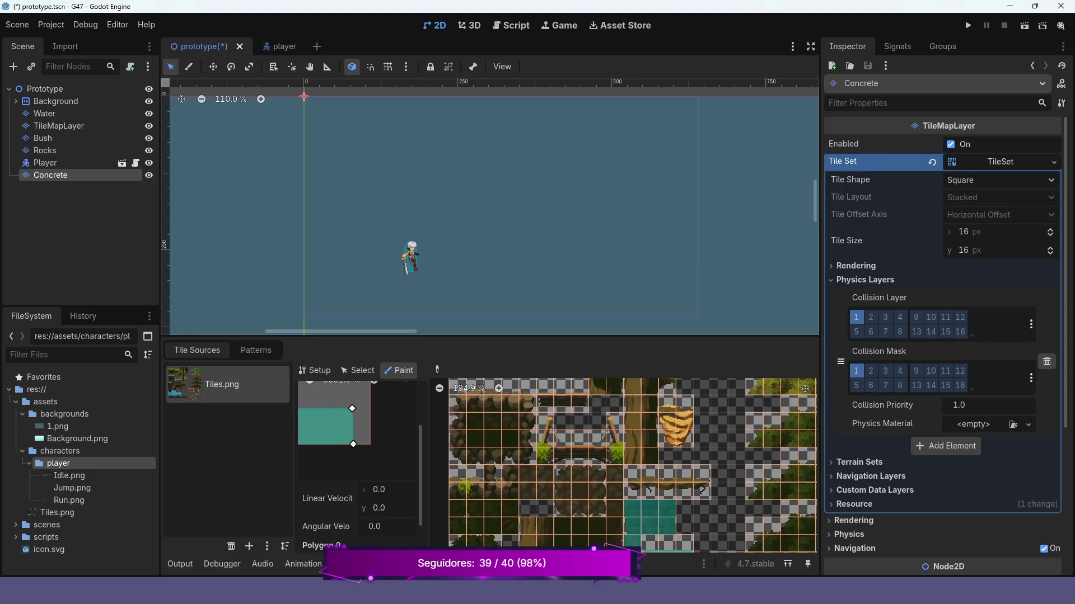
{"action": "scroll", "coordinate": [649, 414], "scroll_direction": "down", "scroll_amount": 10}
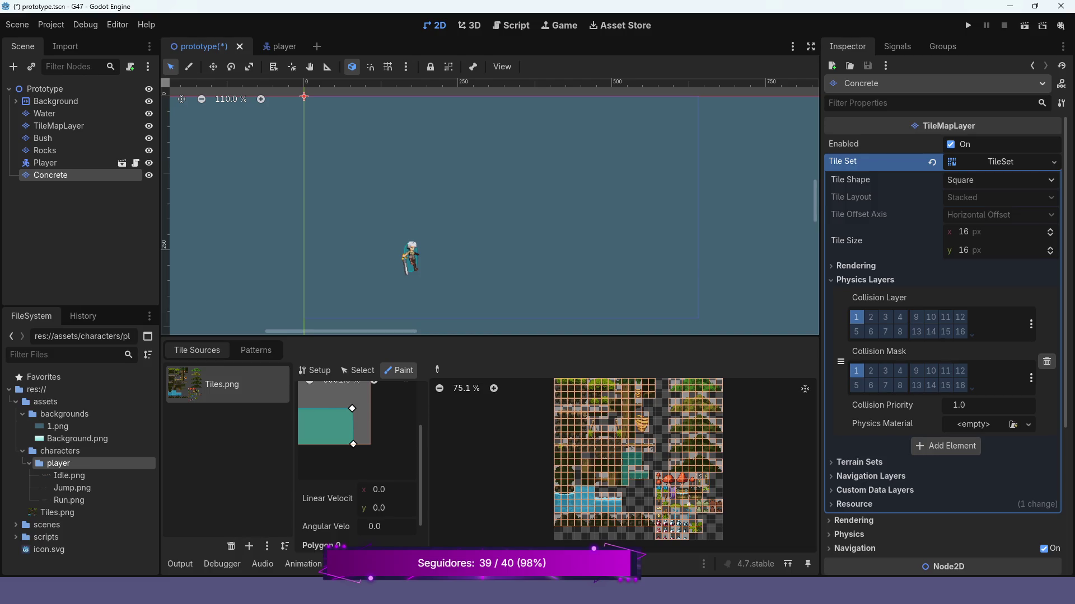
{"action": "scroll", "coordinate": [434, 276], "scroll_direction": "down", "scroll_amount": 3}
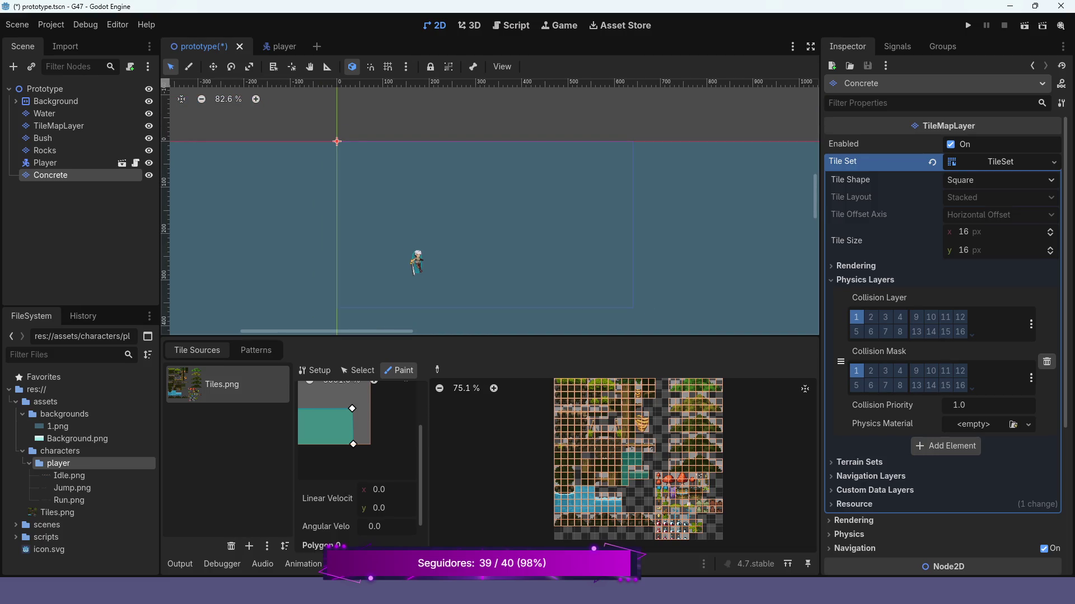
{"action": "scroll", "coordinate": [478, 403], "scroll_direction": "down", "scroll_amount": 2}
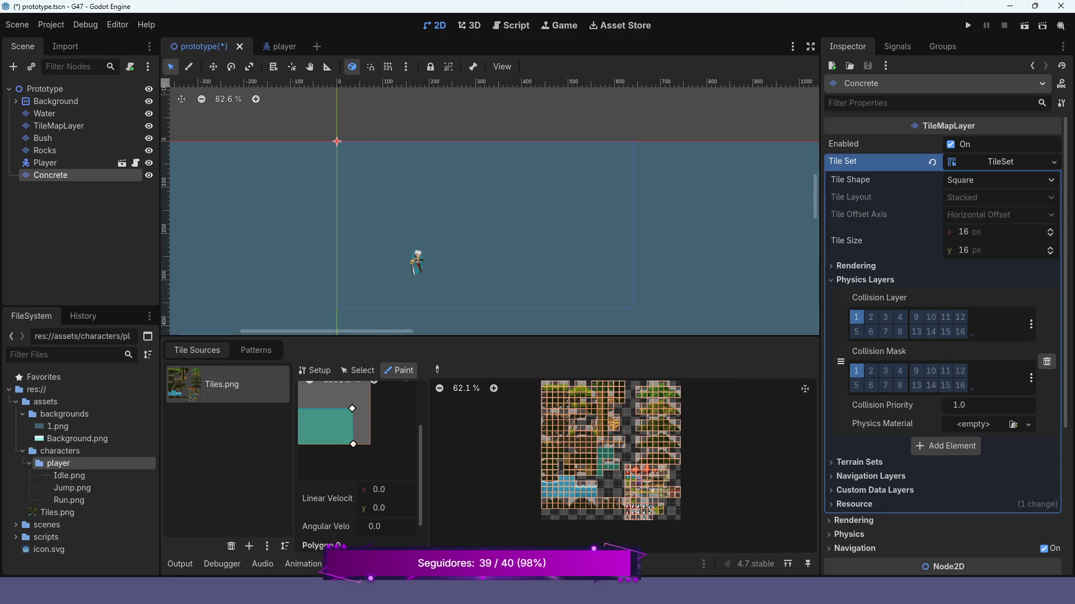
{"action": "left_click", "coordinate": [425, 563]}
{"action": "scroll", "coordinate": [618, 540], "scroll_direction": "up", "scroll_amount": 3}
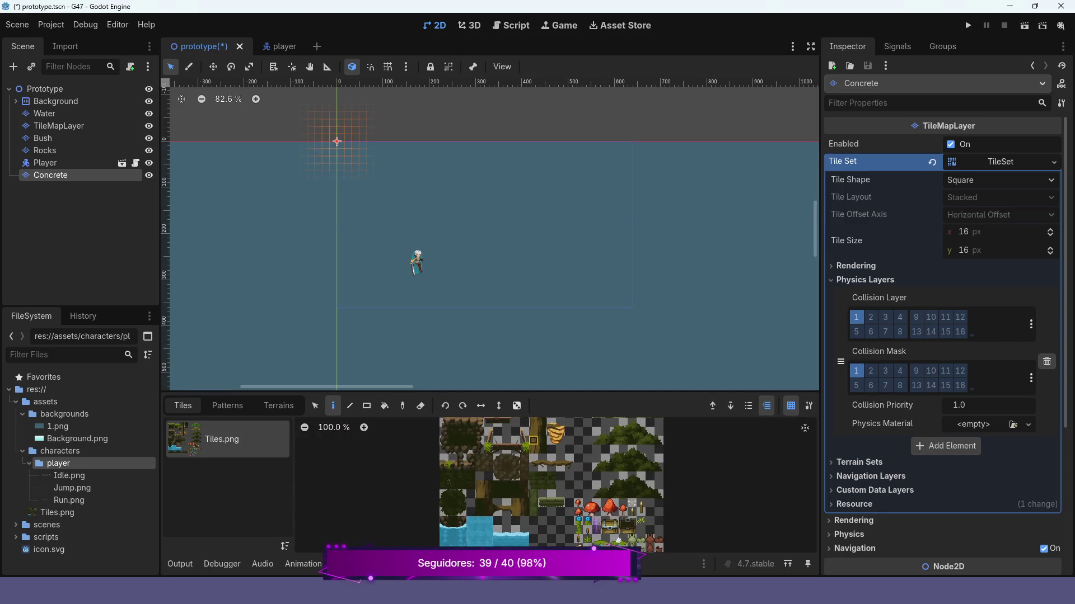
Select the tree-trunk block in Tiles.png, enlarge the palette and extend the selection to the top row.
{"action": "mouse_move", "coordinate": [533, 423]}
{"action": "left_mouse_down"}
{"action": "mouse_move", "coordinate": [534, 451]}
{"action": "mouse_move", "coordinate": [543, 451]}
{"action": "left_mouse_up"}
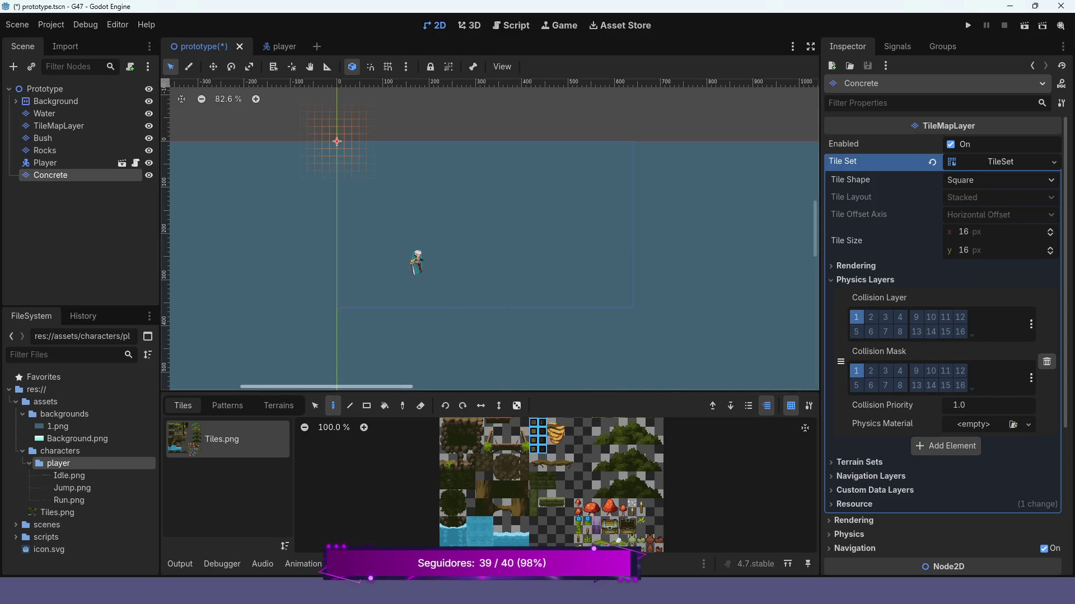
{"action": "scroll", "coordinate": [618, 540], "scroll_direction": "up", "scroll_amount": 3}
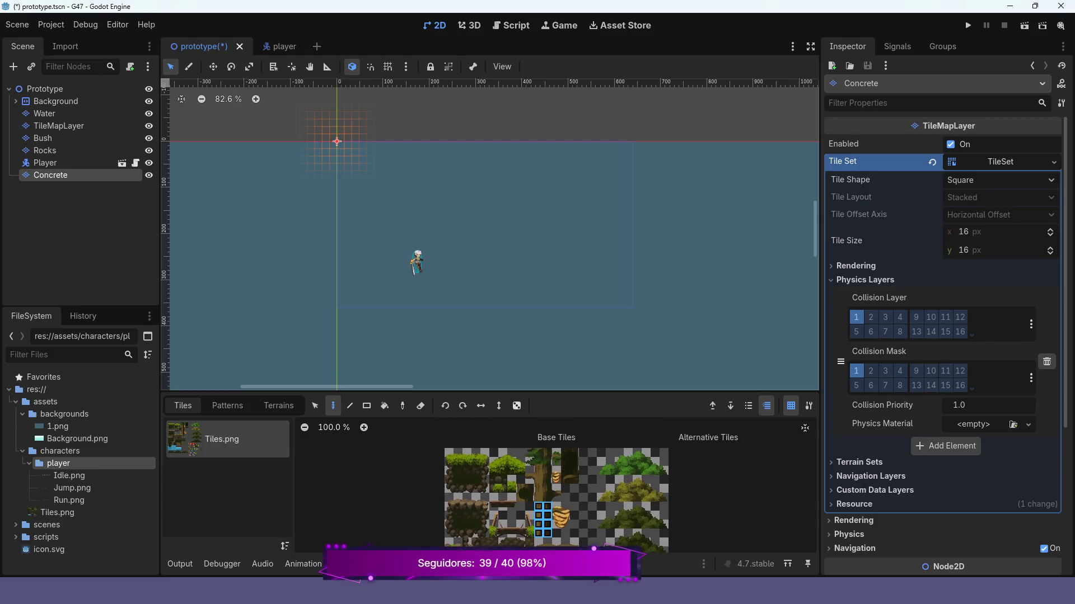
{"action": "scroll", "coordinate": [556, 501], "scroll_direction": "up", "scroll_amount": 2}
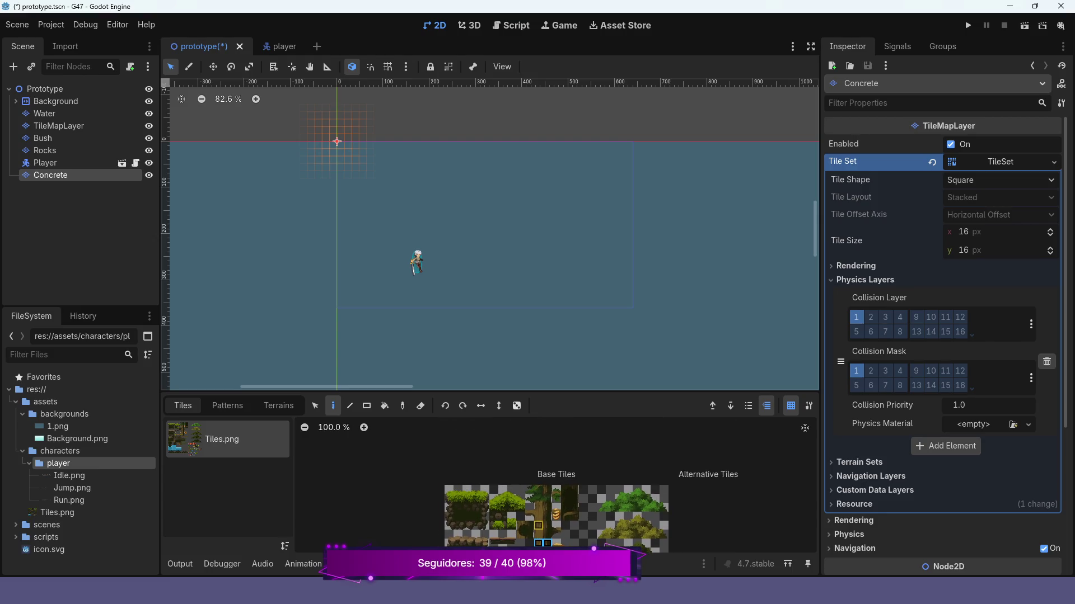
{"action": "scroll", "coordinate": [539, 525], "scroll_direction": "up", "scroll_amount": 5, "text": "ctrl"}
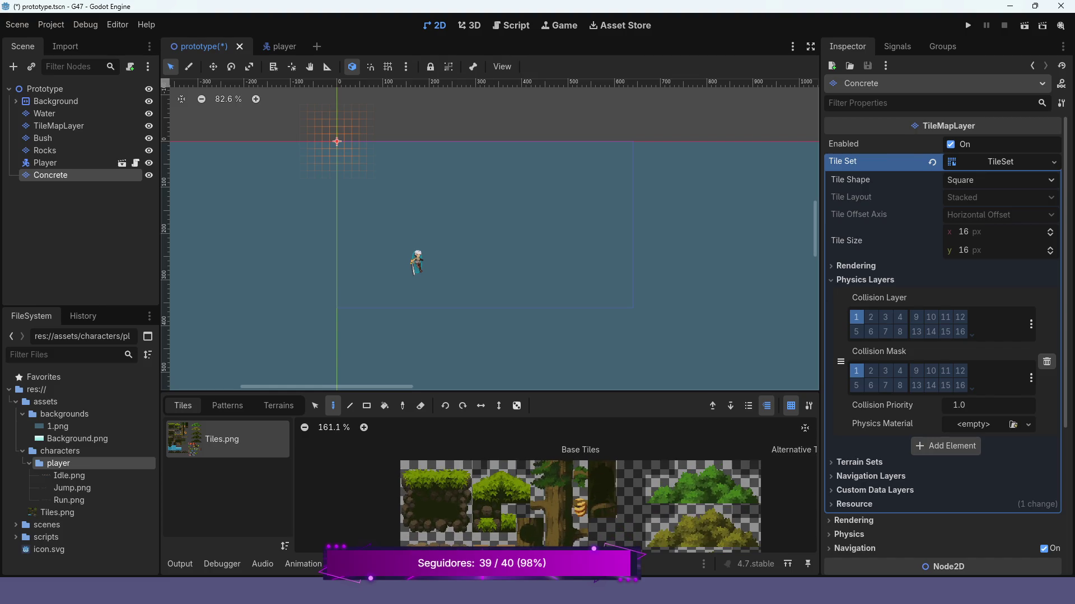
{"action": "left_click_drag", "start_coordinate": [490, 391], "coordinate": [490, 332]}
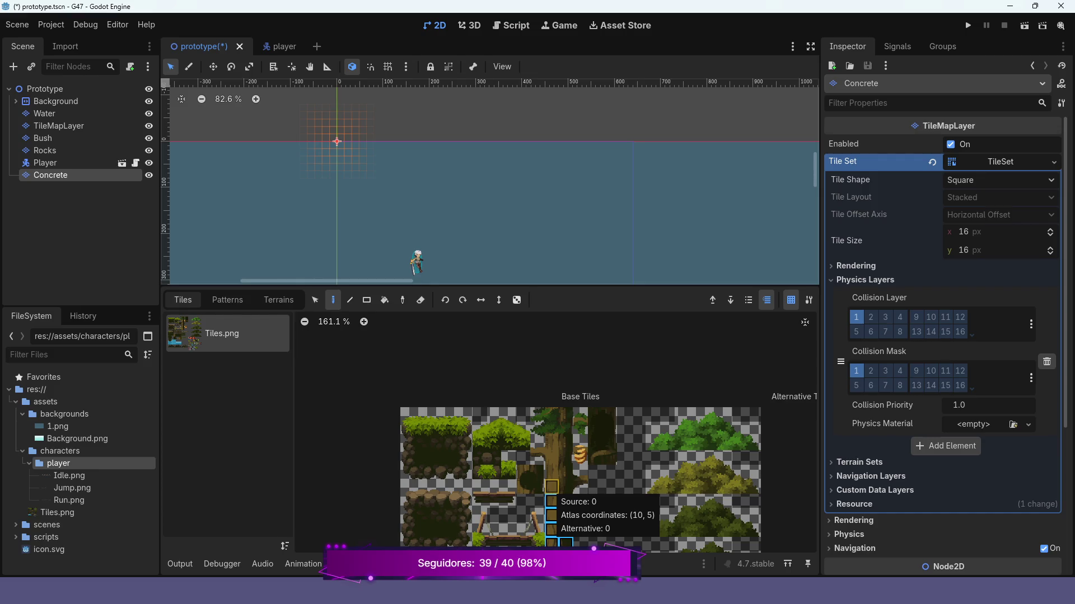
{"action": "mouse_move", "coordinate": [552, 486]}
{"action": "left_mouse_down"}
{"action": "mouse_move", "coordinate": [580, 473]}
{"action": "mouse_move", "coordinate": [551, 473]}
{"action": "mouse_move", "coordinate": [565, 444]}
{"action": "mouse_move", "coordinate": [537, 451]}
{"action": "mouse_move", "coordinate": [537, 429]}
{"action": "mouse_move", "coordinate": [580, 429]}
{"action": "mouse_move", "coordinate": [566, 414]}
{"action": "mouse_move", "coordinate": [536, 414]}
{"action": "left_mouse_up"}
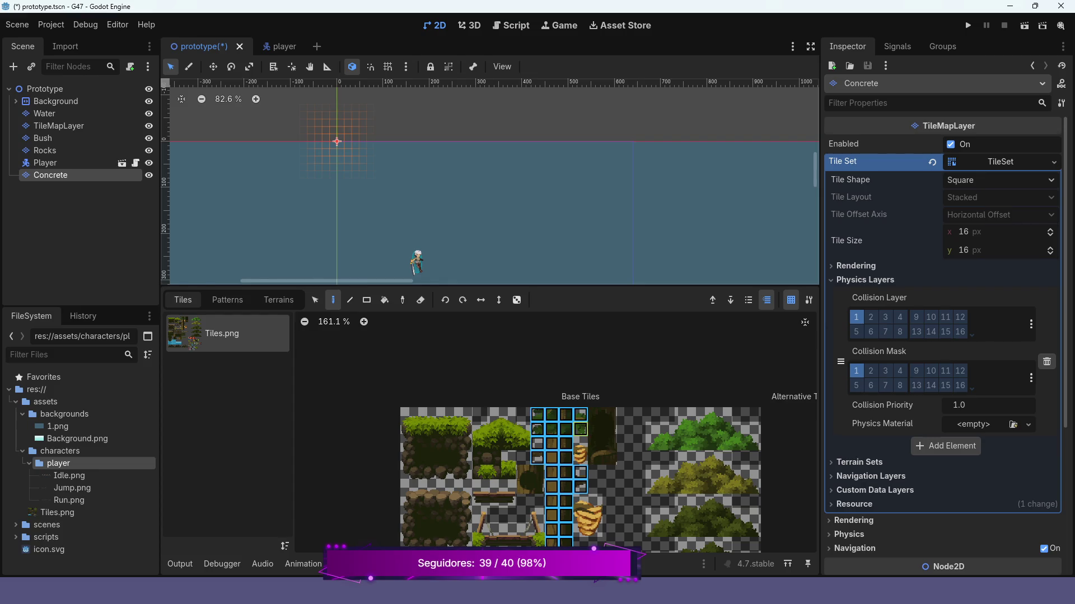
{"action": "scroll", "coordinate": [559, 448], "scroll_direction": "up", "scroll_amount": 2}
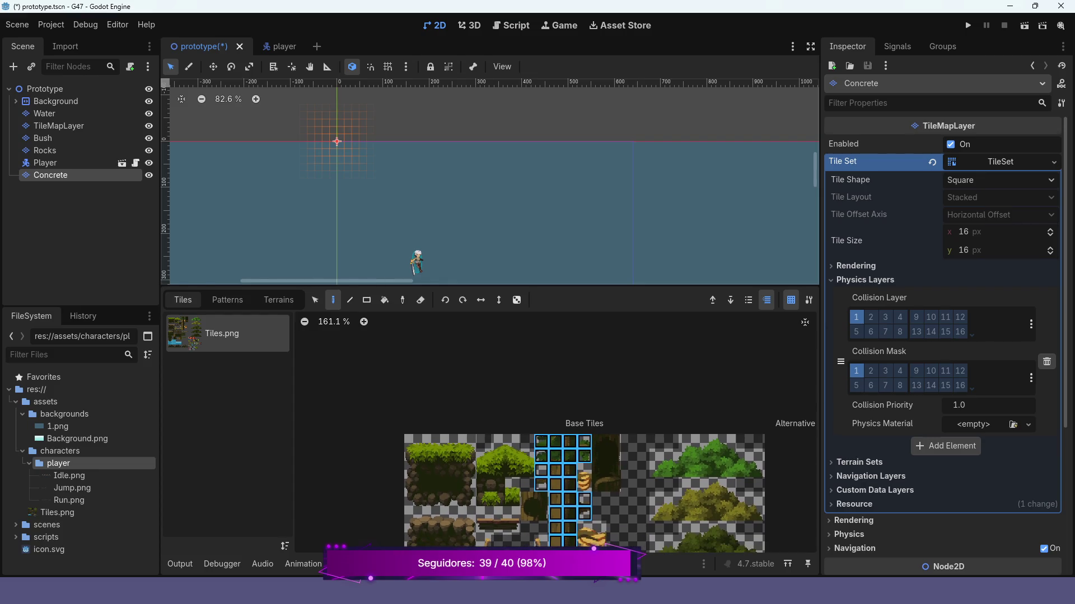
{"action": "scroll", "coordinate": [365, 160], "scroll_direction": "down", "scroll_amount": 3}
{"action": "scroll", "coordinate": [414, 156], "scroll_direction": "up", "scroll_amount": 1}
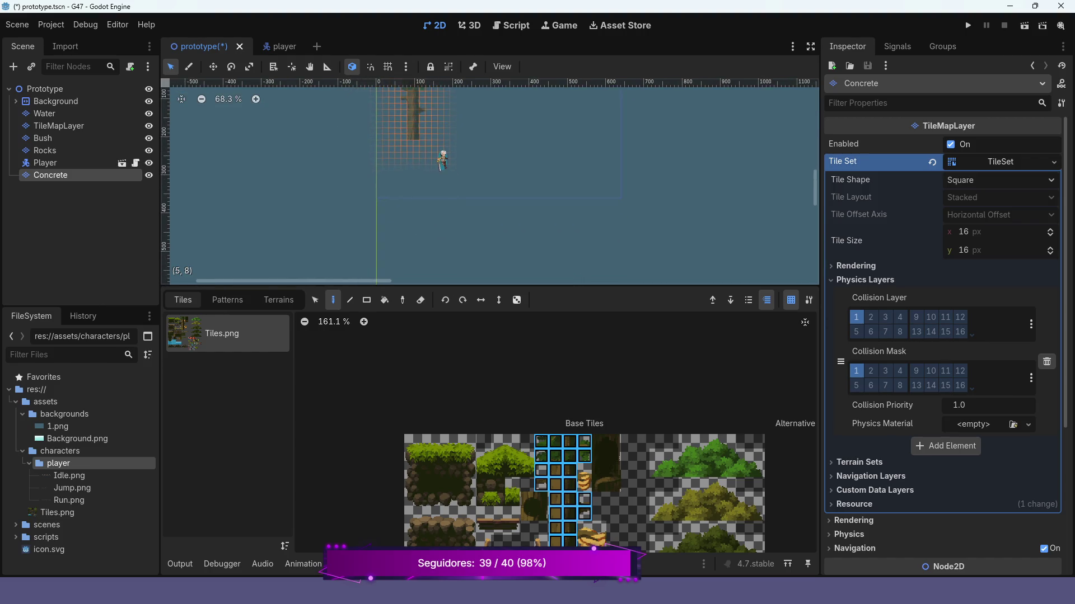
{"action": "scroll", "coordinate": [412, 154], "scroll_direction": "up", "scroll_amount": 5}
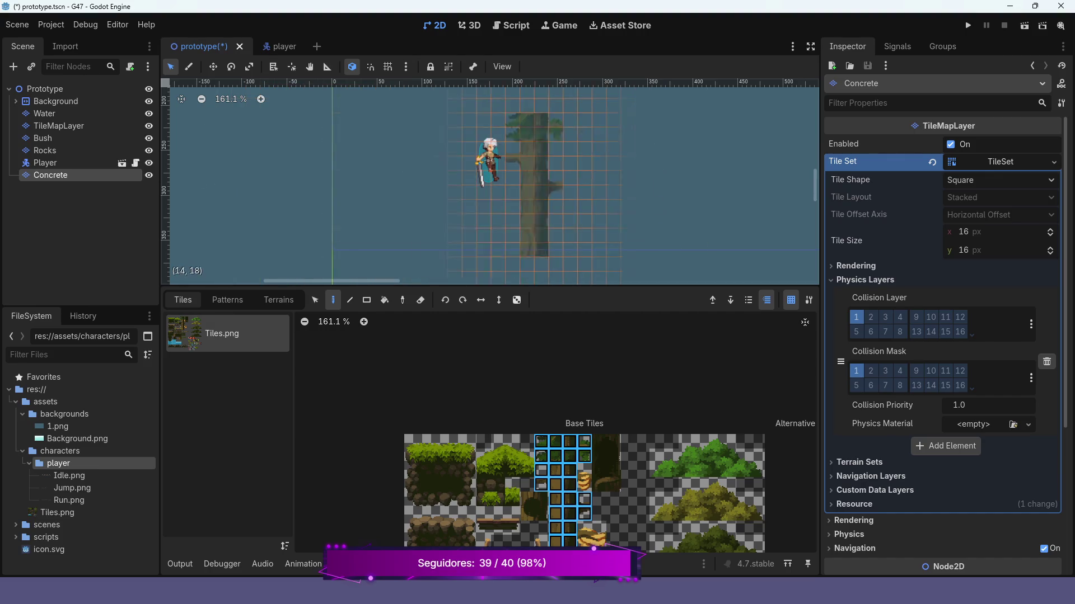
{"action": "scroll", "coordinate": [584, 184], "scroll_direction": "down", "scroll_amount": 3}
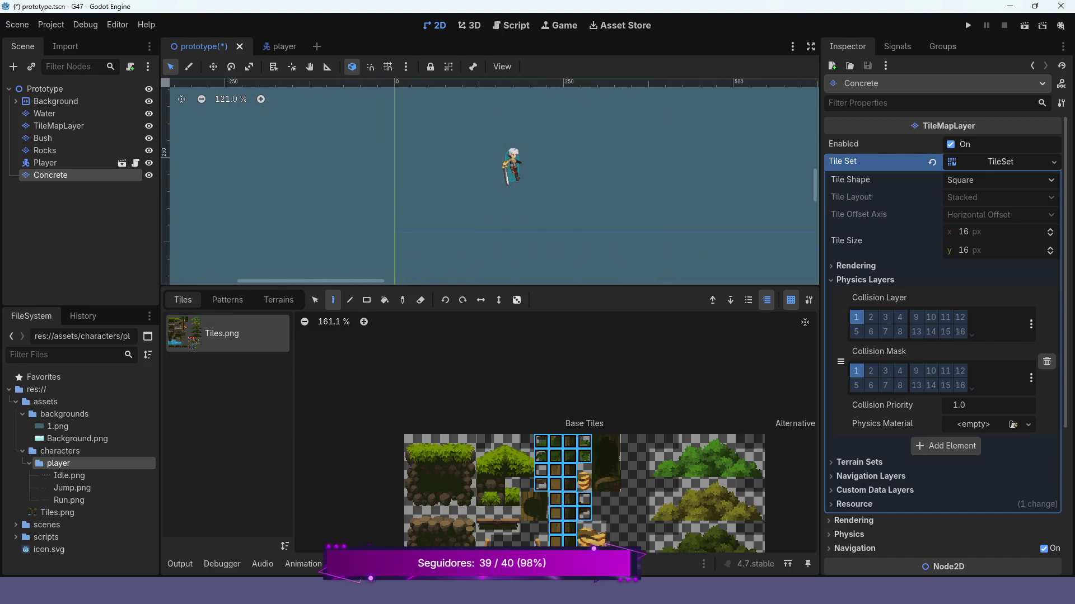
Paint a tall concrete column from a three-tile piece and place a wider concrete block at its base.
{"action": "scroll", "coordinate": [584, 459], "scroll_direction": "down", "scroll_amount": 2}
{"action": "scroll", "coordinate": [585, 448], "scroll_direction": "down", "scroll_amount": 4}
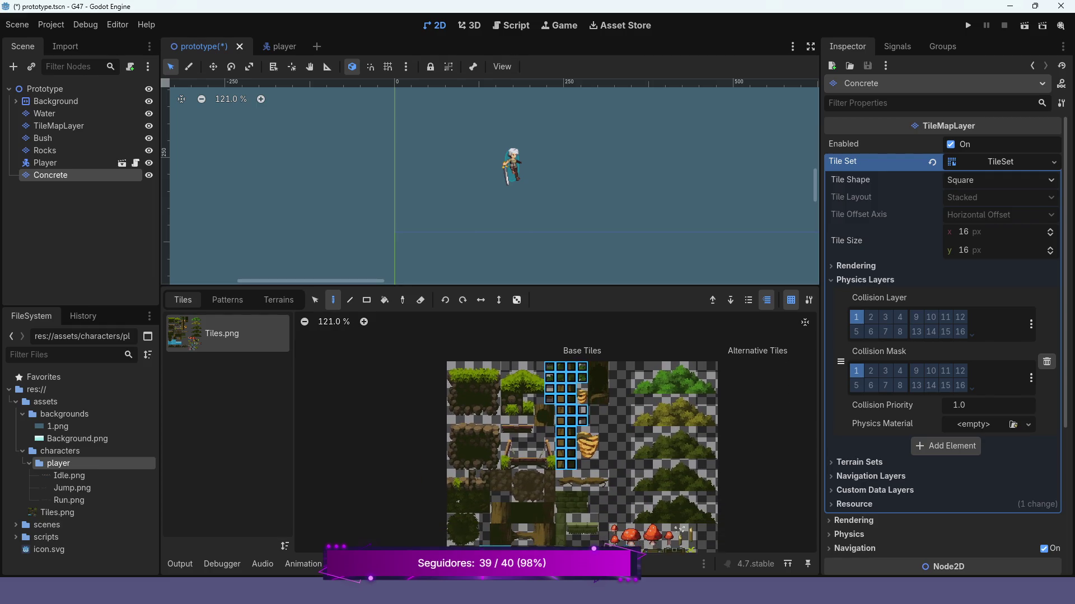
{"action": "scroll", "coordinate": [584, 436], "scroll_direction": "up", "scroll_amount": 2}
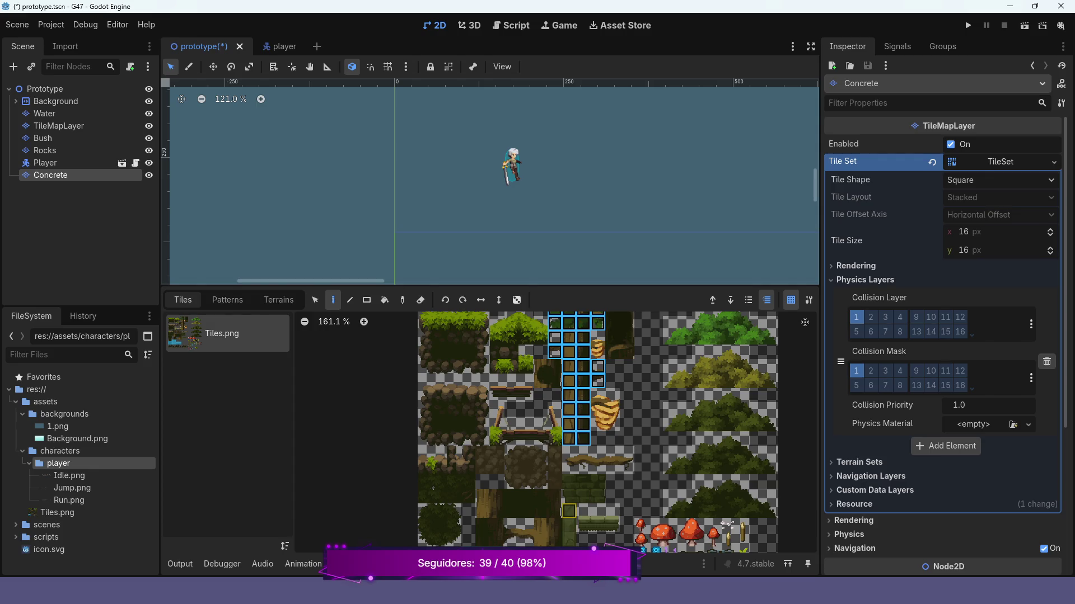
{"action": "left_click", "coordinate": [569, 511]}
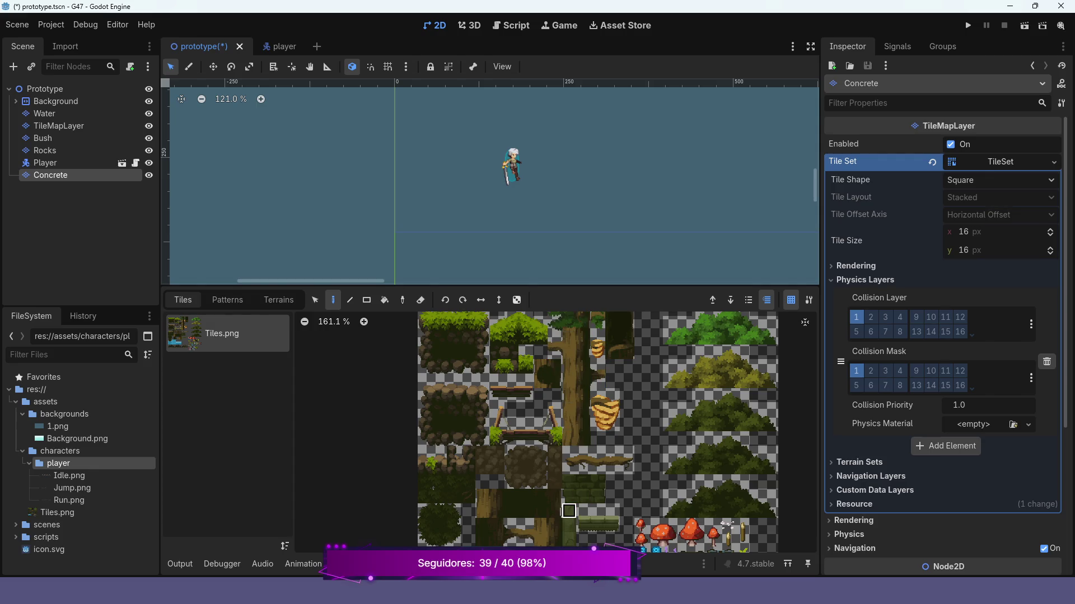
{"action": "left_click_drag", "start_coordinate": [568, 525], "coordinate": [569, 539]}
{"action": "scroll", "coordinate": [398, 191], "scroll_direction": "up", "scroll_amount": 6}
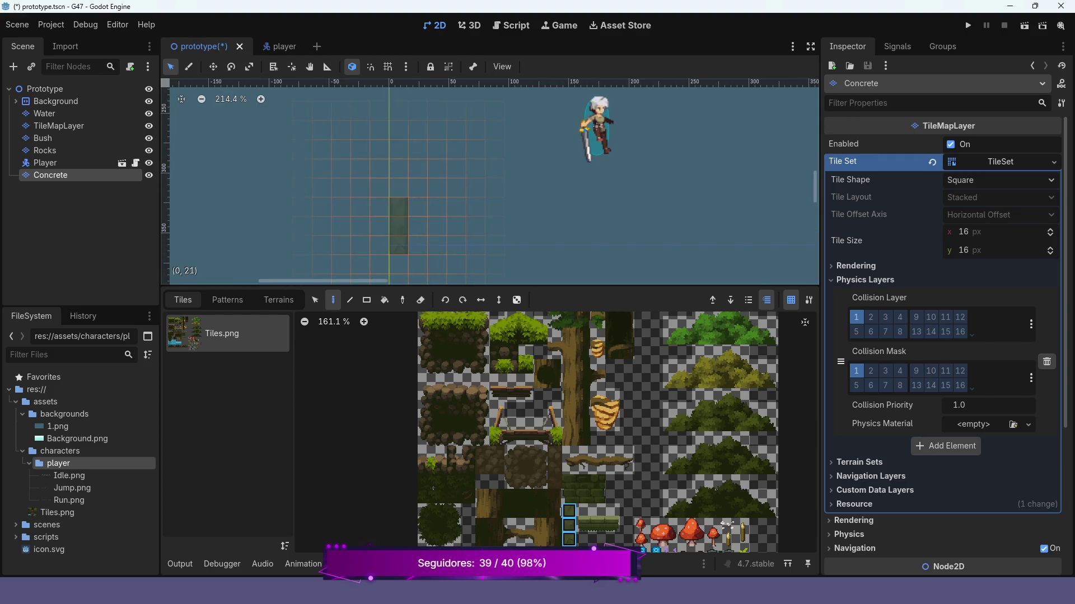
{"action": "left_click", "coordinate": [398, 219]}
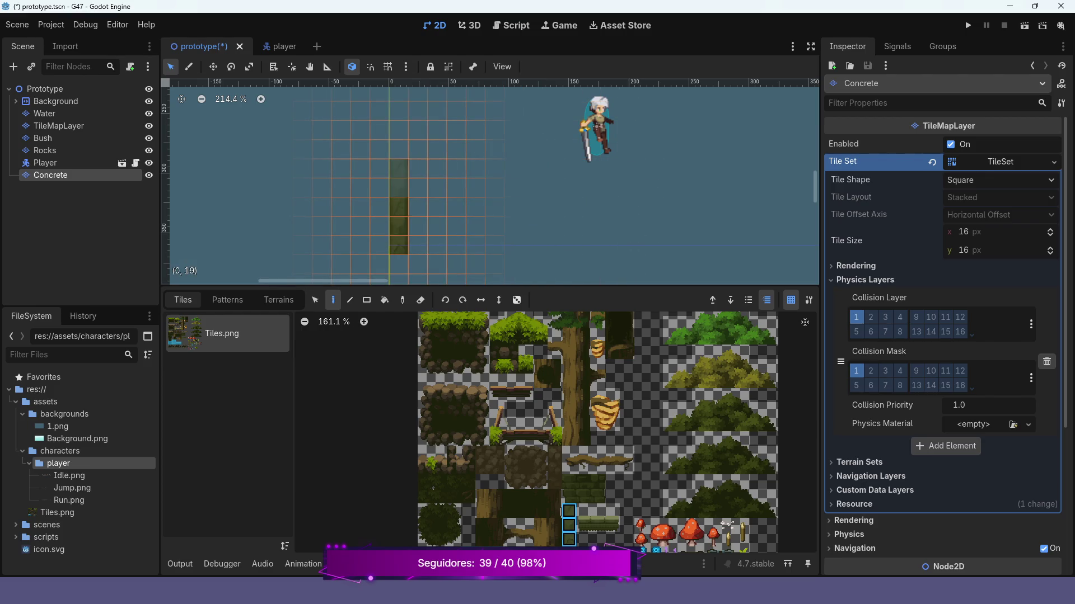
{"action": "left_click", "coordinate": [398, 169]}
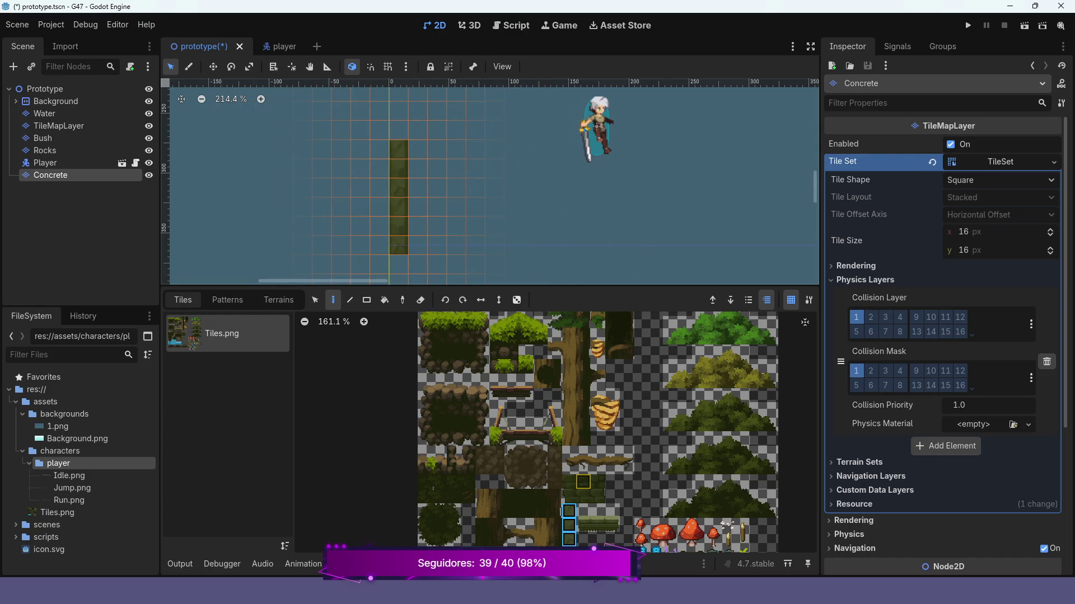
{"action": "left_click_drag", "start_coordinate": [569, 482], "coordinate": [597, 497]}
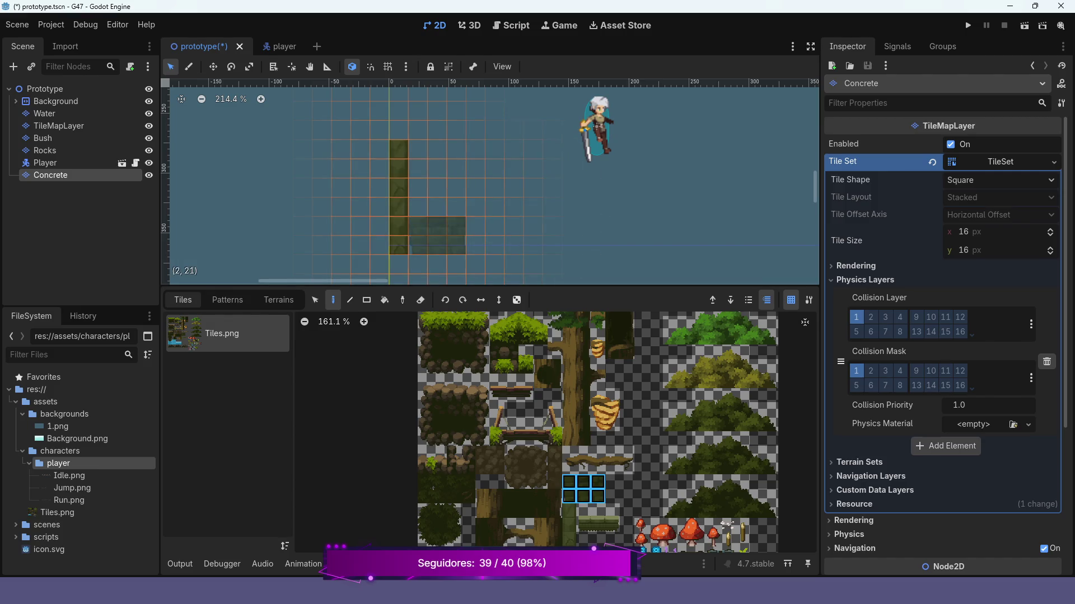
{"action": "left_click", "coordinate": [436, 235]}
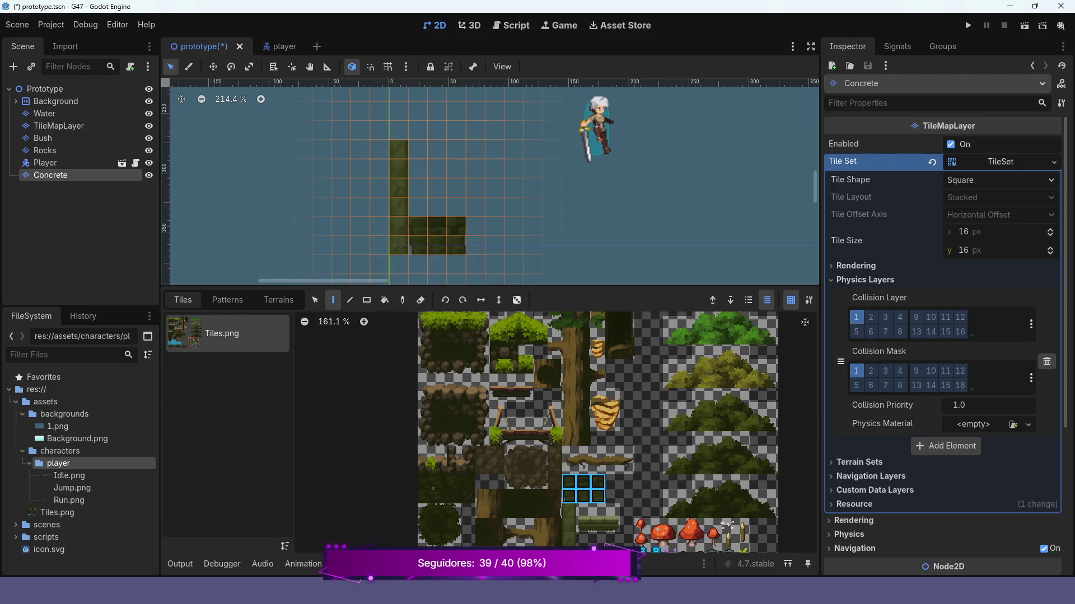
Paint three three-tile plank platforms in a row to the right of the block.
{"action": "left_click", "coordinate": [583, 525]}
{"action": "left_click_drag", "start_coordinate": [583, 525], "coordinate": [613, 525]}
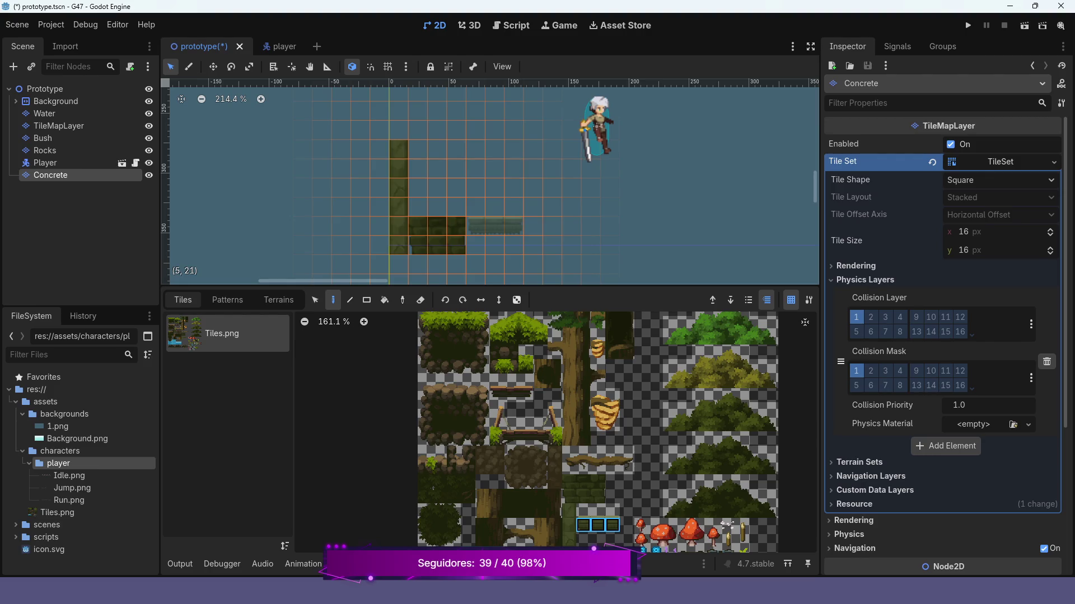
{"action": "scroll", "coordinate": [504, 225], "scroll_direction": "up", "scroll_amount": 4}
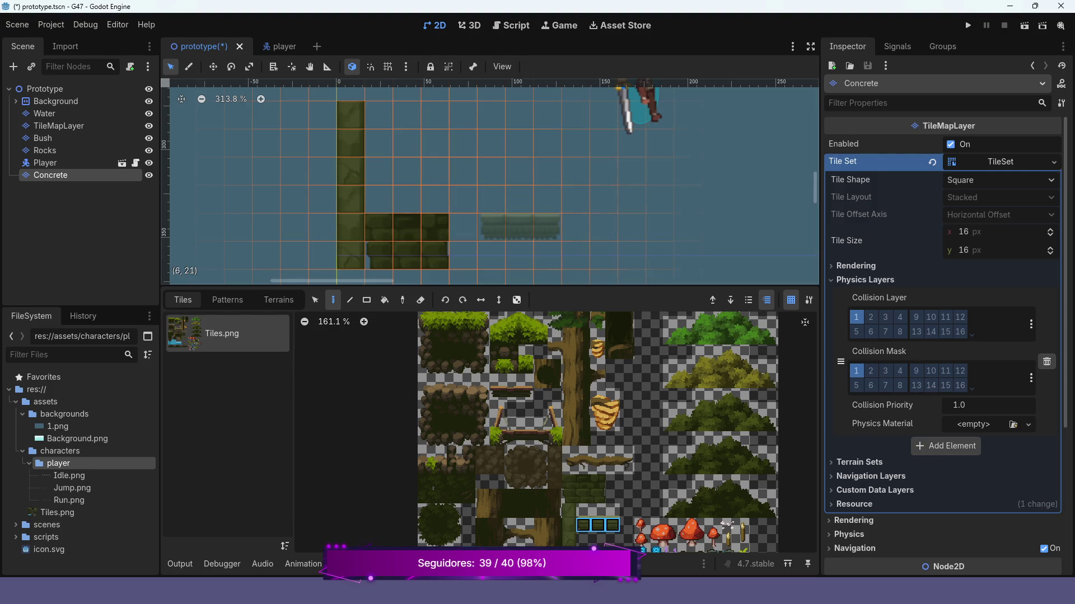
{"action": "left_click", "coordinate": [547, 227]}
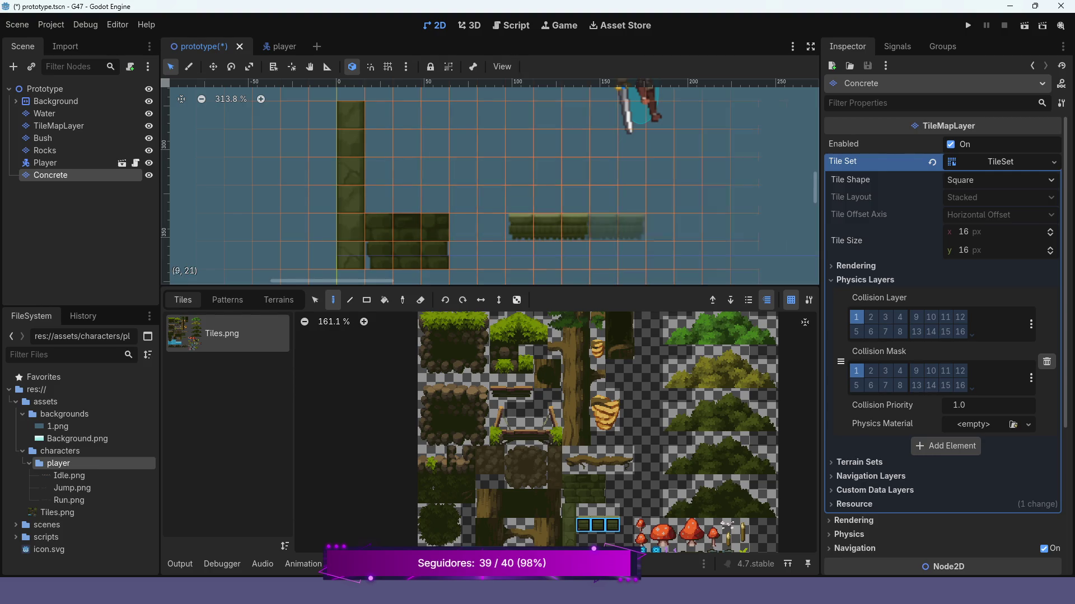
{"action": "left_click", "coordinate": [631, 227]}
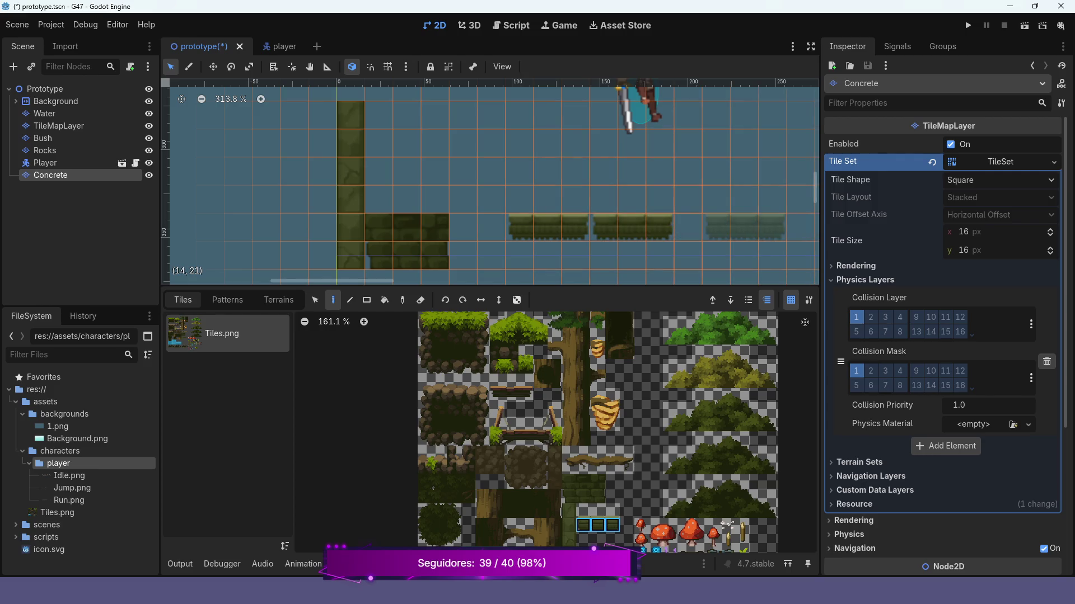
{"action": "left_click", "coordinate": [710, 227]}
{"action": "scroll", "coordinate": [717, 225], "scroll_direction": "down", "scroll_amount": 4}
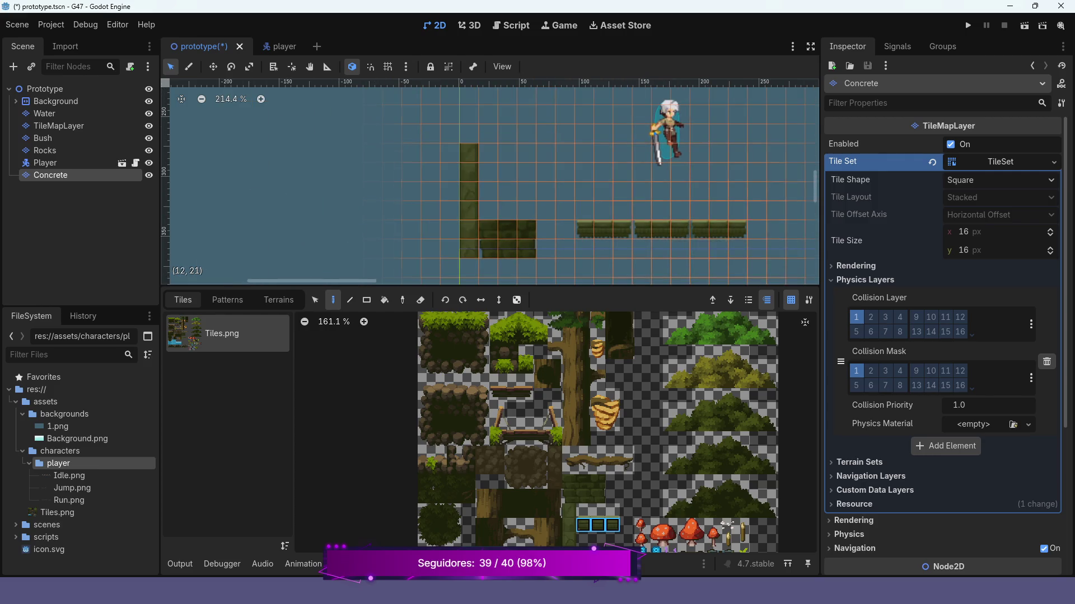
{"action": "scroll", "coordinate": [699, 221], "scroll_direction": "down", "scroll_amount": 2}
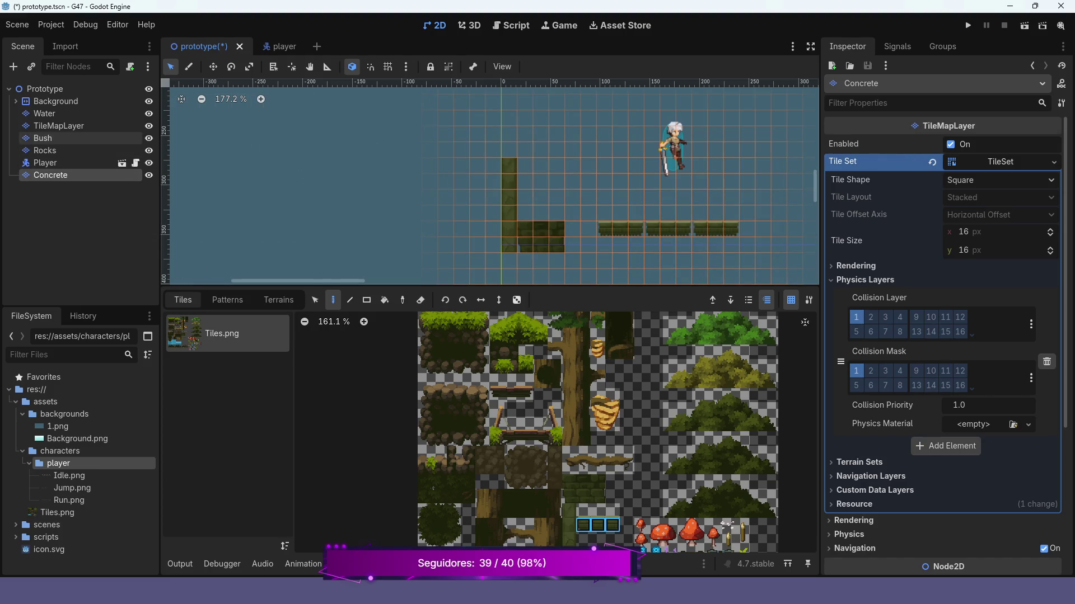
Switch to the Bush layer in the Scene dock.
{"action": "left_click", "coordinate": [42, 137]}
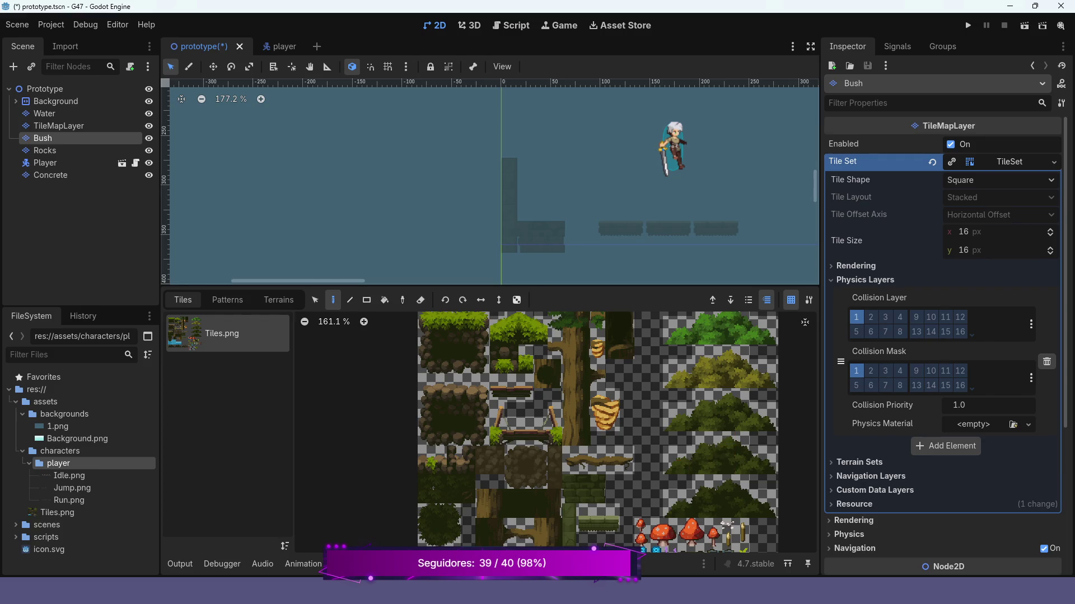
{"action": "mouse_move", "coordinate": [684, 409]}
{"action": "left_mouse_down"}
{"action": "mouse_move", "coordinate": [591, 363]}
{"action": "mouse_move", "coordinate": [602, 341]}
{"action": "mouse_move", "coordinate": [639, 325]}
{"action": "mouse_move", "coordinate": [694, 443]}
{"action": "mouse_move", "coordinate": [686, 409]}
{"action": "mouse_move", "coordinate": [474, 399]}
{"action": "left_mouse_up"}
{"action": "scroll", "coordinate": [474, 398], "scroll_direction": "down", "scroll_amount": 3}
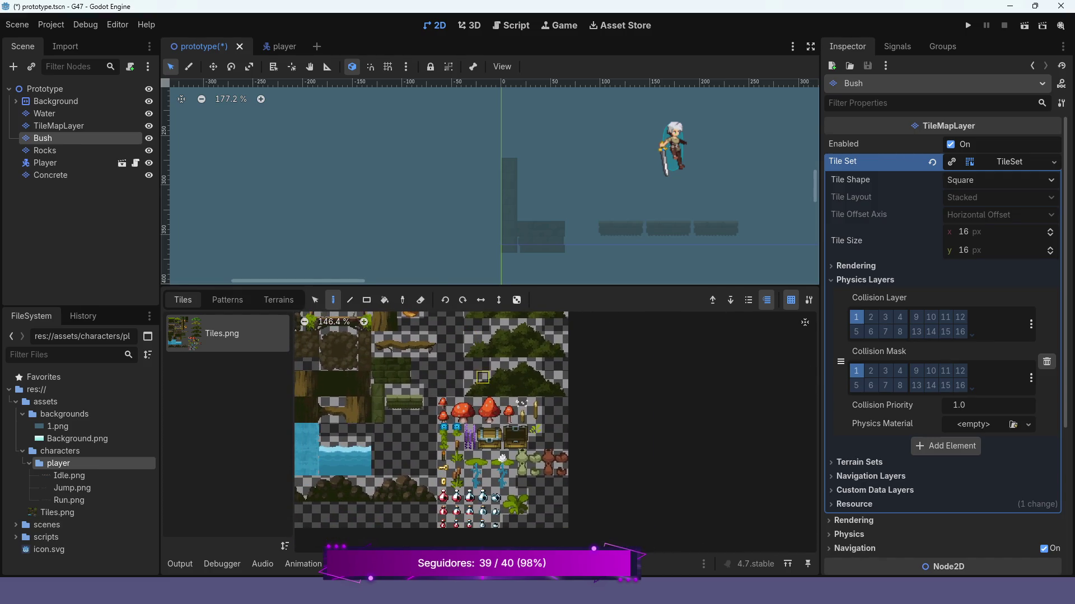
{"action": "scroll", "coordinate": [482, 390], "scroll_direction": "up", "scroll_amount": 4}
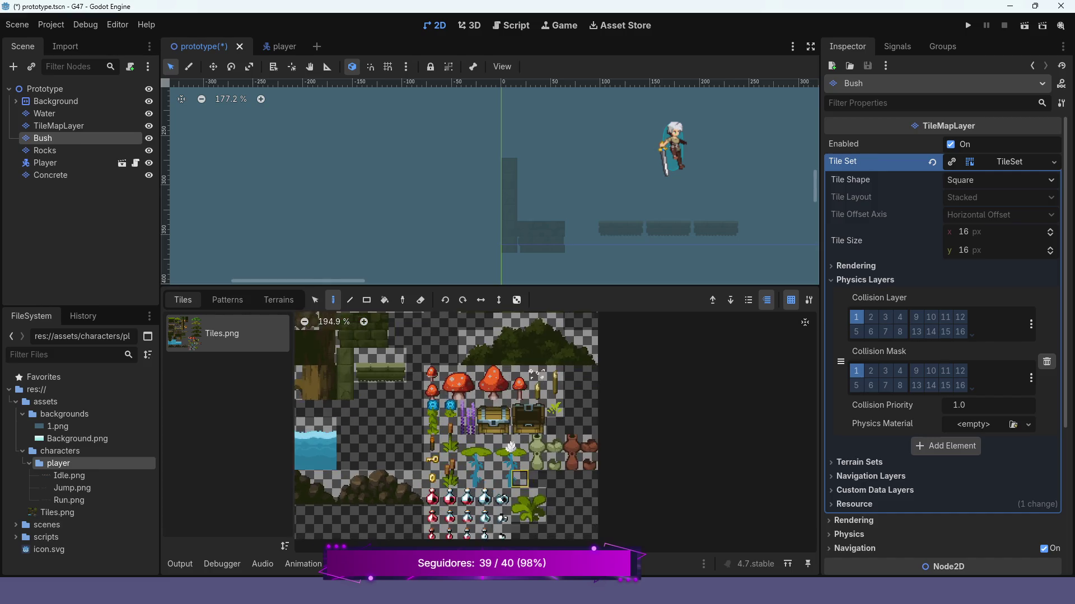
{"action": "scroll", "coordinate": [483, 390], "scroll_direction": "down", "scroll_amount": 2}
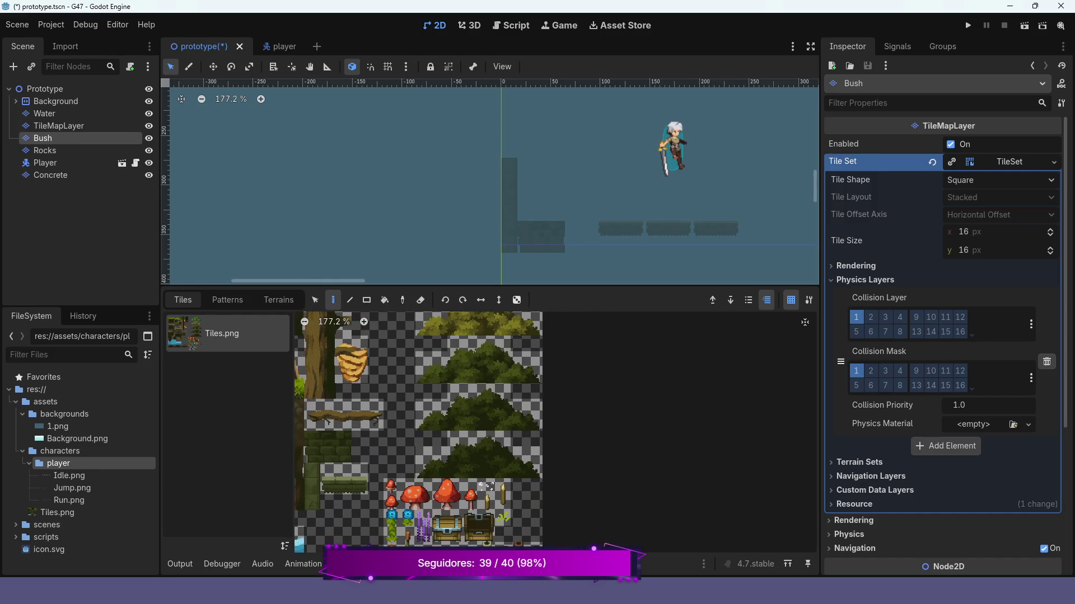
Bring the bush tiles into view in the atlas and select a bush's bottom row.
{"action": "mouse_move", "coordinate": [482, 391]}
{"action": "left_mouse_down"}
{"action": "mouse_move", "coordinate": [554, 431]}
{"action": "mouse_move", "coordinate": [579, 484]}
{"action": "left_mouse_up"}
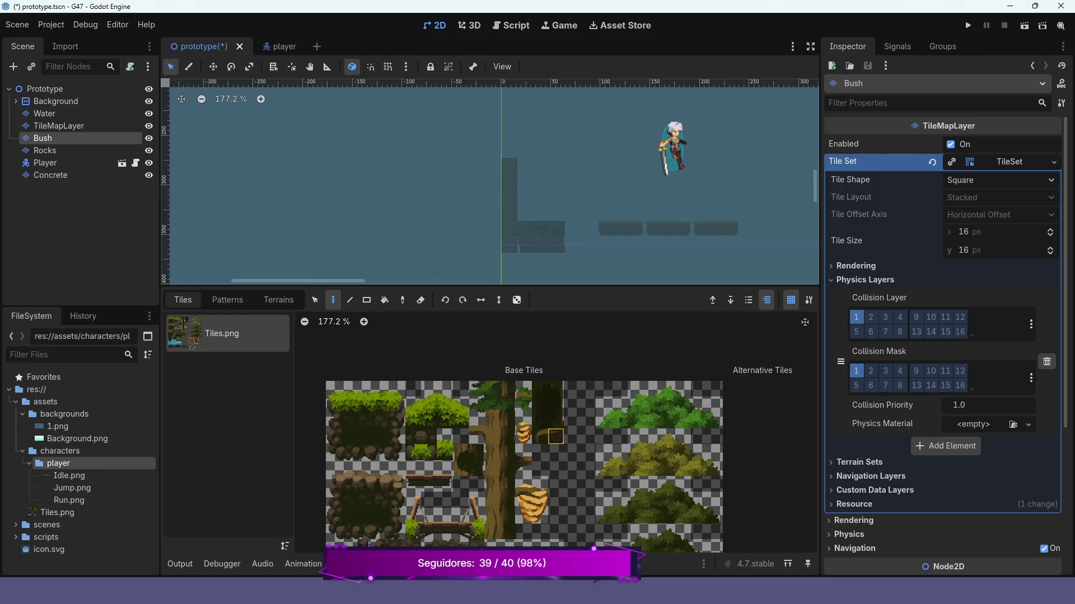
{"action": "scroll", "coordinate": [555, 436], "scroll_direction": "up", "scroll_amount": 1}
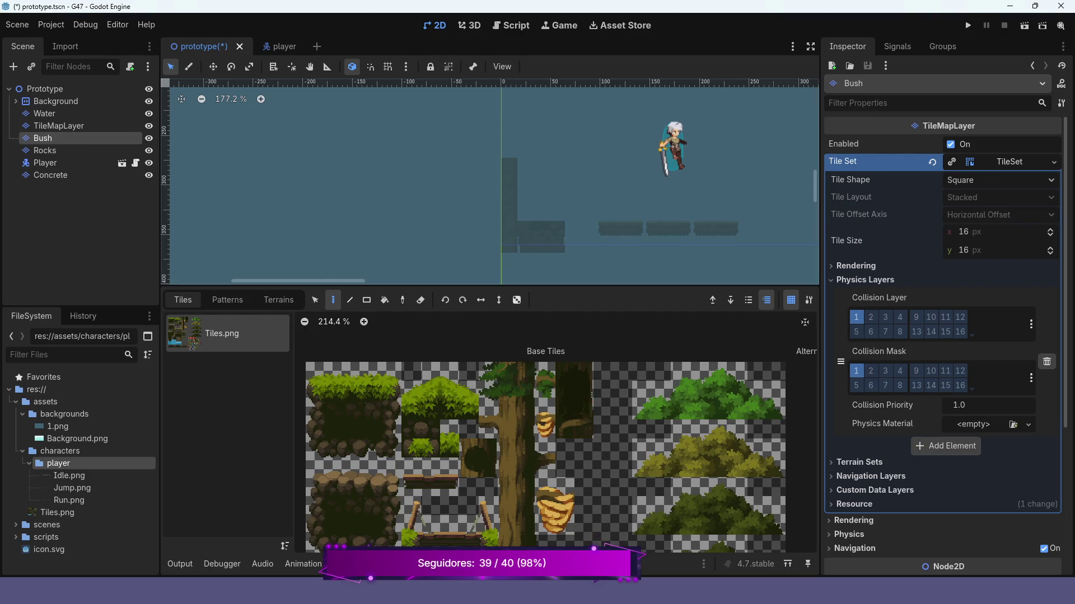
{"action": "scroll", "coordinate": [554, 436], "scroll_direction": "right", "scroll_amount": 5}
{"action": "scroll", "coordinate": [555, 437], "scroll_direction": "down", "scroll_amount": 2}
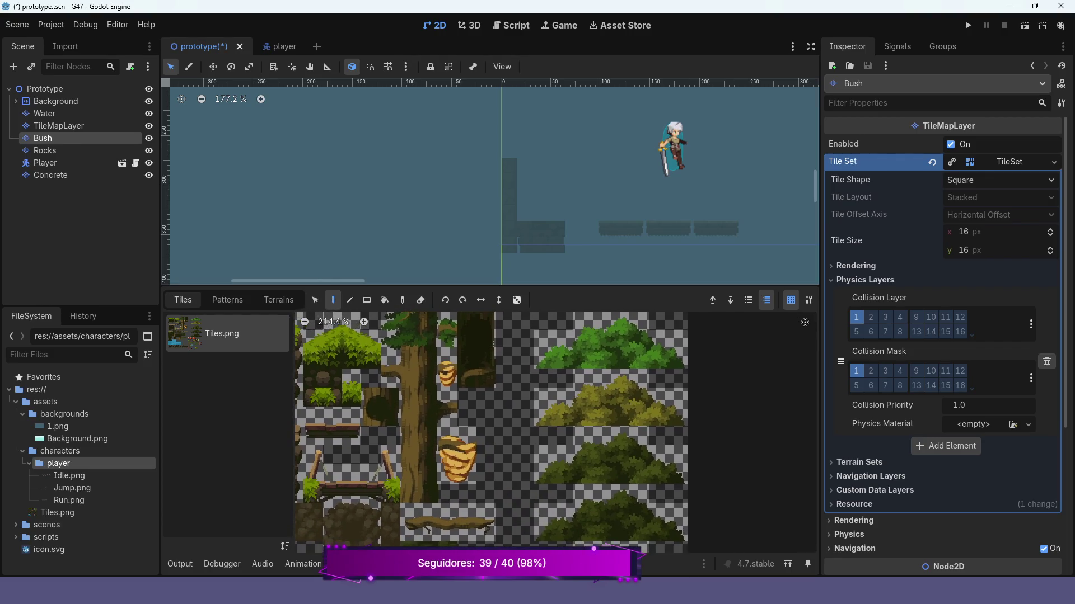
{"action": "scroll", "coordinate": [554, 436], "scroll_direction": "up", "scroll_amount": 2}
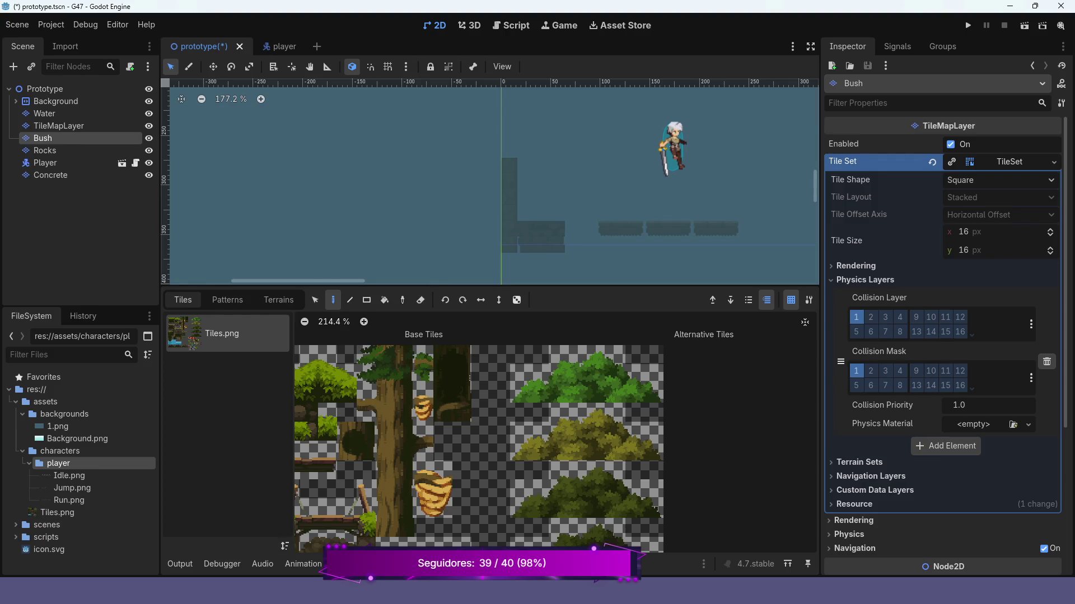
{"action": "mouse_move", "coordinate": [519, 509]}
{"action": "left_mouse_down"}
{"action": "mouse_move", "coordinate": [654, 508]}
{"action": "mouse_move", "coordinate": [654, 489]}
{"action": "left_mouse_up"}
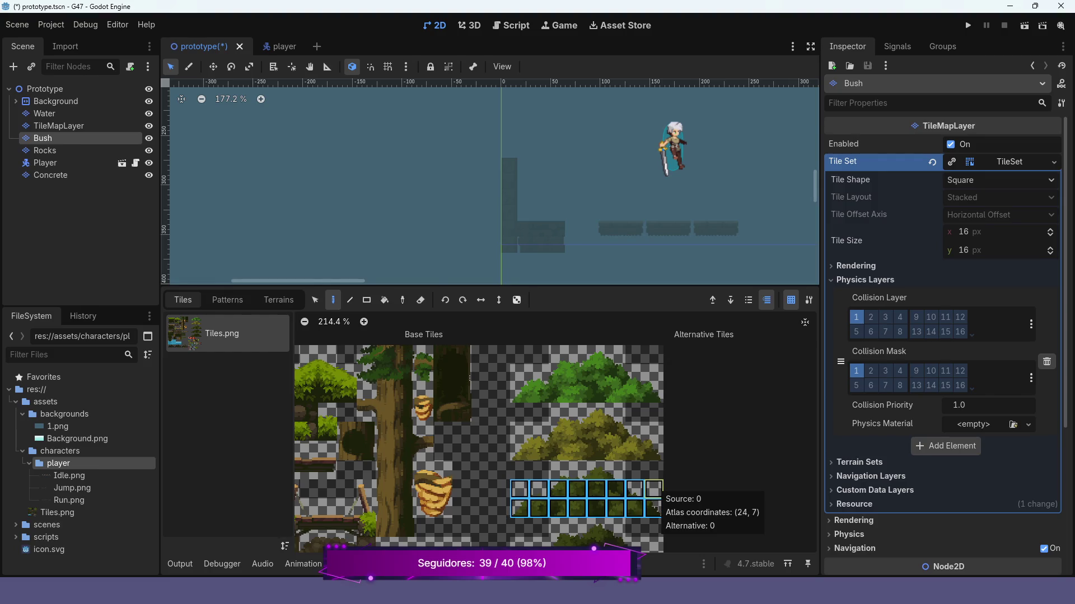
Stamp two bushes near the wall and under the planks, undoing a misplaced stamp, then run the level.
{"action": "mouse_move", "coordinate": [558, 469]}
{"action": "left_mouse_down"}
{"action": "mouse_move", "coordinate": [596, 470]}
{"action": "mouse_move", "coordinate": [615, 489]}
{"action": "left_mouse_up"}
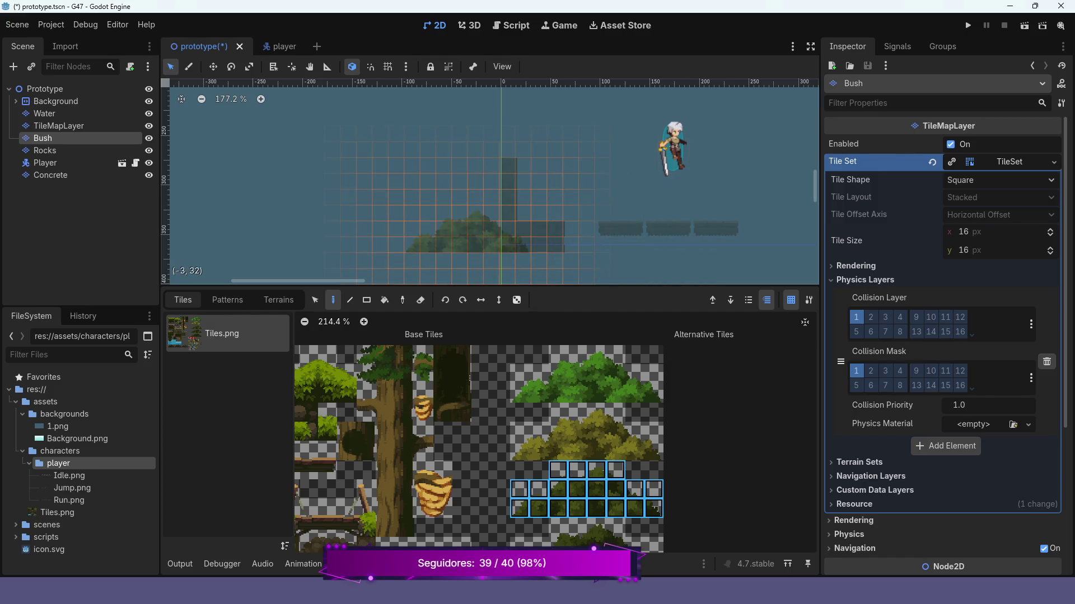
{"action": "left_click", "coordinate": [465, 235]}
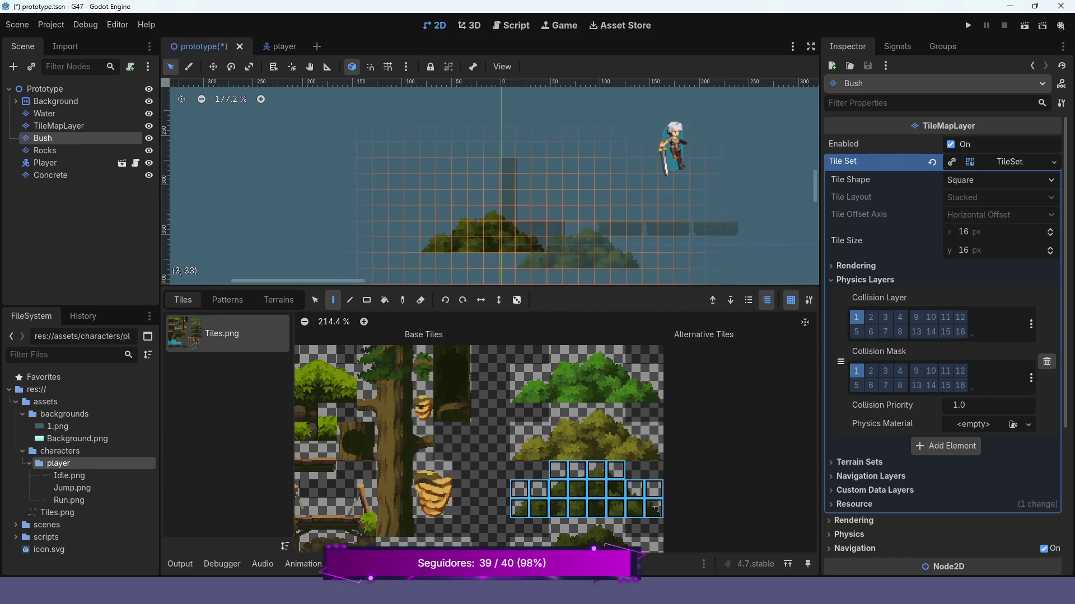
{"action": "left_click", "coordinate": [577, 246]}
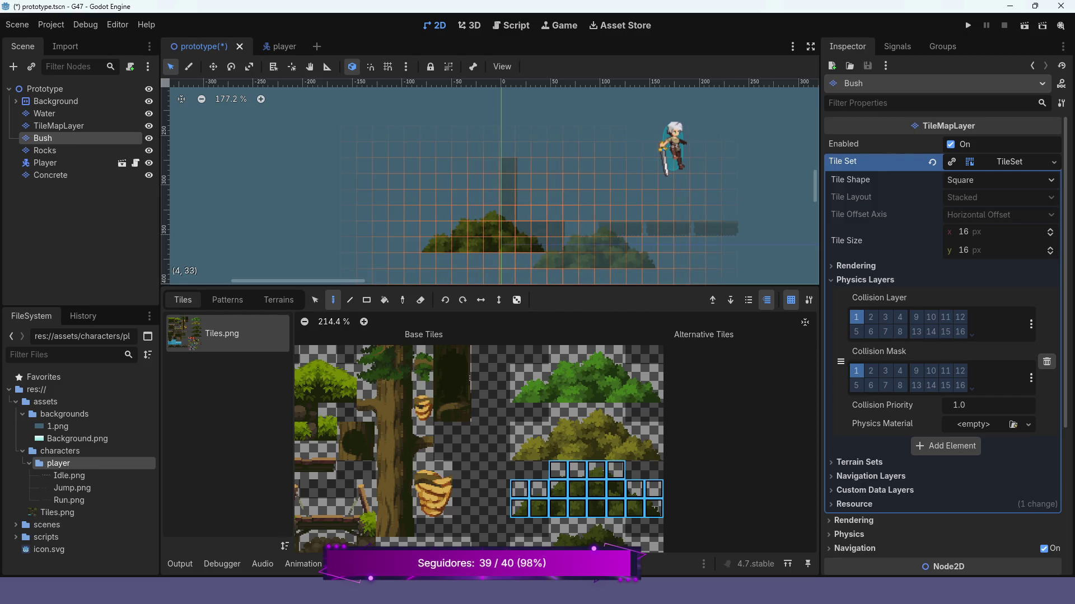
{"action": "left_click", "coordinate": [592, 246]}
{"action": "key", "text": "ctrl+z"}
{"action": "key", "text": "ctrl+z"}
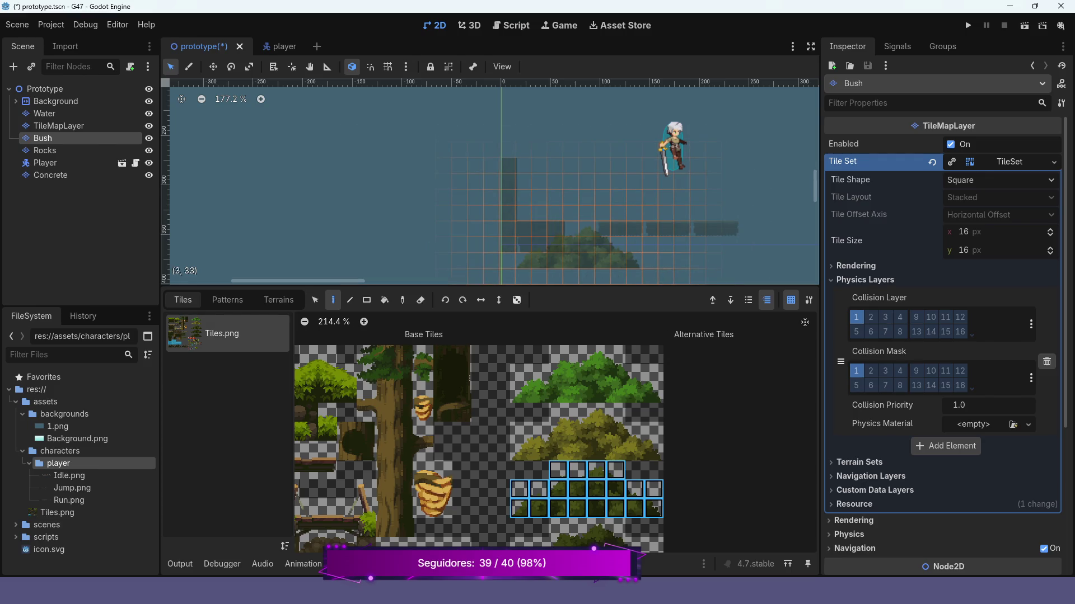
{"action": "key", "text": "ctrl+shift+z"}
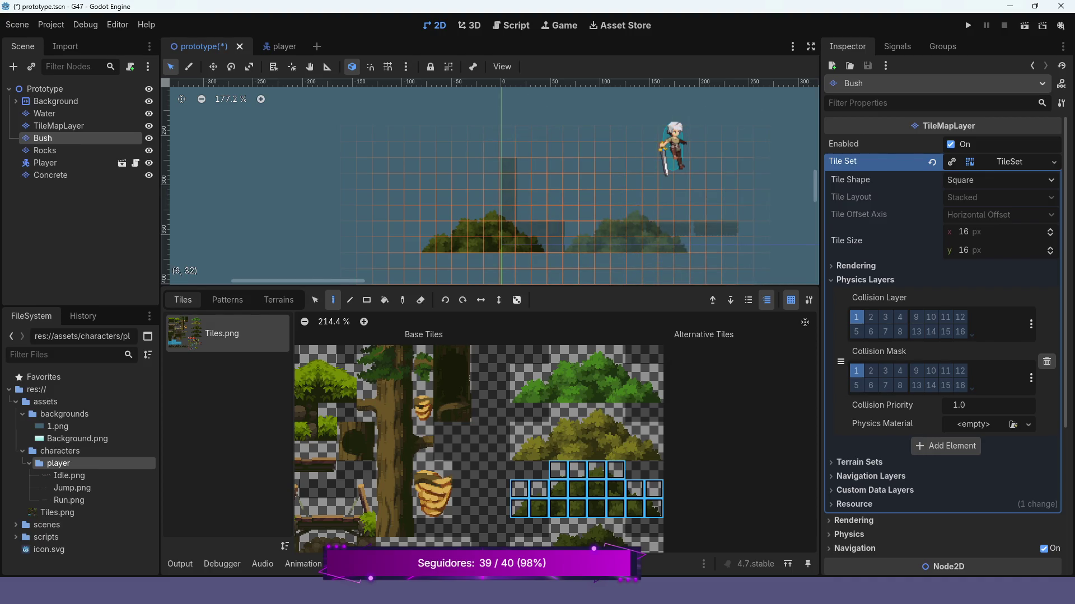
{"action": "left_click", "coordinate": [625, 232]}
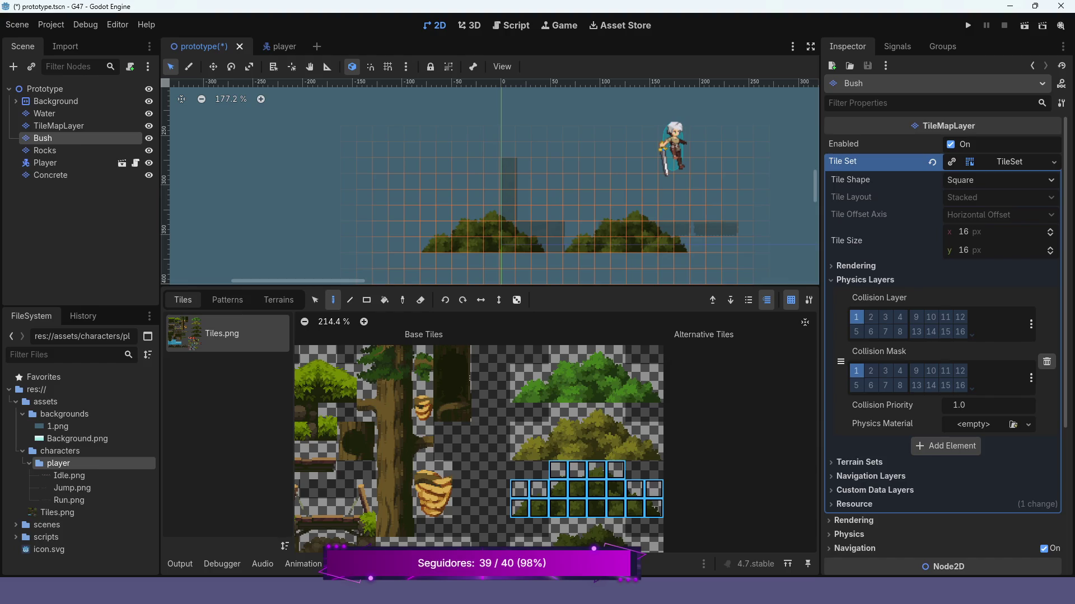
{"action": "left_click", "coordinate": [968, 25]}
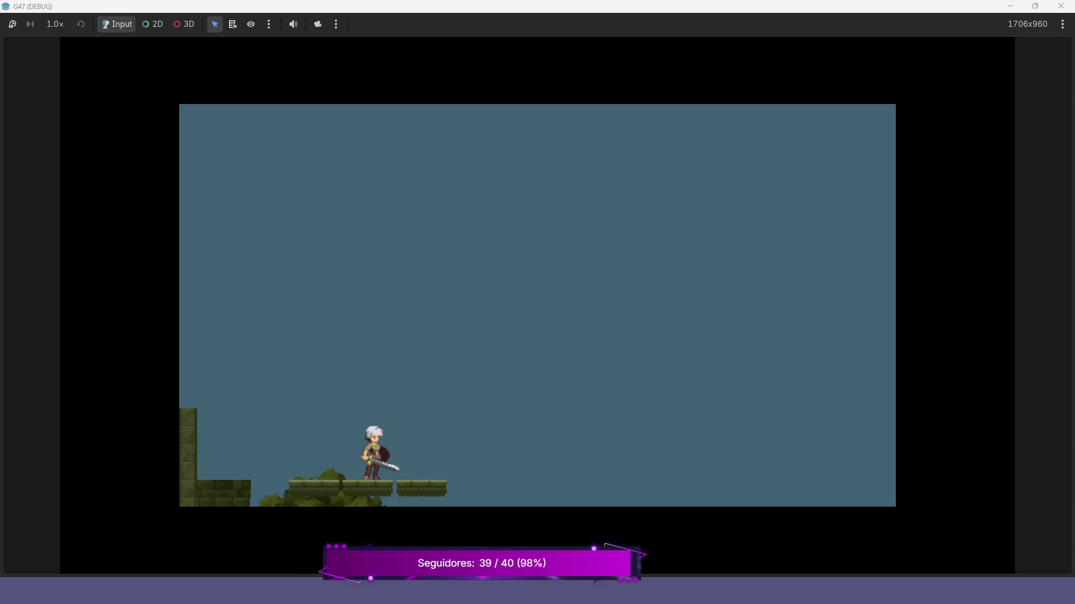
Run left and right and jump between the wall ledge and the plank platforms to test movement.
{"action": "key", "text": "Left"}
{"action": "key", "text": "space"}
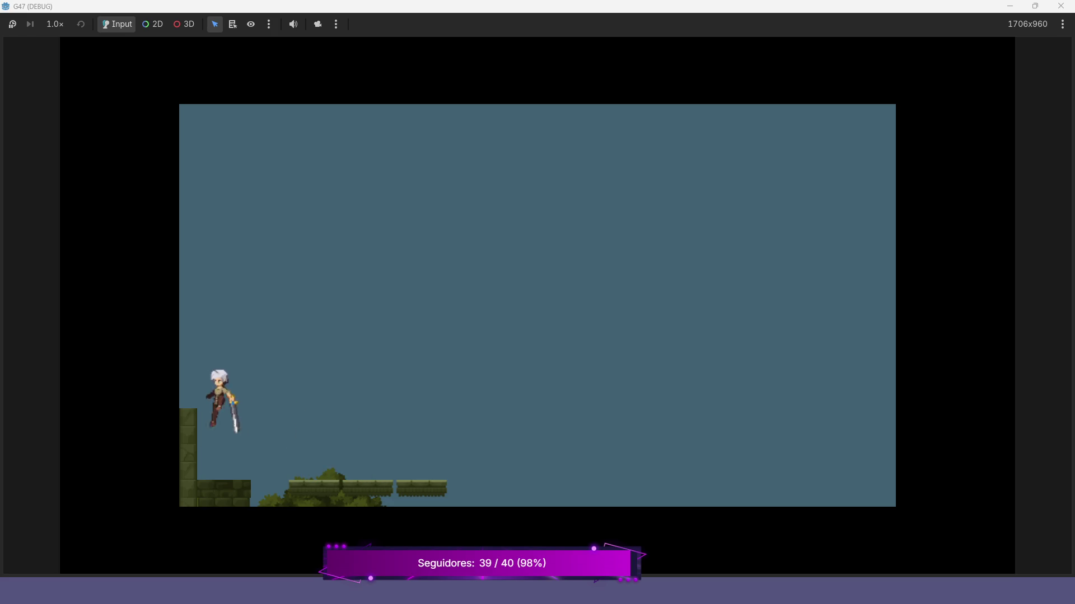
{"action": "key", "text": "space"}
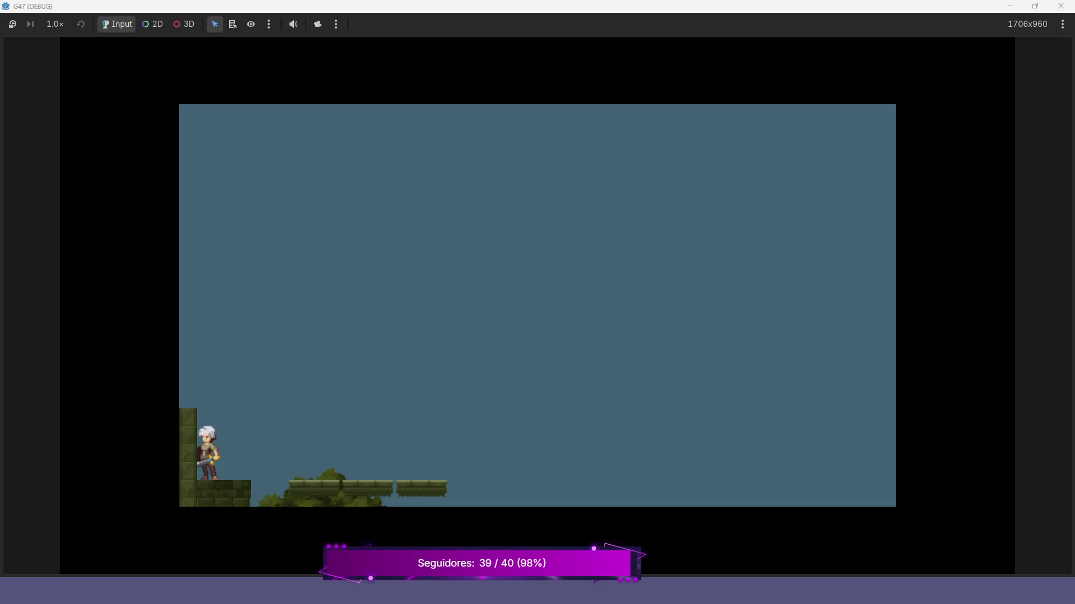
{"action": "key", "text": "Right"}
{"action": "key", "text": "Left"}
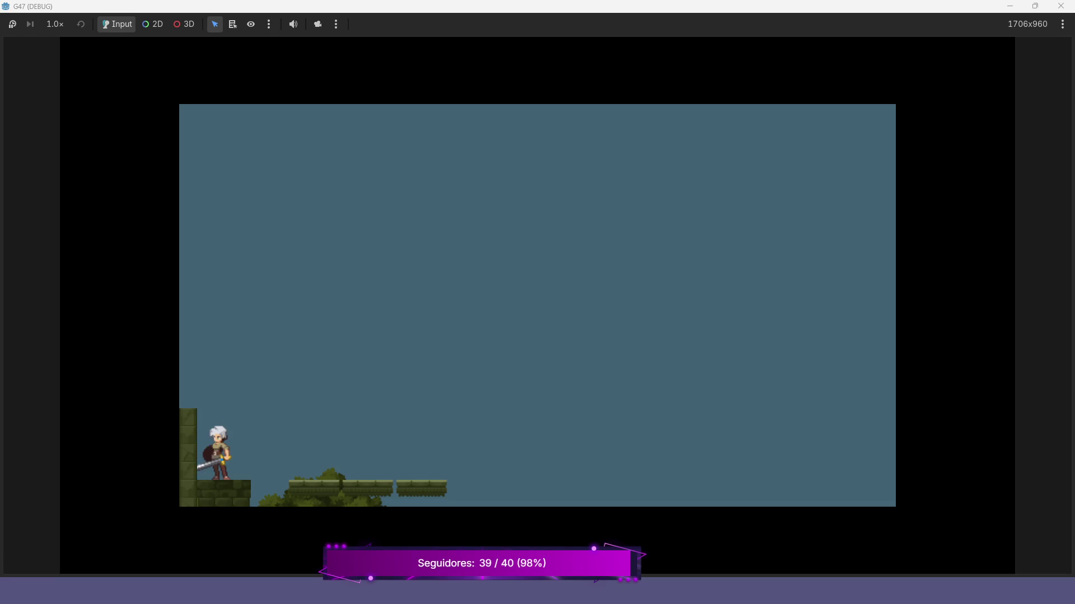
{"action": "key", "text": "space"}
{"action": "key", "text": "Right"}
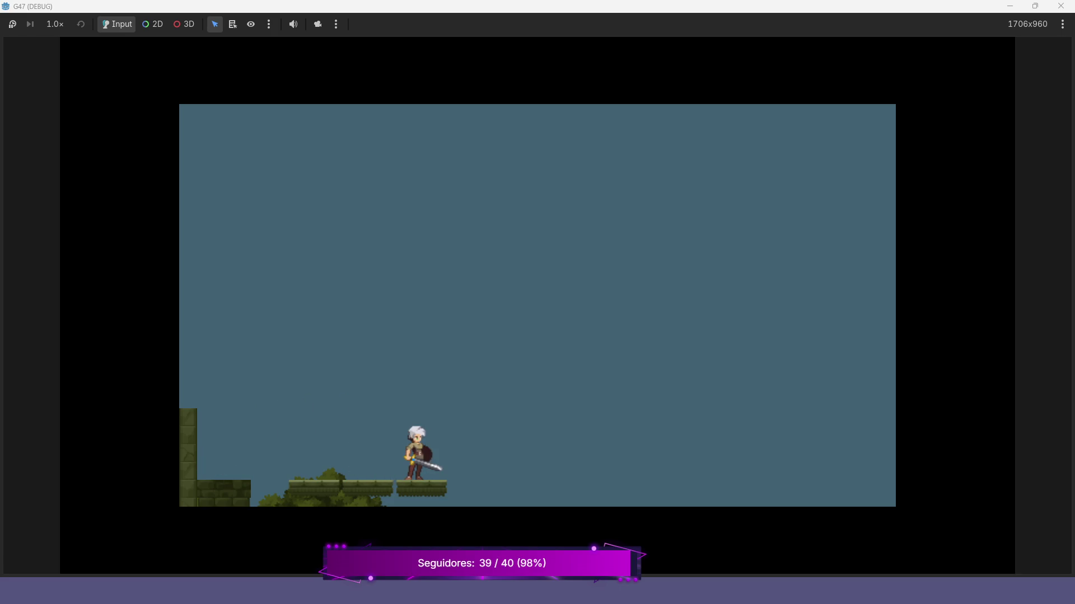
{"action": "key", "text": "Left"}
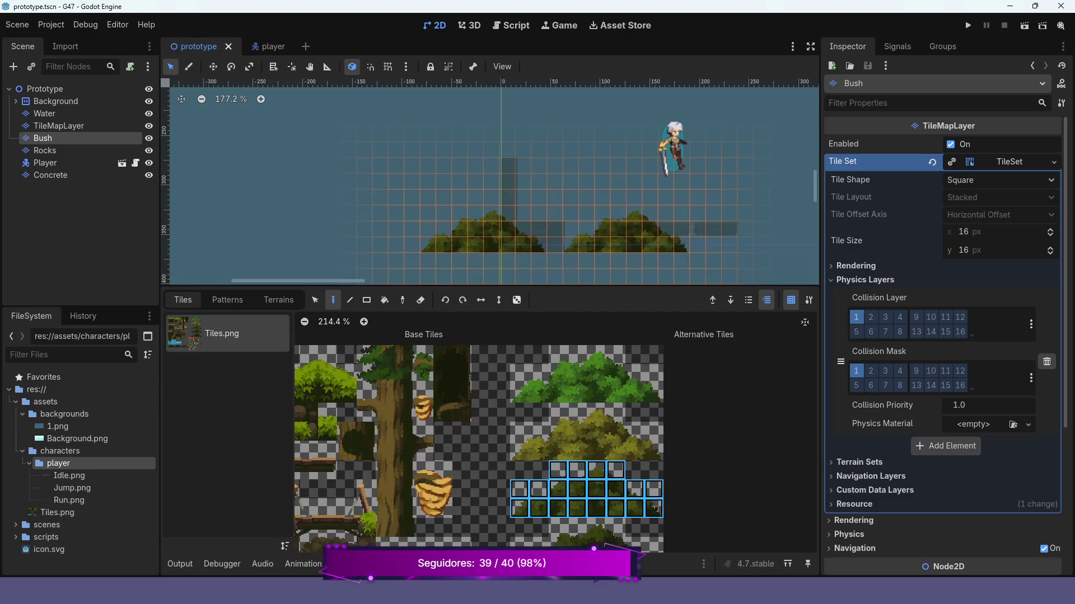
Select the full tree (trunk plus leafy top tiles) in the atlas, then run the project.
{"action": "scroll", "coordinate": [489, 181], "scroll_direction": "right", "scroll_amount": 10}
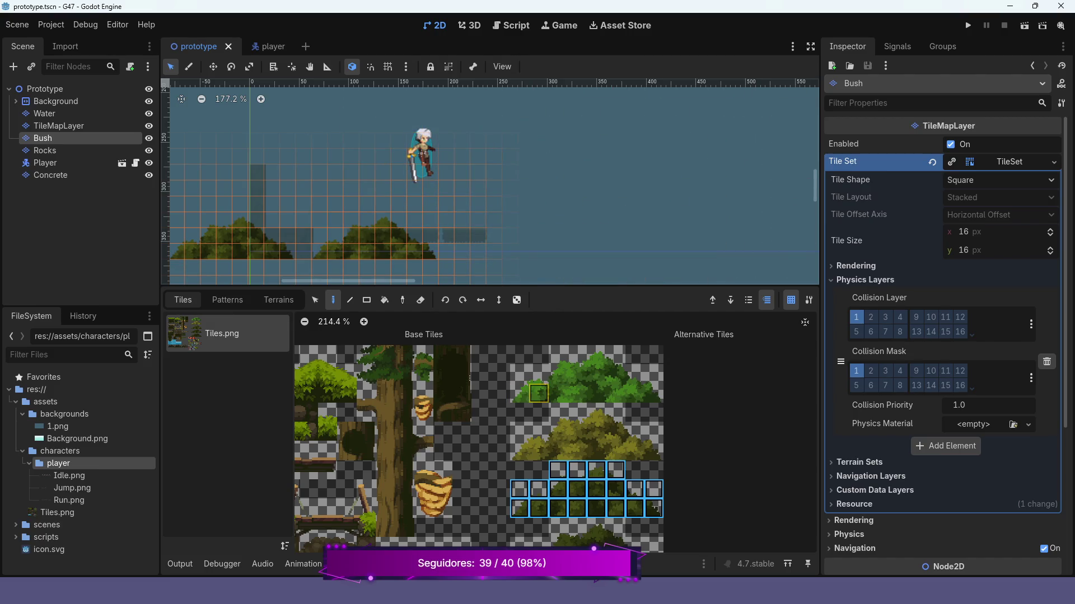
{"action": "scroll", "coordinate": [544, 406], "scroll_direction": "up", "scroll_amount": 1}
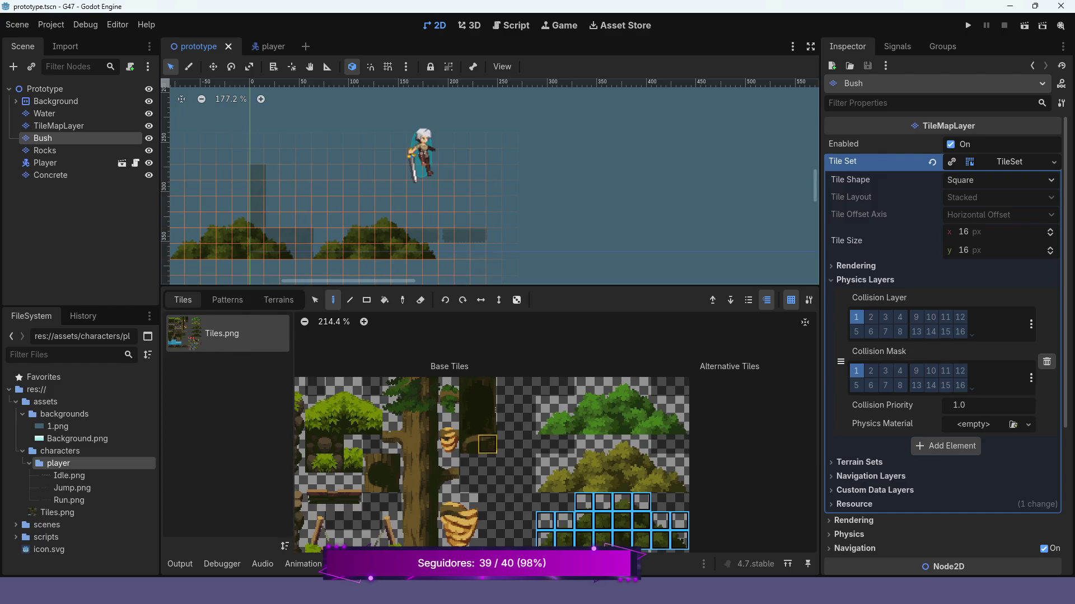
{"action": "scroll", "coordinate": [492, 448], "scroll_direction": "down", "scroll_amount": 3}
{"action": "mouse_move", "coordinate": [468, 492]}
{"action": "left_mouse_down"}
{"action": "mouse_move", "coordinate": [448, 492]}
{"action": "mouse_move", "coordinate": [448, 318]}
{"action": "left_mouse_up"}
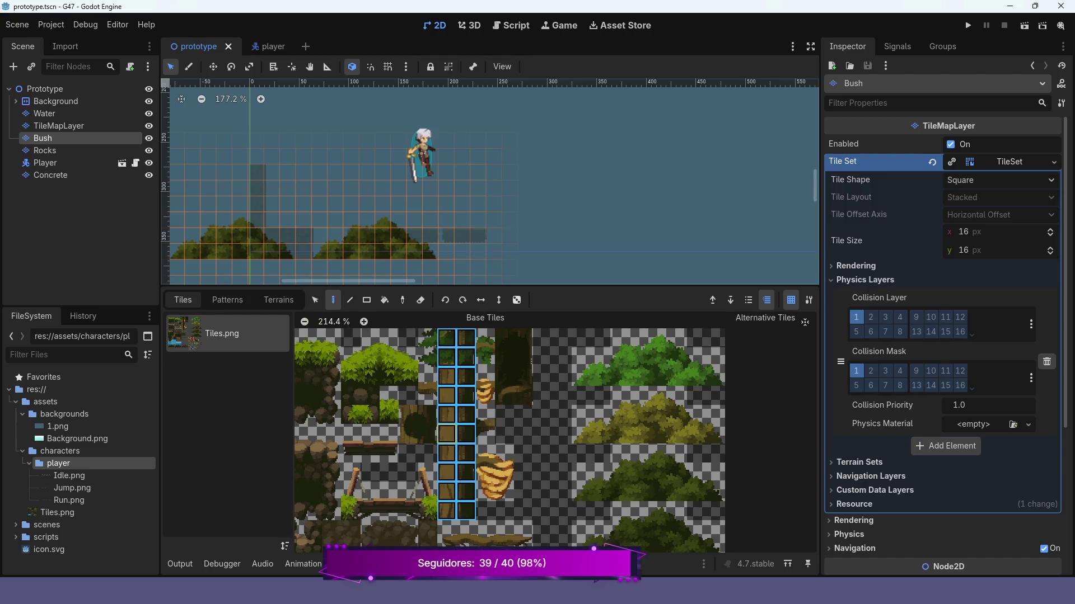
{"action": "left_click", "coordinate": [485, 435], "text": "shift"}
{"action": "left_click", "coordinate": [428, 358], "text": "shift"}
{"action": "left_click", "coordinate": [428, 337], "text": "shift"}
{"action": "left_click", "coordinate": [486, 338], "text": "shift"}
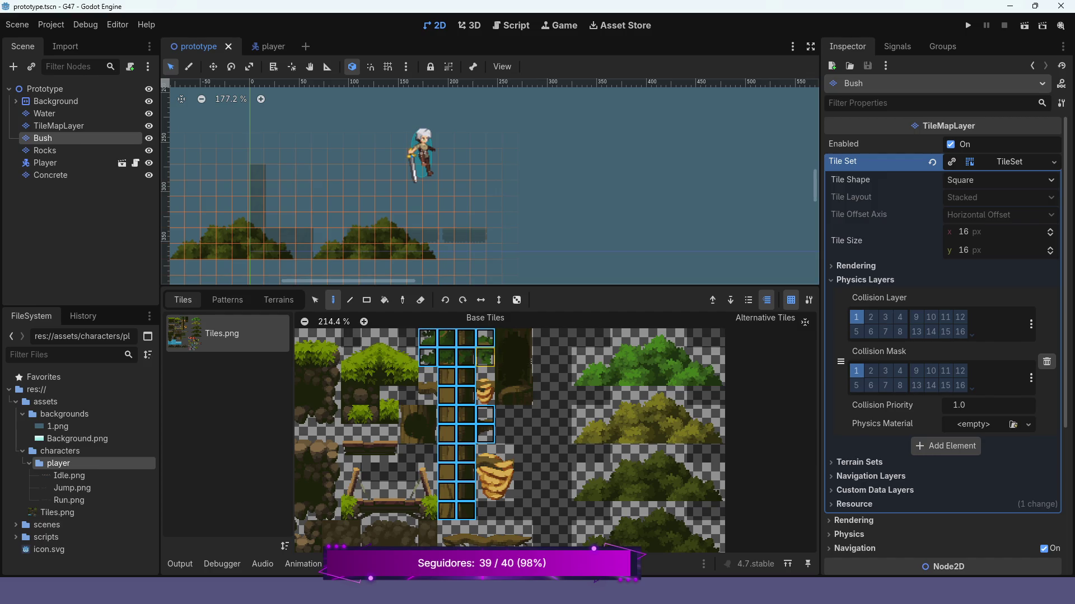
{"action": "left_click", "coordinate": [485, 358], "text": "shift"}
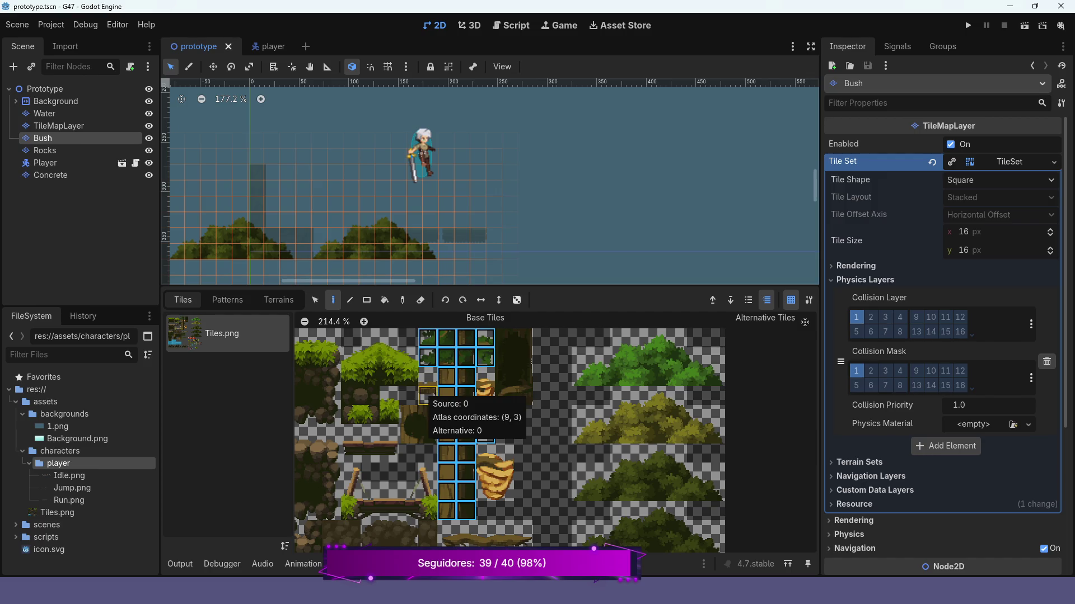
{"action": "left_click", "coordinate": [428, 396], "text": "shift"}
{"action": "left_click", "coordinate": [428, 377], "text": "shift"}
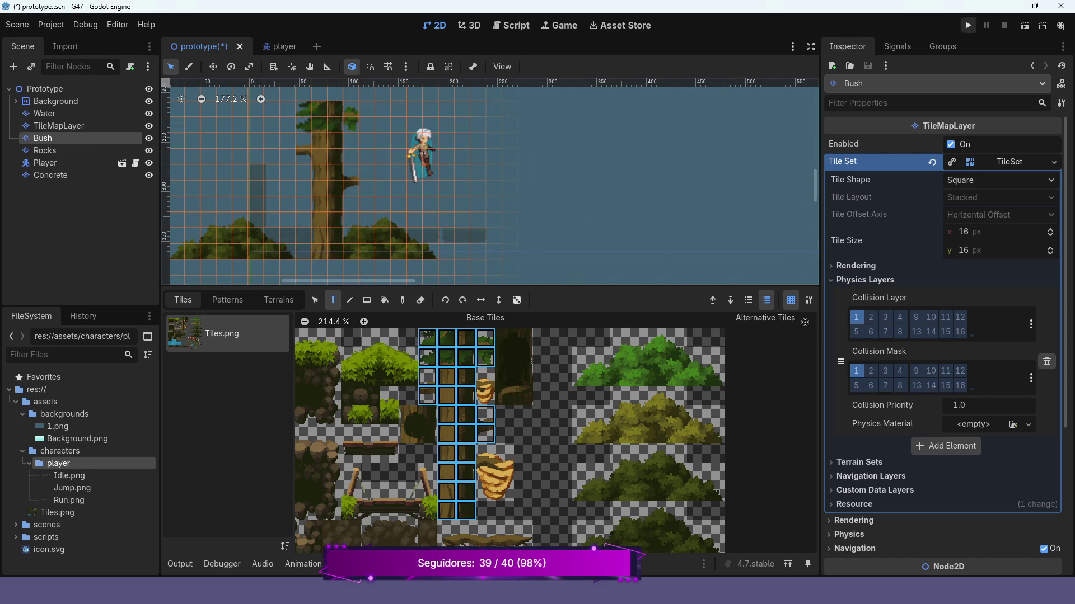
{"action": "left_click", "coordinate": [967, 25]}
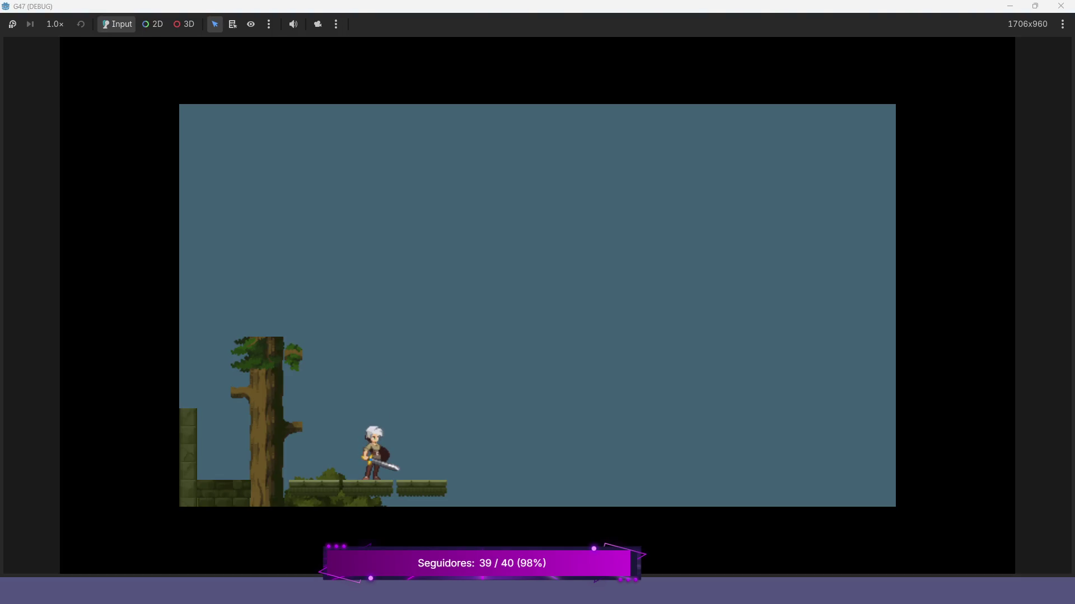
Jump and run the character left onto the ledge beside the tree, then close the game with F8.
{"action": "key", "text": "space"}
{"action": "key", "text": "Left"}
{"action": "key", "text": "space"}
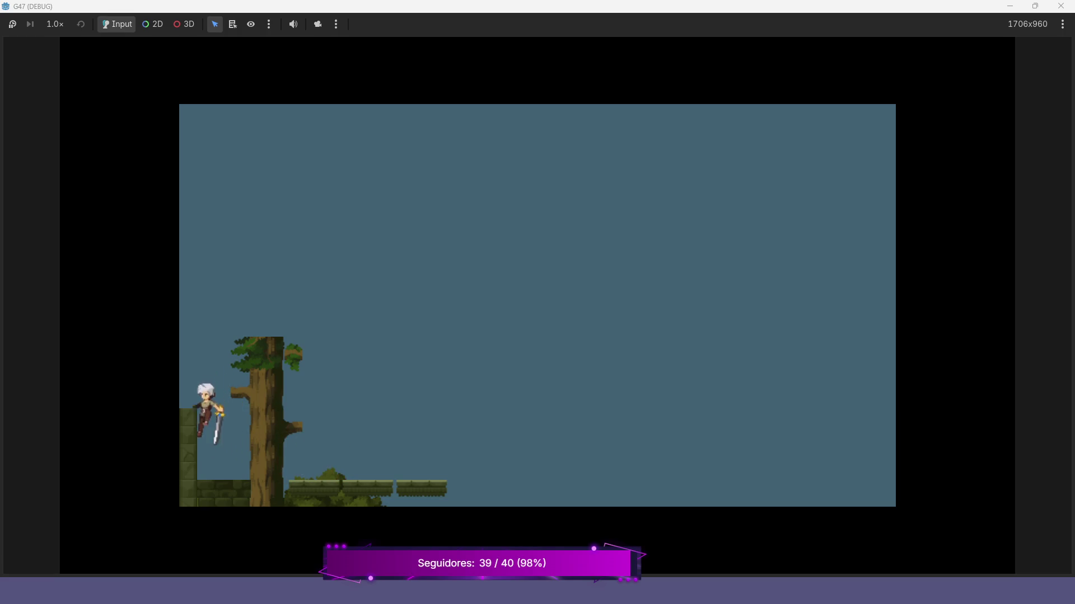
{"action": "key", "text": "Right"}
{"action": "key", "text": "Right"}
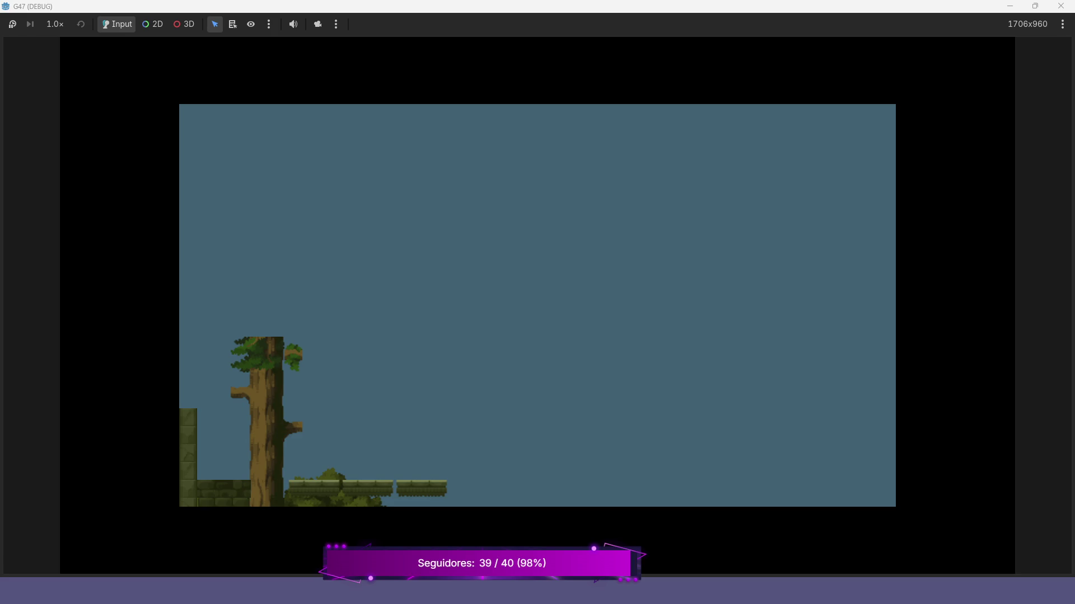
{"action": "key", "text": "F8"}
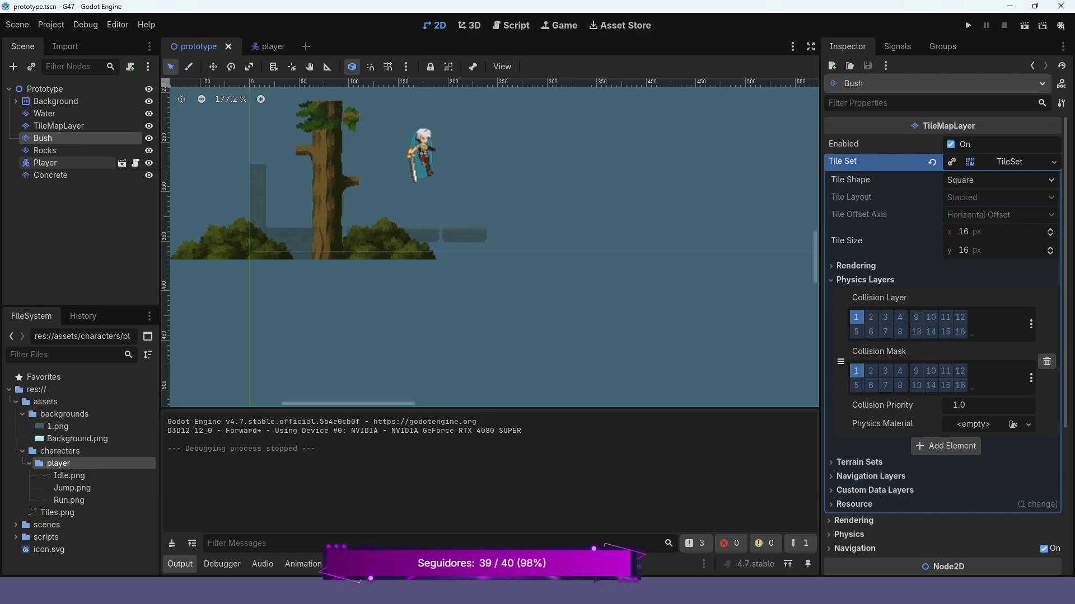
Move Player below Concrete in the Scene dock, then run and hop around to confirm it draws in front of the tree.
{"action": "left_click_drag", "start_coordinate": [56, 162], "coordinate": [54, 182]}
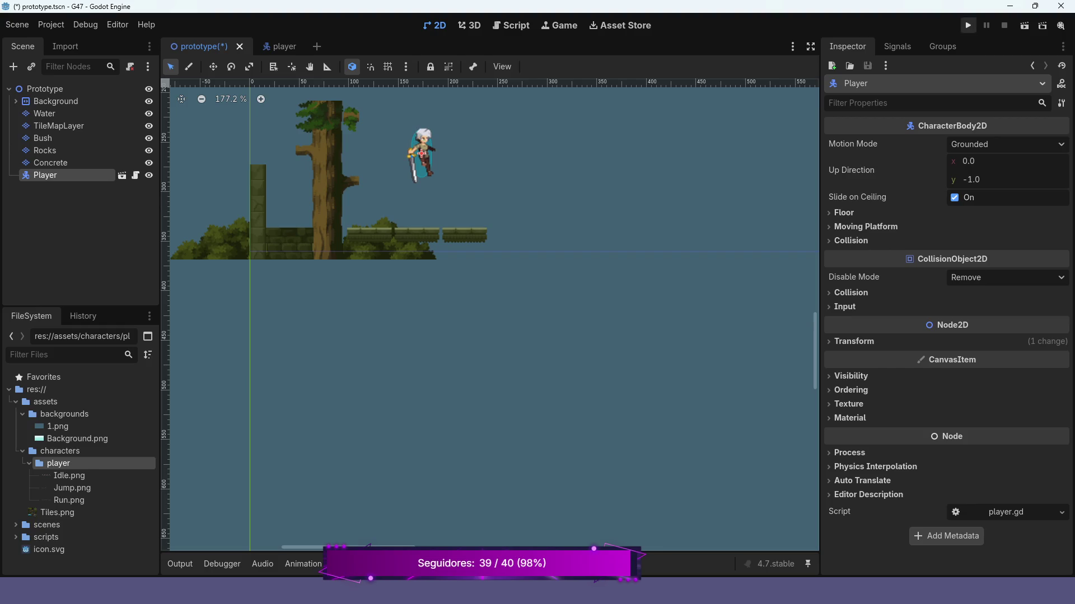
{"action": "left_click", "coordinate": [967, 25]}
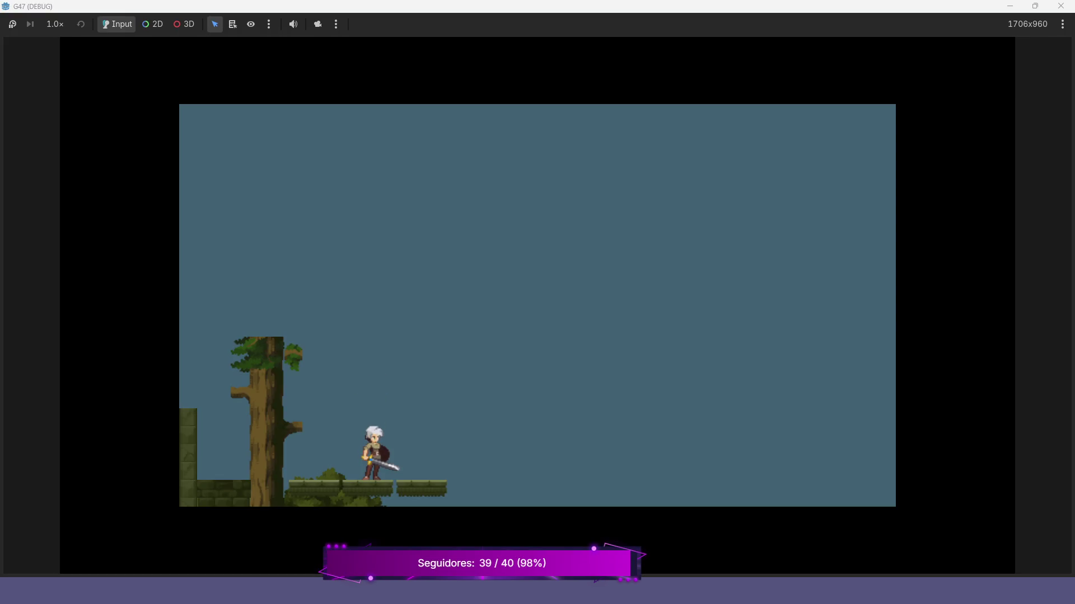
{"action": "key", "text": "Left"}
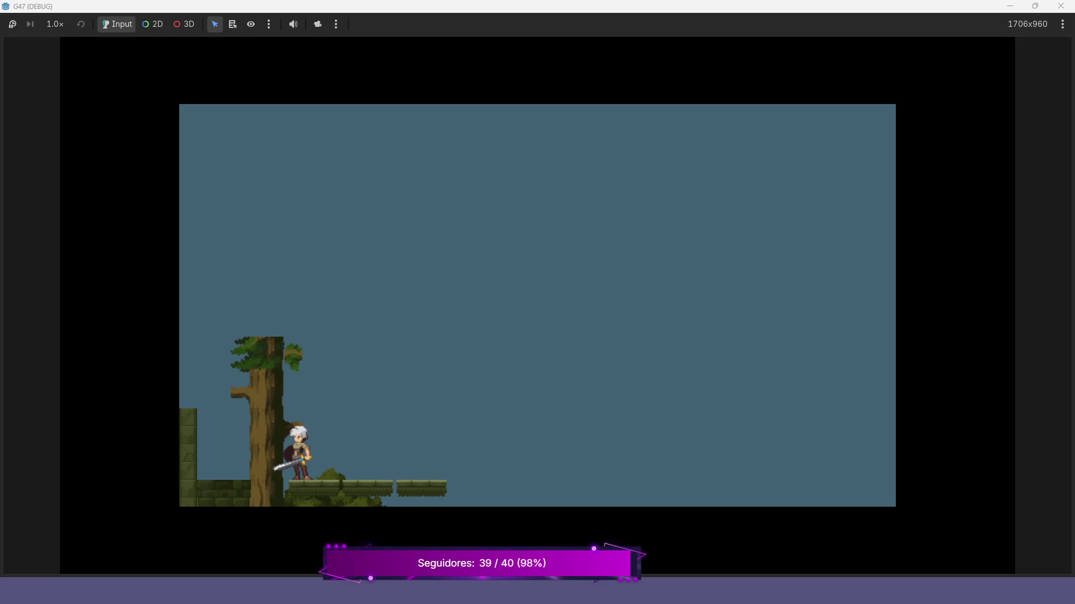
{"action": "key", "text": "Left"}
{"action": "key", "text": "space"}
{"action": "key", "text": "Right"}
{"action": "key", "text": "space"}
{"action": "key", "text": "Left"}
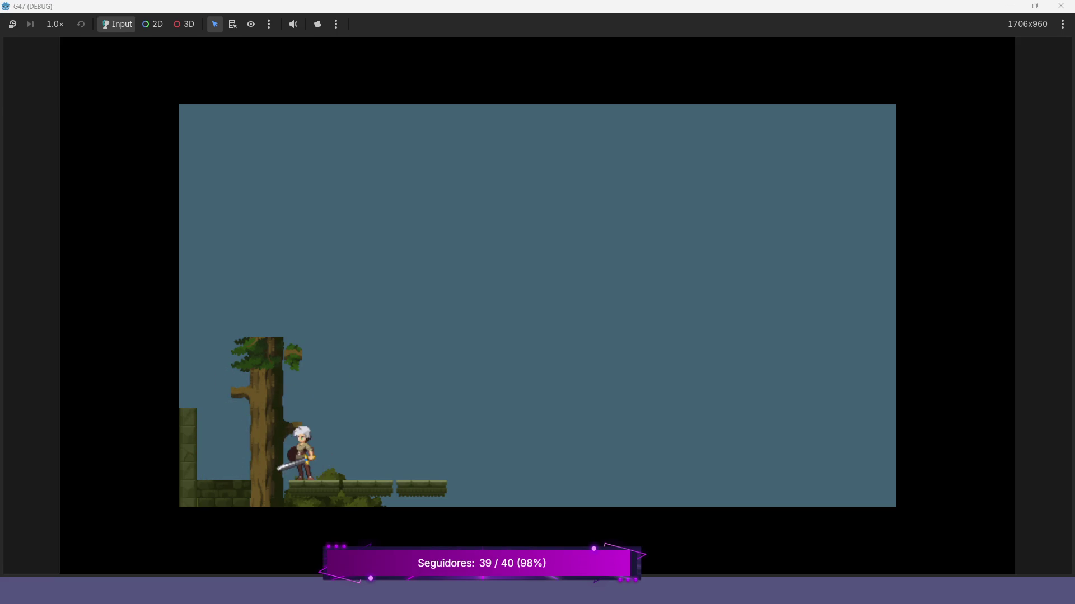
{"action": "key", "text": "F8"}
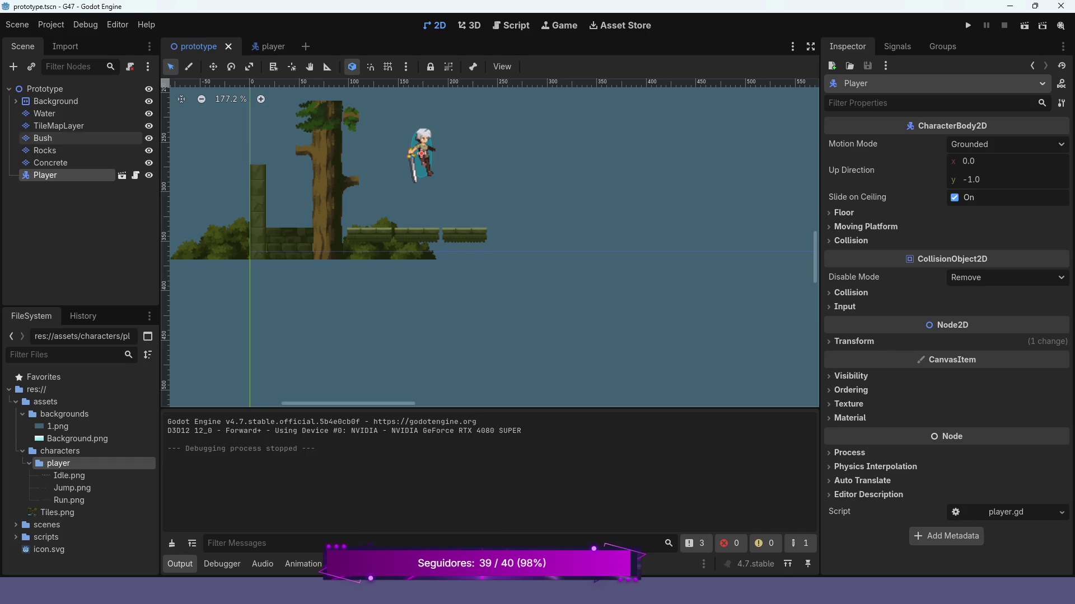
Select the Bush layer and reorder Player, leaving it last below Concrete in the scene tree.
{"action": "left_click", "coordinate": [42, 138]}
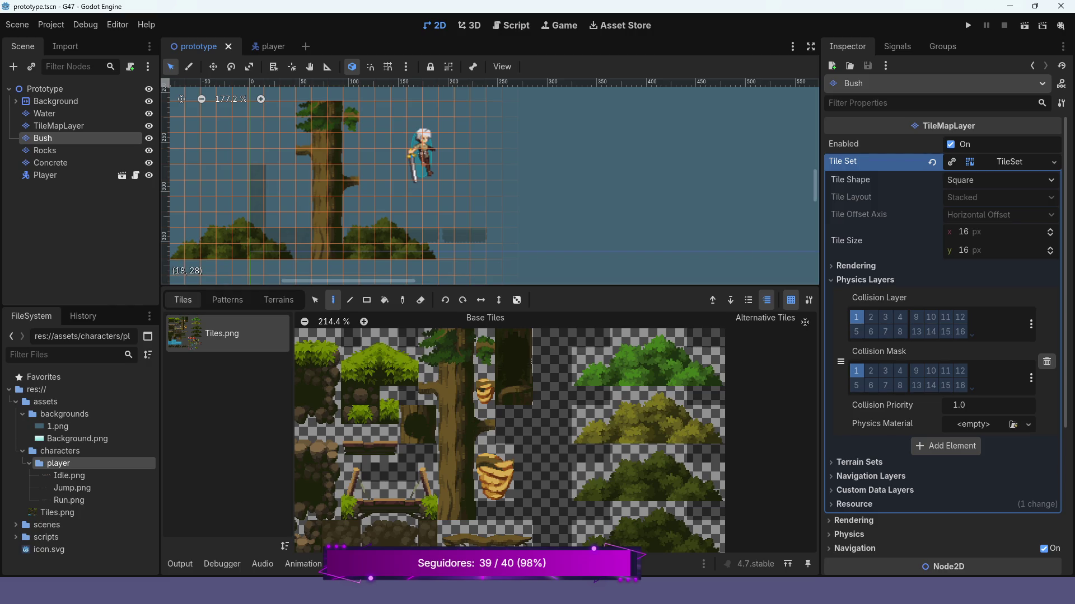
{"action": "left_click_drag", "start_coordinate": [45, 175], "coordinate": [44, 162]}
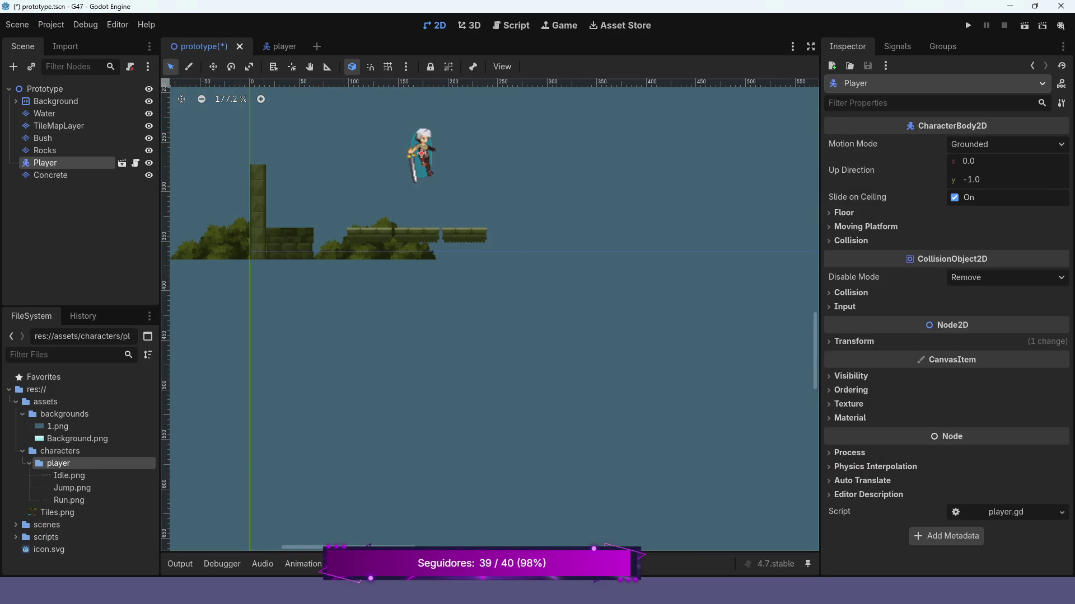
{"action": "scroll", "coordinate": [493, 313], "scroll_direction": "down", "scroll_amount": 3}
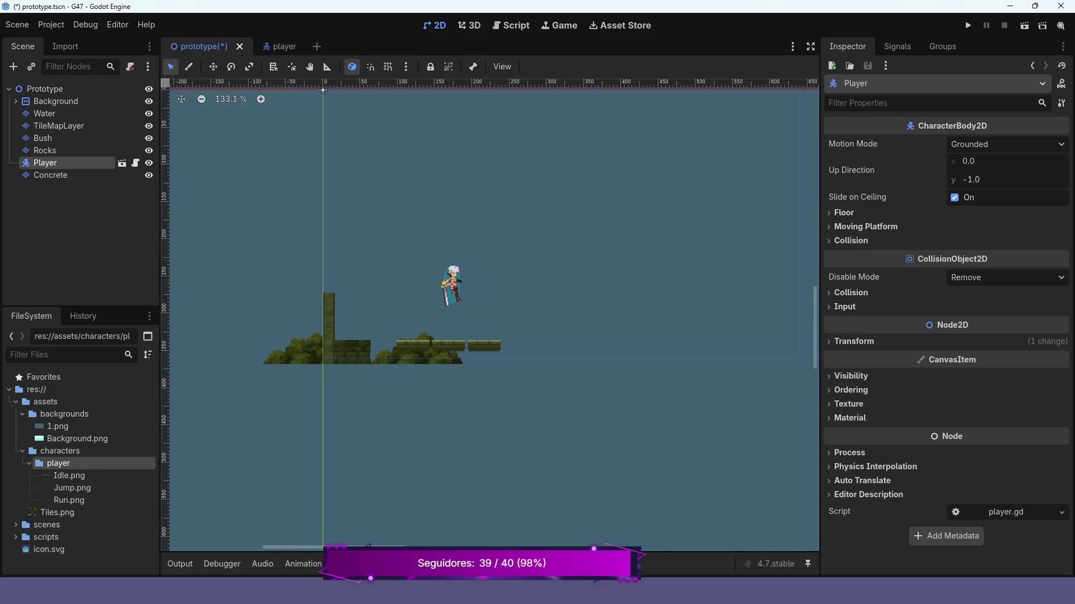
{"action": "scroll", "coordinate": [468, 250], "scroll_direction": "up", "scroll_amount": 5}
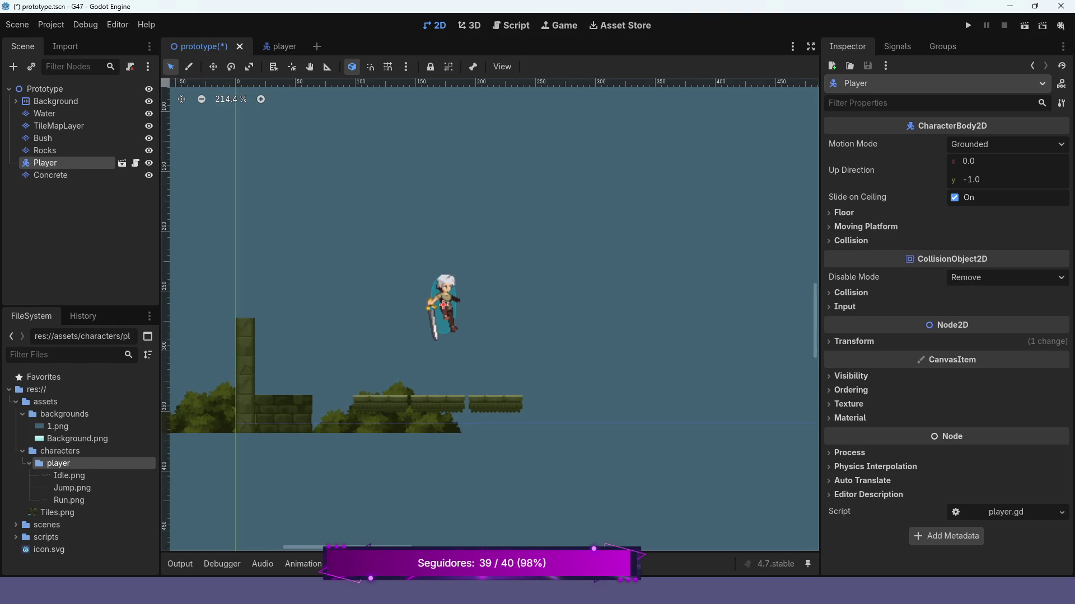
{"action": "left_click_drag", "start_coordinate": [45, 162], "coordinate": [53, 185]}
Zoom the viewport in on the platforms.
{"action": "scroll", "coordinate": [295, 367], "scroll_direction": "up", "scroll_amount": 2}
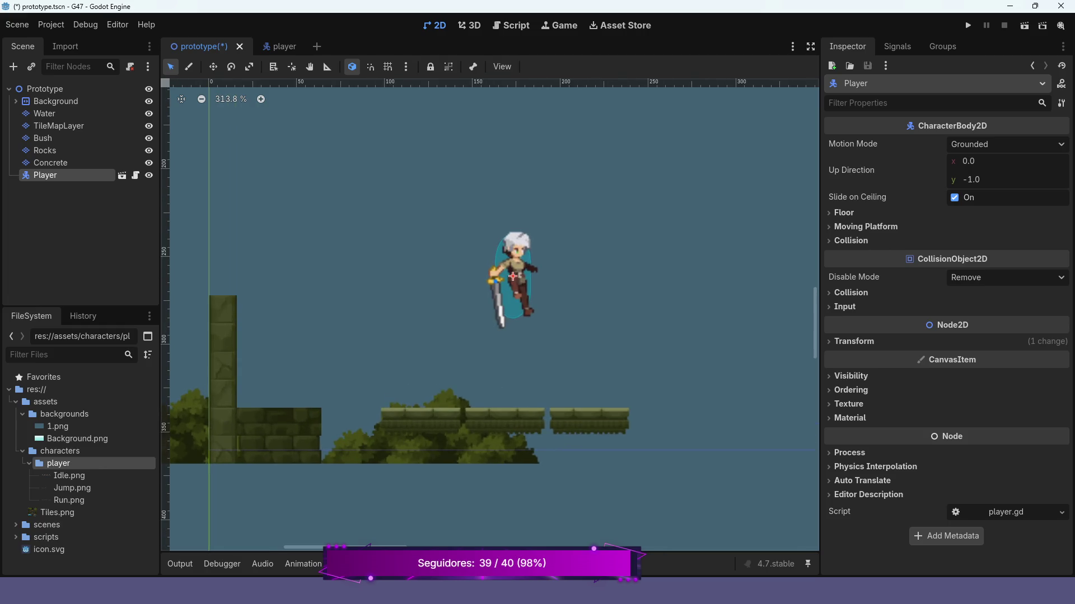
{"action": "scroll", "coordinate": [317, 395], "scroll_direction": "up", "scroll_amount": 2}
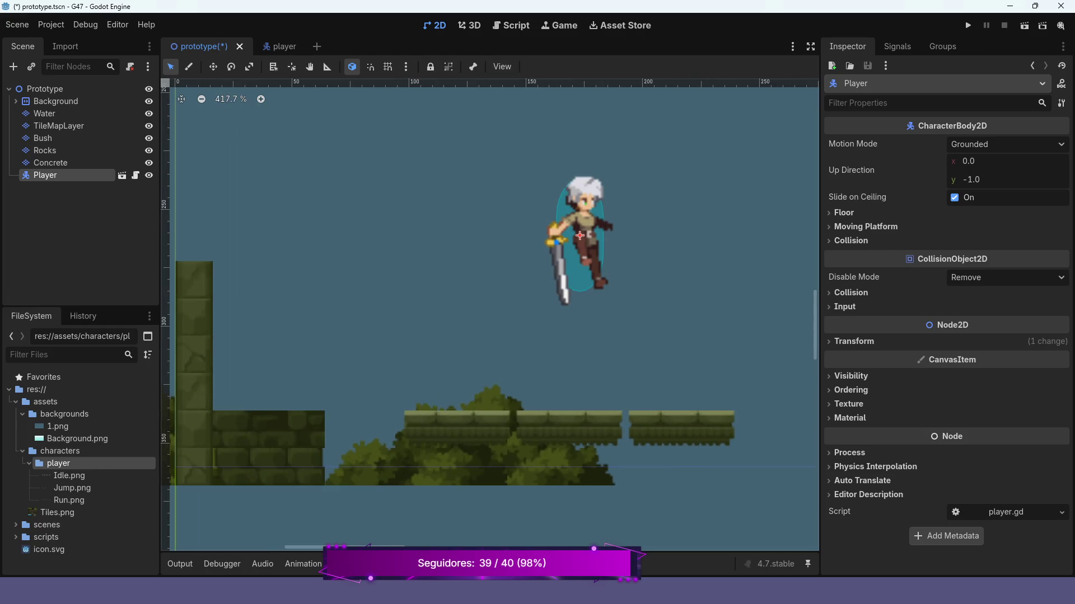
{"action": "scroll", "coordinate": [425, 336], "scroll_direction": "up", "scroll_amount": 1}
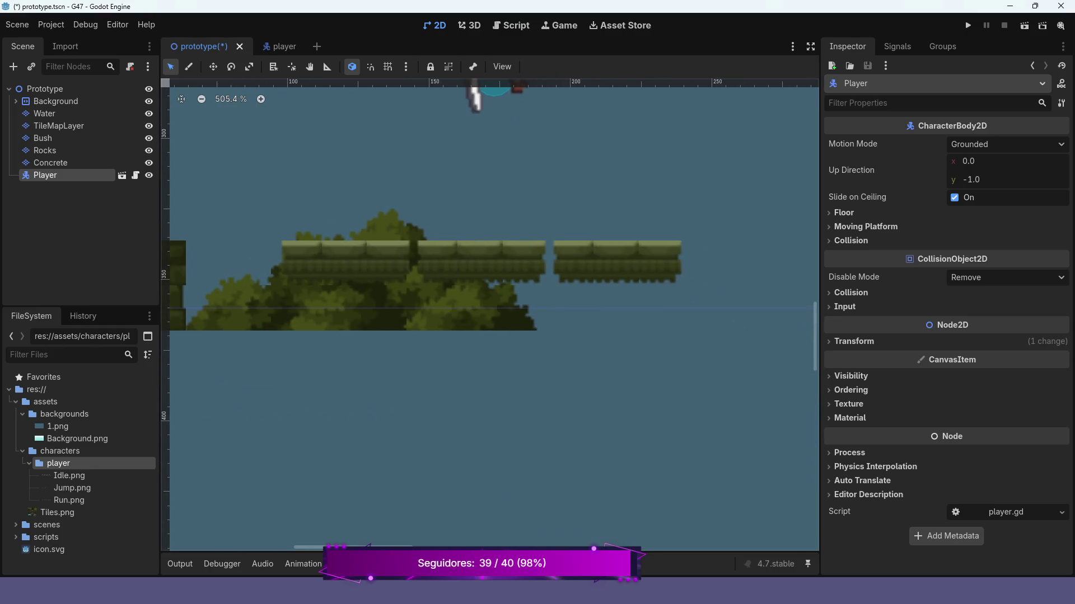
{"action": "scroll", "coordinate": [573, 270], "scroll_direction": "up", "scroll_amount": 2}
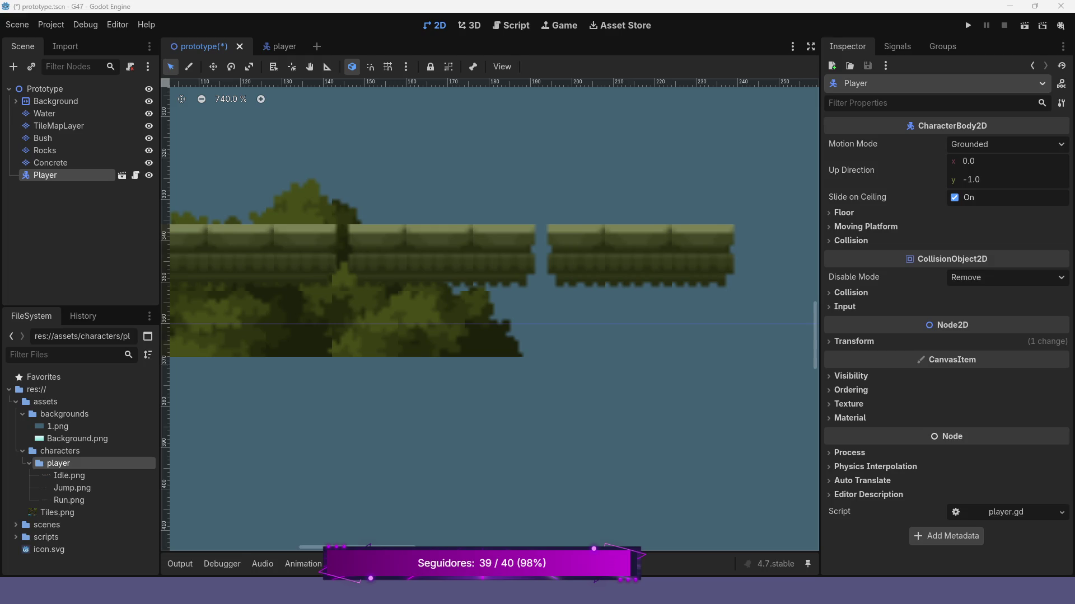
Zoom out to about 90% and pan to frame the whole level, then select the Rocks layer.
{"action": "scroll", "coordinate": [474, 204], "scroll_direction": "down", "scroll_amount": 4}
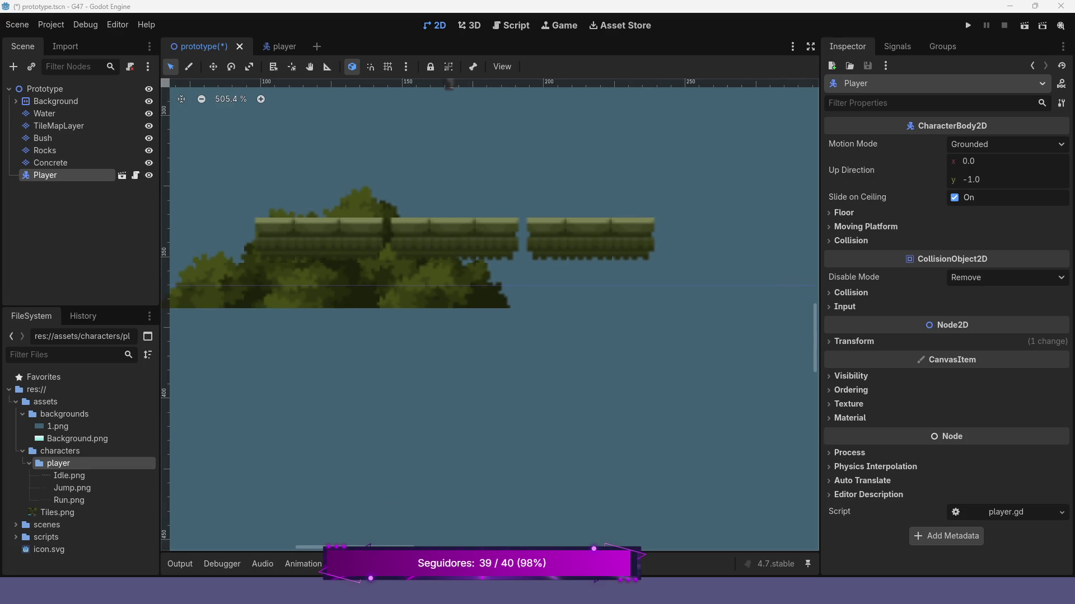
{"action": "scroll", "coordinate": [474, 203], "scroll_direction": "down", "scroll_amount": 3}
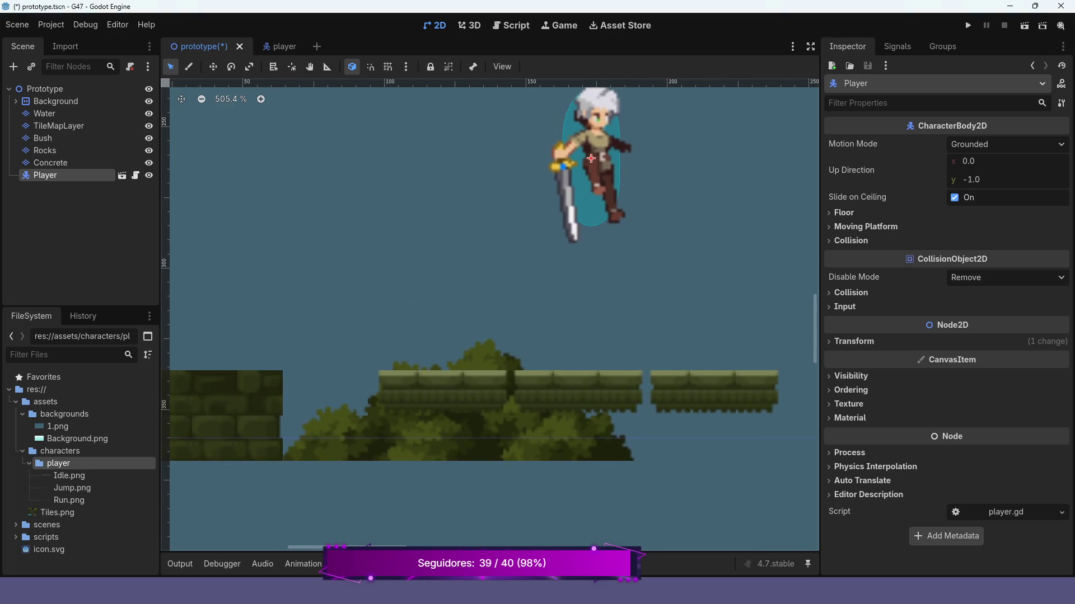
{"action": "scroll", "coordinate": [489, 313], "scroll_direction": "left", "scroll_amount": 3}
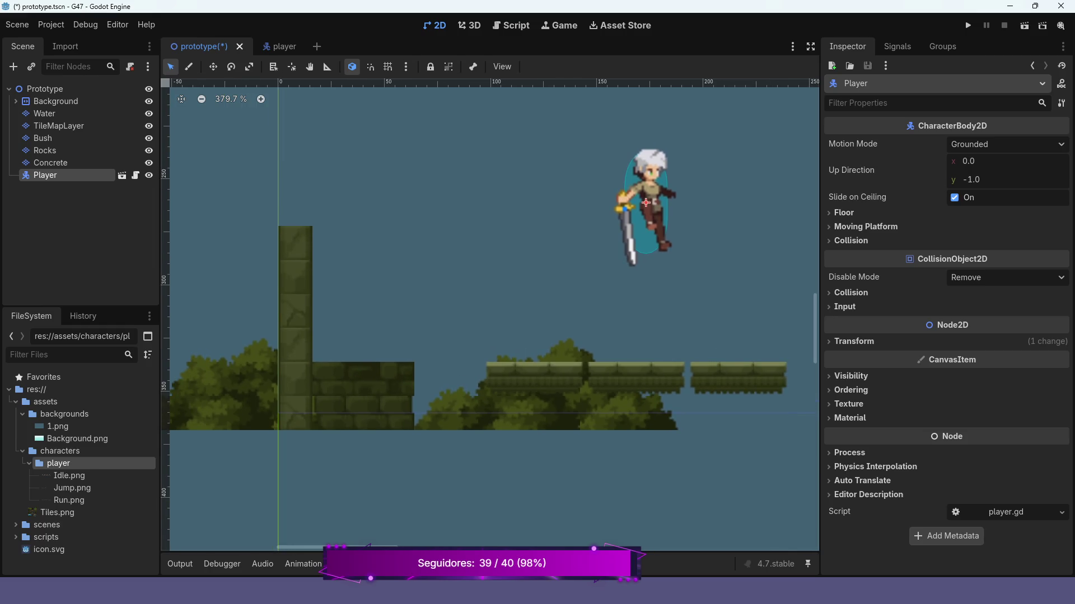
{"action": "scroll", "coordinate": [529, 218], "scroll_direction": "down", "scroll_amount": 2}
{"action": "scroll", "coordinate": [409, 313], "scroll_direction": "down", "scroll_amount": 5}
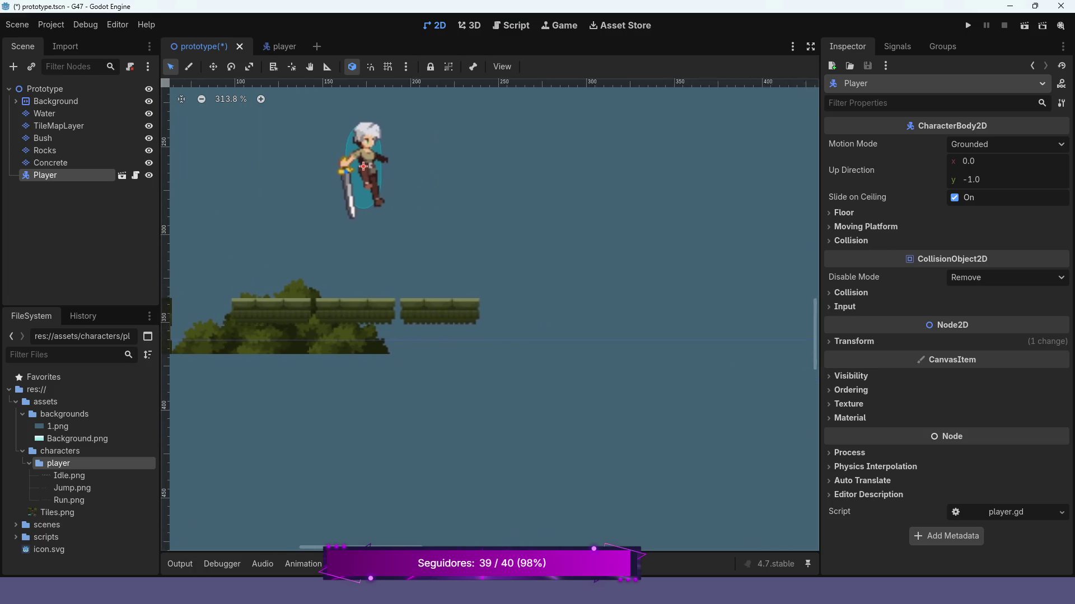
{"action": "scroll", "coordinate": [552, 393], "scroll_direction": "down", "scroll_amount": 8}
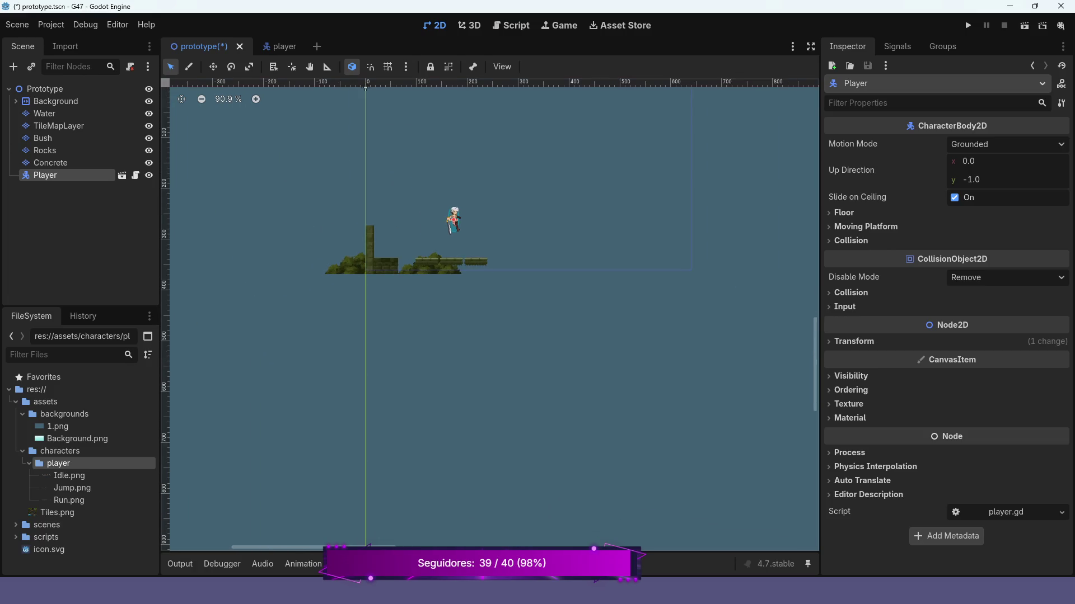
{"action": "left_click_drag", "start_coordinate": [376, 167], "coordinate": [377, 161]}
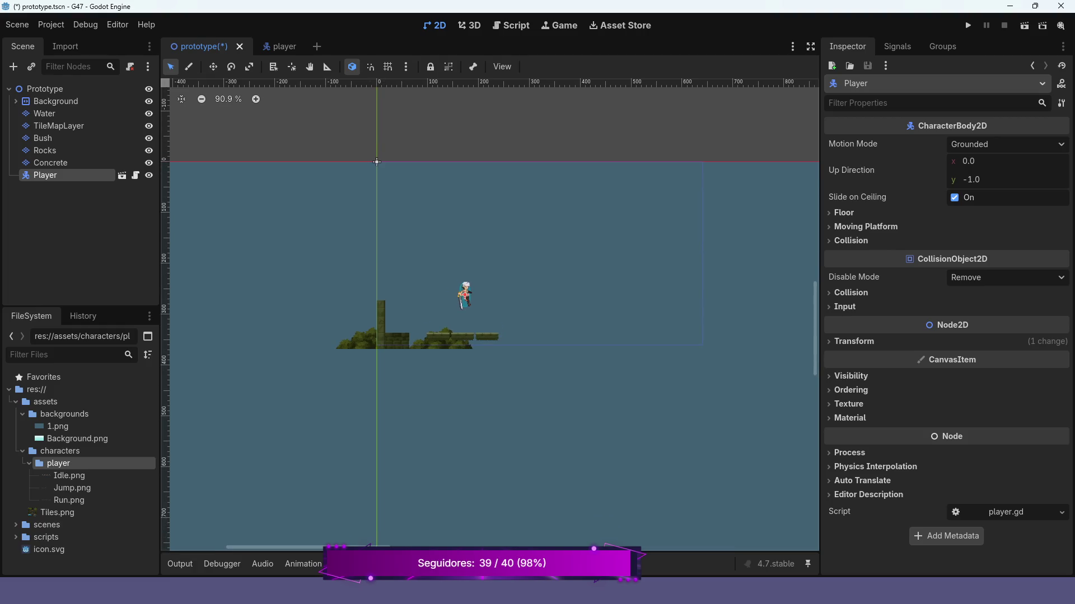
{"action": "left_click", "coordinate": [45, 150]}
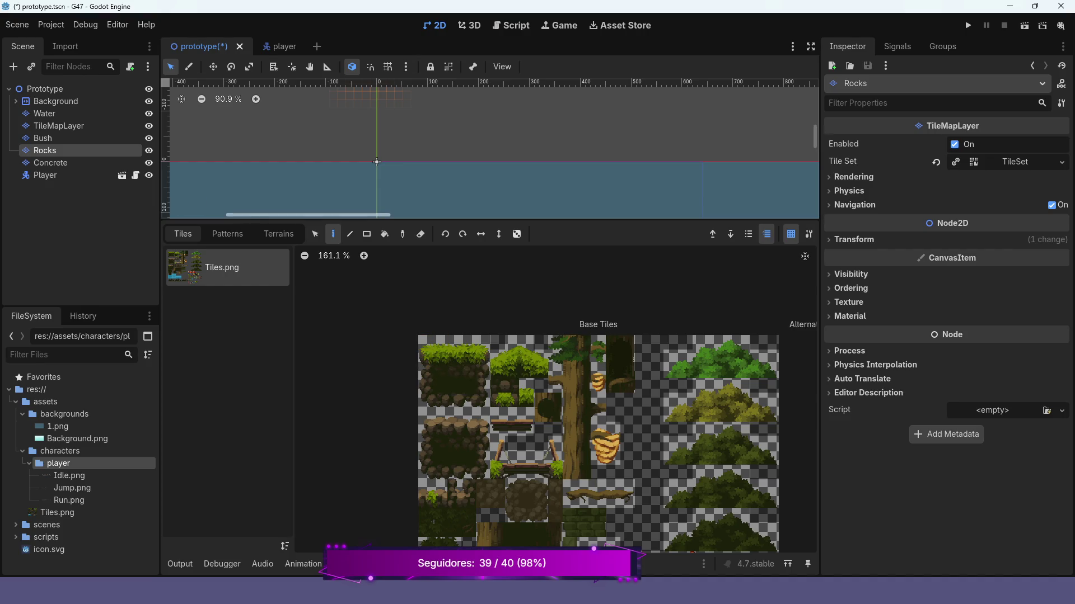
Enlarge the level view and open the TileSet paint-property list, closing it unchanged.
{"action": "left_click_drag", "start_coordinate": [493, 220], "coordinate": [493, 335]}
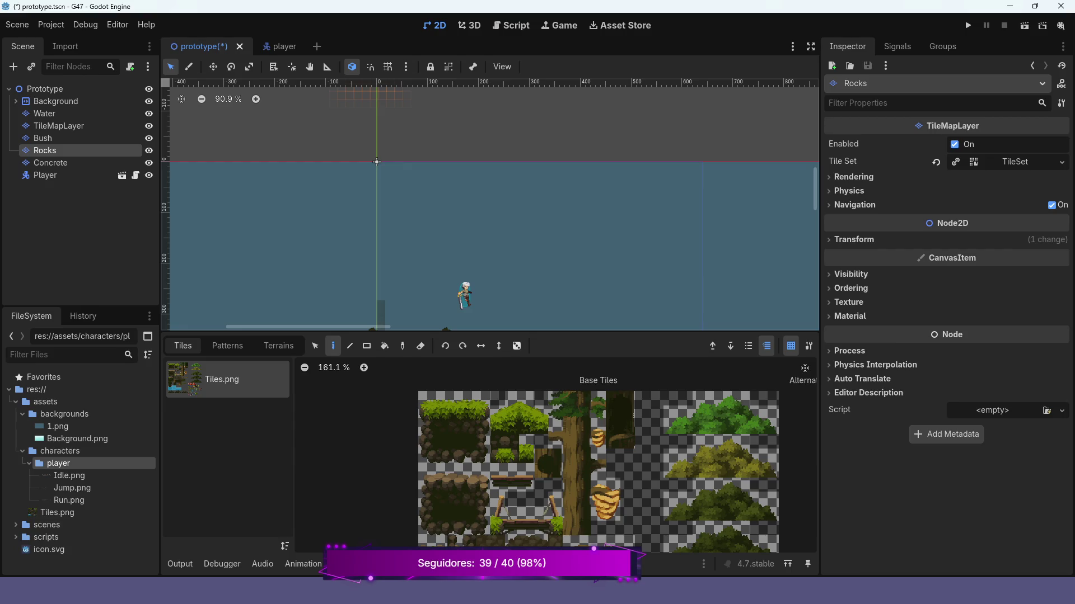
{"action": "left_click", "coordinate": [406, 564]}
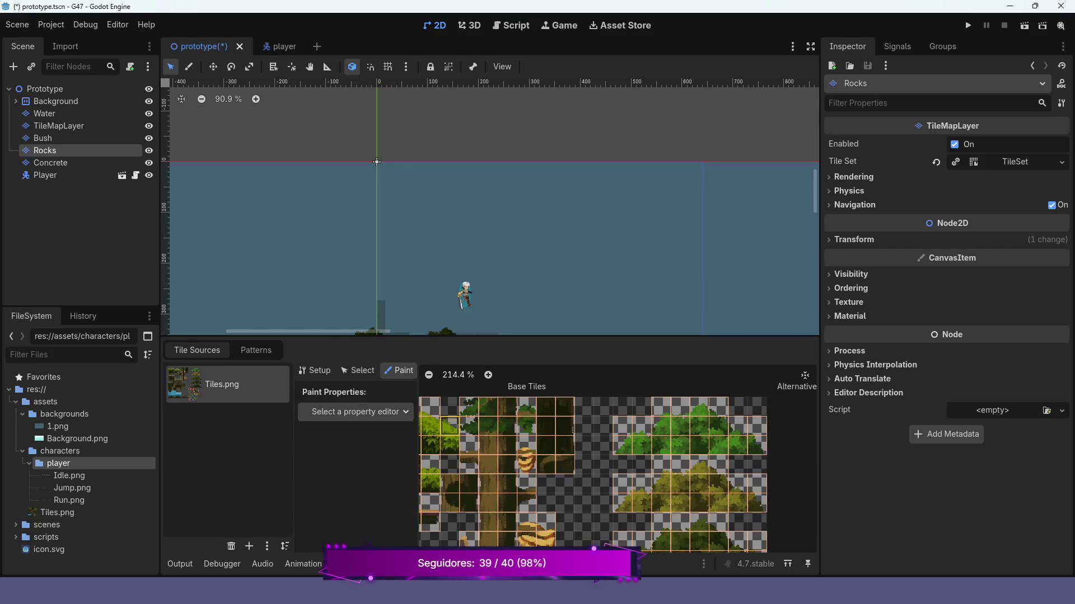
{"action": "left_click", "coordinate": [354, 412]}
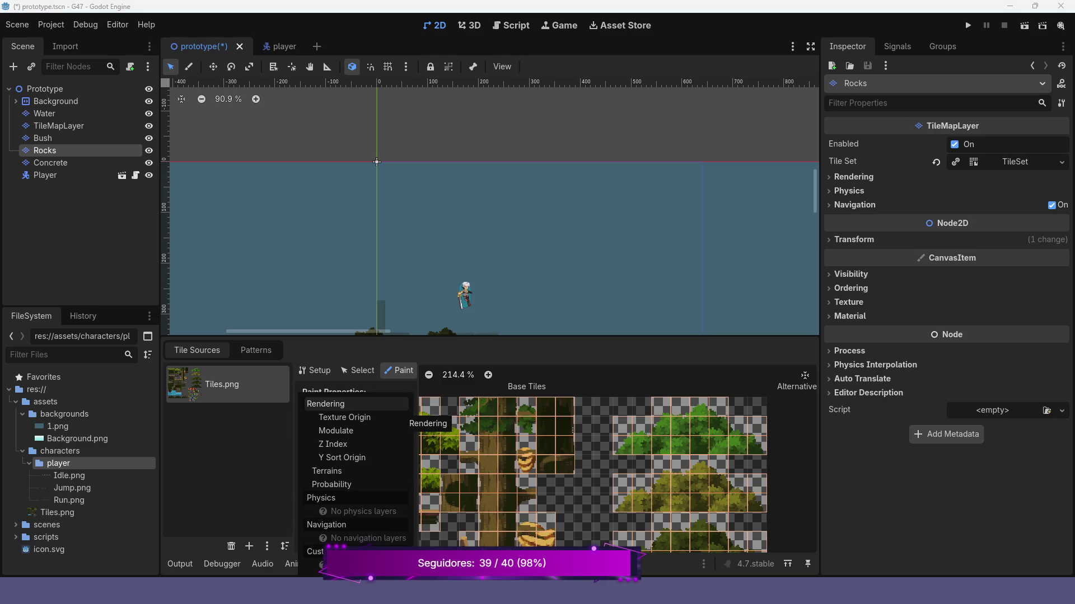
{"action": "key", "text": "Escape"}
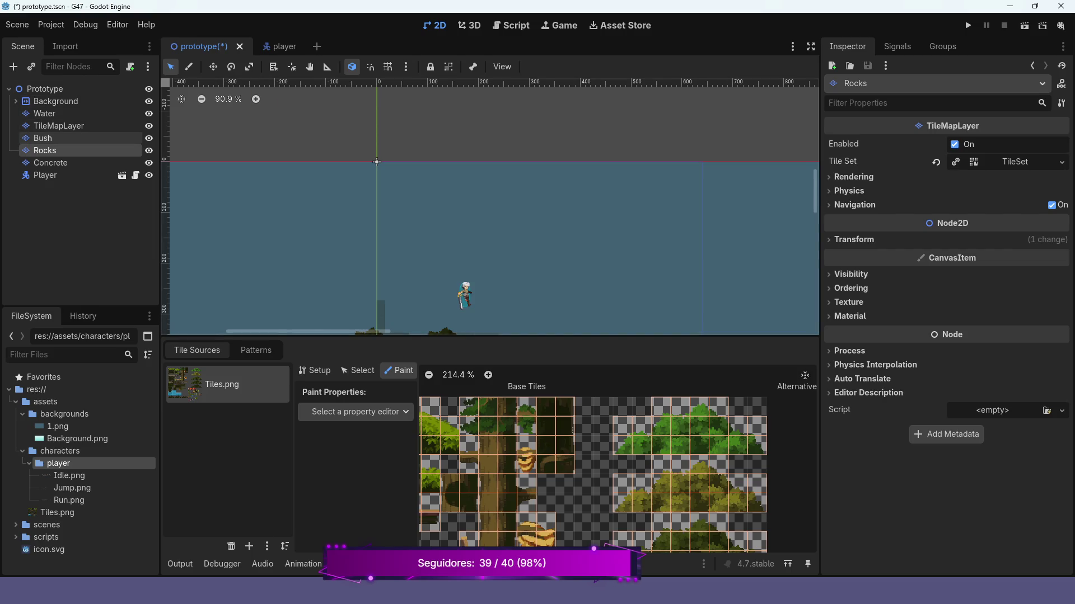
For the Bush layer, choose Physics Layer 0 in TileSet Paint Properties, then return to TileMap.
{"action": "left_click", "coordinate": [45, 139]}
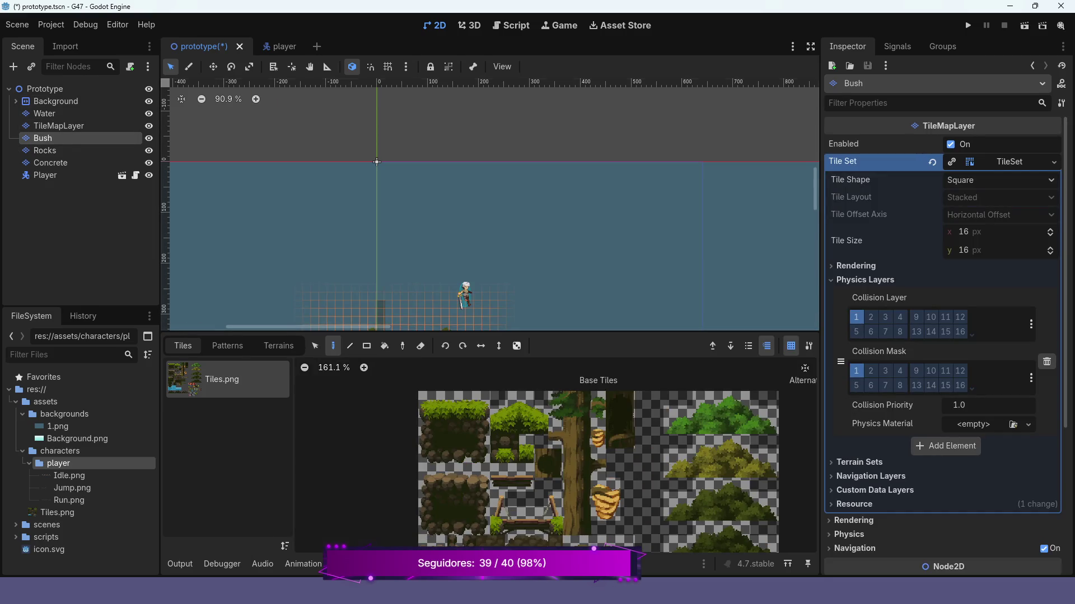
{"action": "left_click", "coordinate": [441, 564]}
{"action": "left_click", "coordinate": [359, 412]}
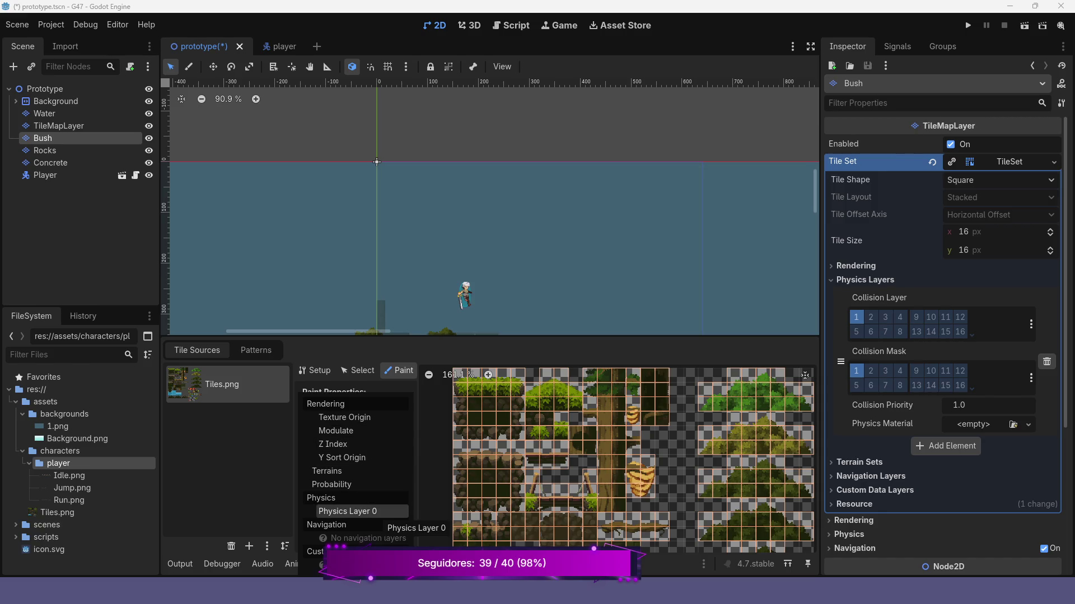
{"action": "left_click", "coordinate": [354, 511]}
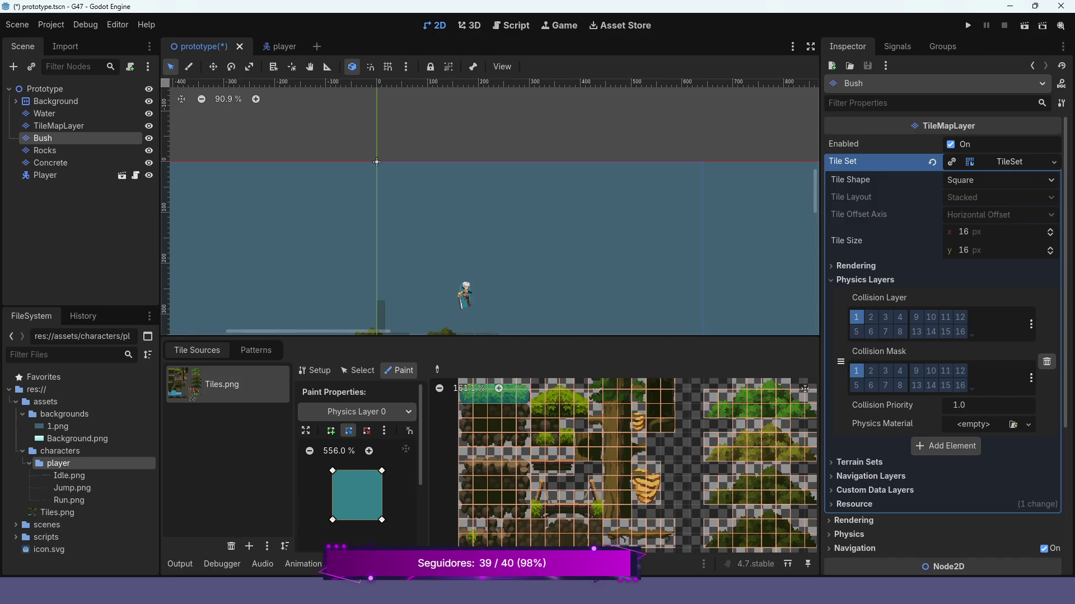
{"action": "left_click", "coordinate": [347, 564]}
{"action": "scroll", "coordinate": [492, 263], "scroll_direction": "down", "scroll_amount": 2}
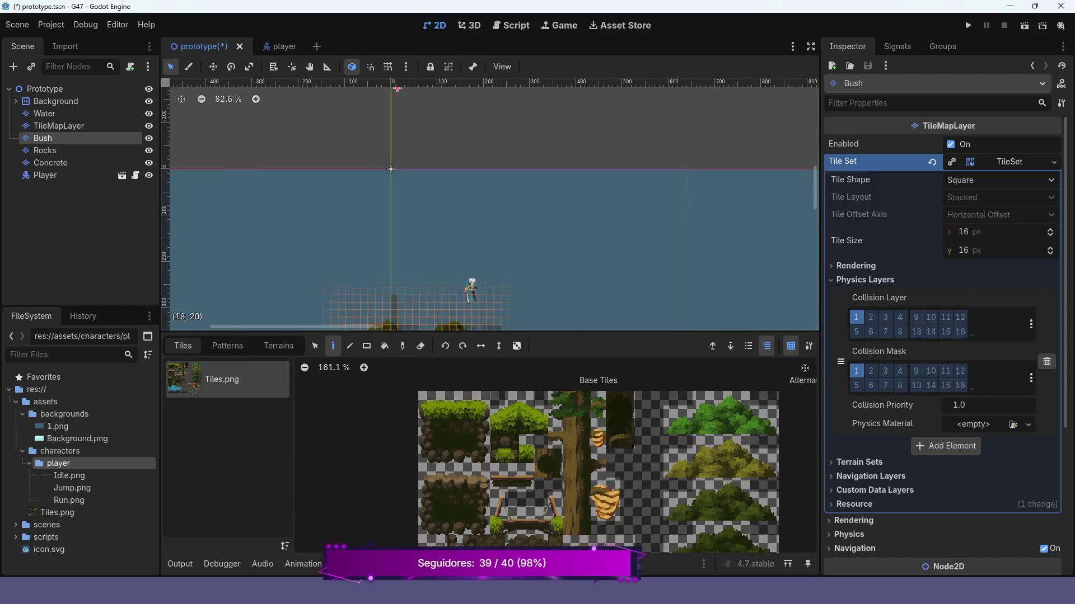
Paint the 5x5 grass-and-rock tile block to the right of the bushes and launch the game.
{"action": "scroll", "coordinate": [562, 273], "scroll_direction": "up", "scroll_amount": 7}
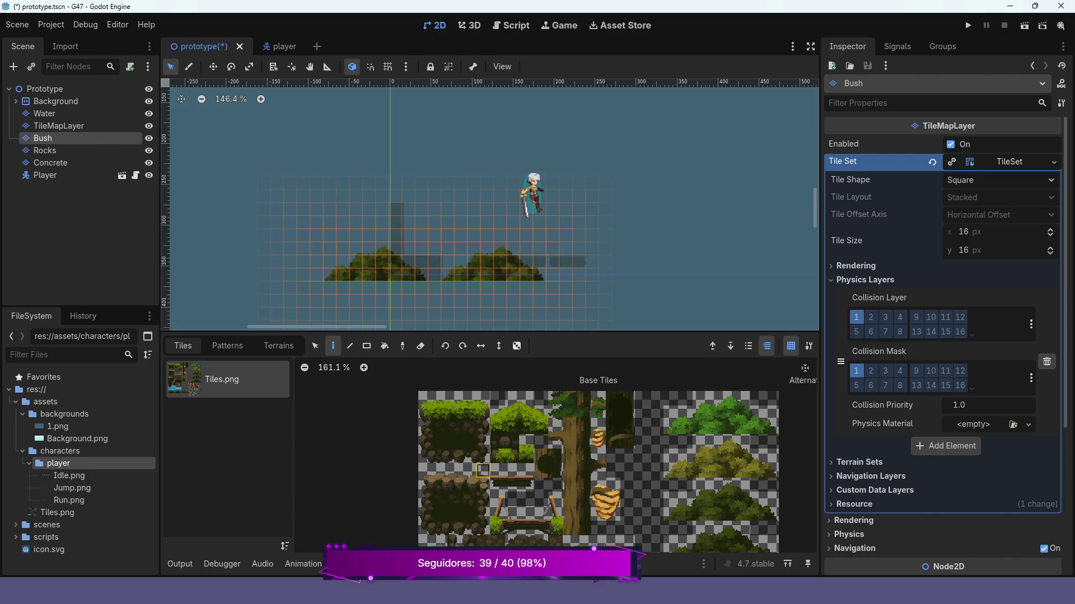
{"action": "mouse_move", "coordinate": [426, 399]}
{"action": "left_mouse_down"}
{"action": "mouse_move", "coordinate": [483, 428]}
{"action": "mouse_move", "coordinate": [483, 456]}
{"action": "left_mouse_up"}
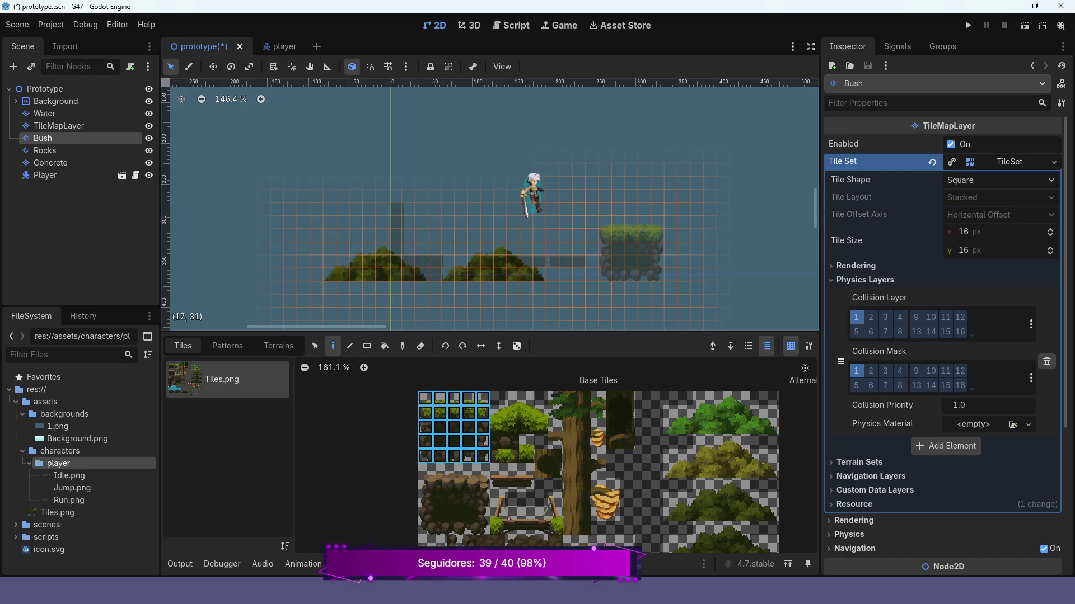
{"action": "left_click", "coordinate": [631, 251]}
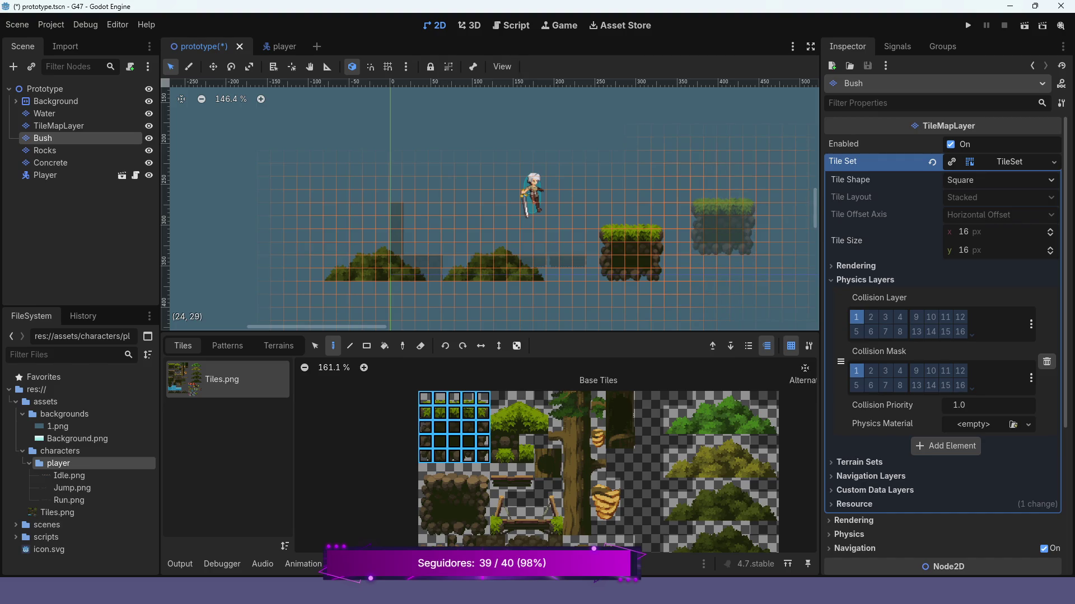
{"action": "left_click", "coordinate": [967, 25]}
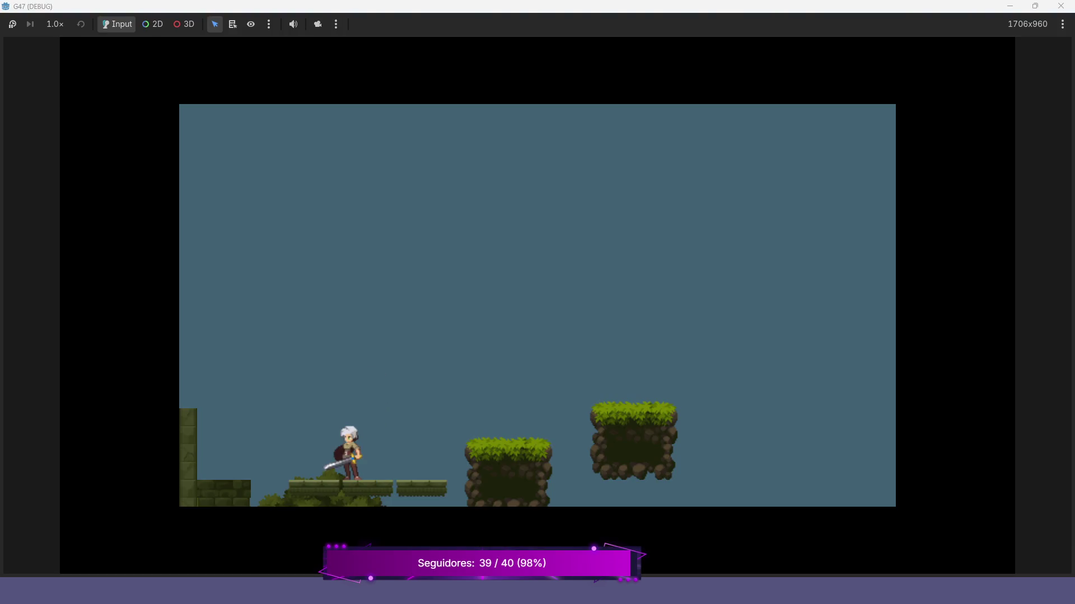
Run and jump the character between the stone ledge and the grassy rock platforms, then stop with F8.
{"action": "key", "text": "Right"}
{"action": "key", "text": "space"}
{"action": "key", "text": "space"}
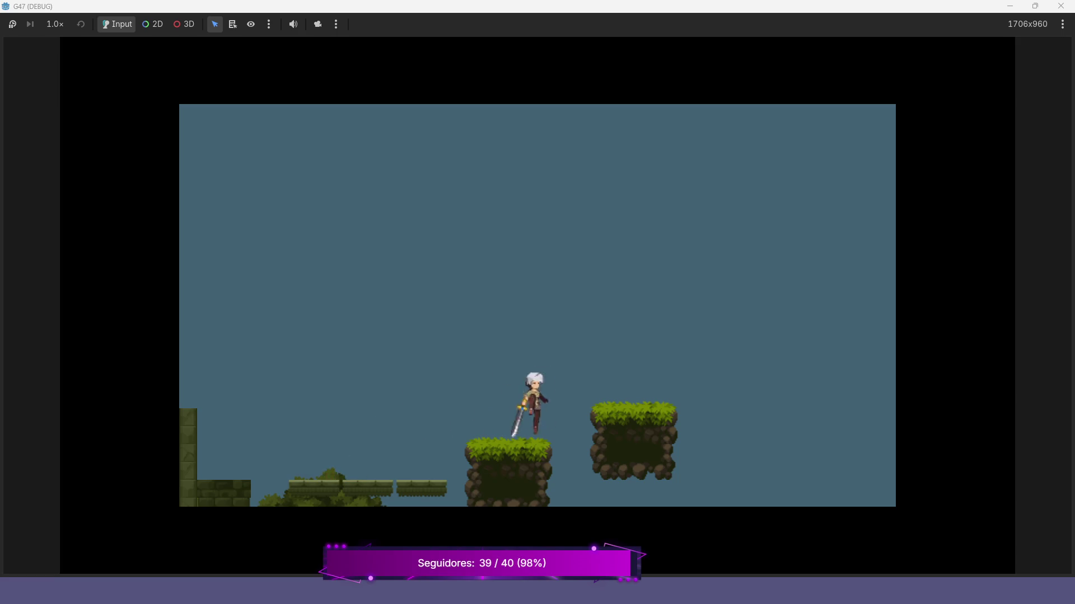
{"action": "key", "text": "Left"}
{"action": "key", "text": "space"}
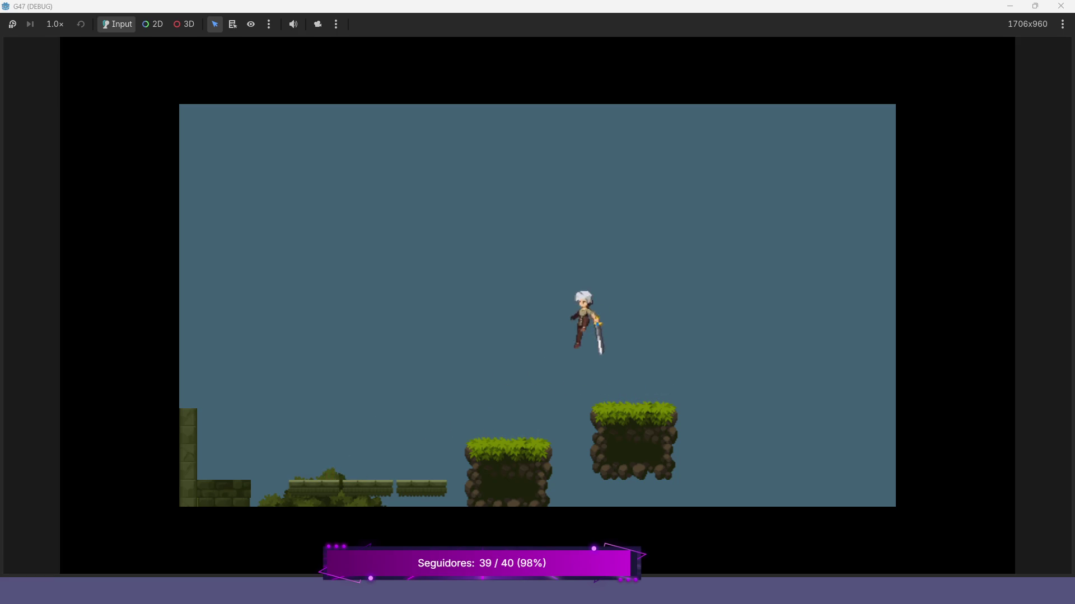
{"action": "key", "text": "Left"}
{"action": "key", "text": "Right"}
{"action": "key", "text": "space"}
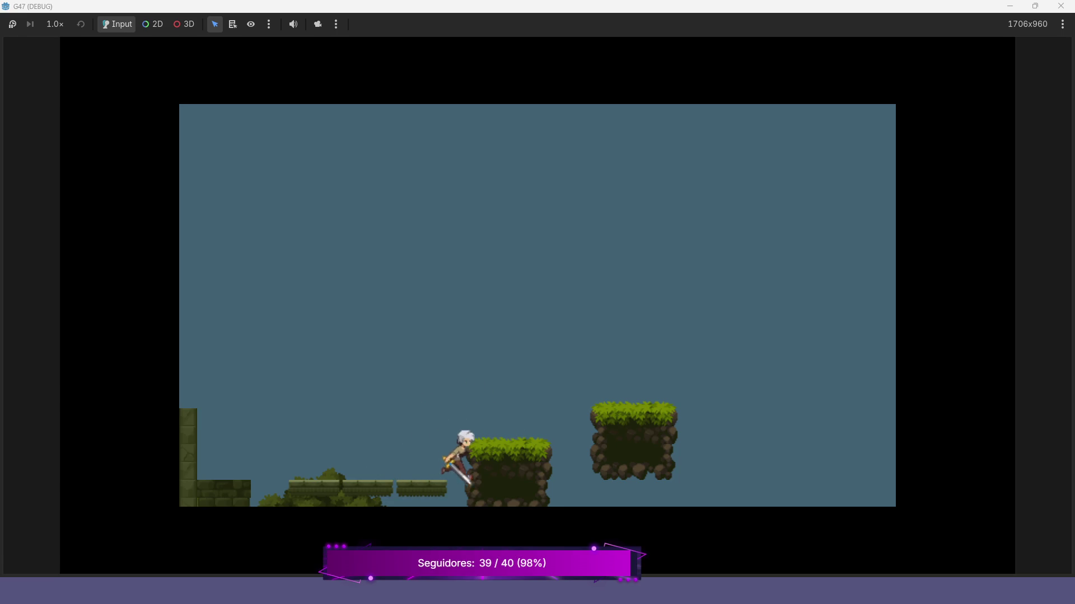
{"action": "key", "text": "Left"}
{"action": "key", "text": "Right"}
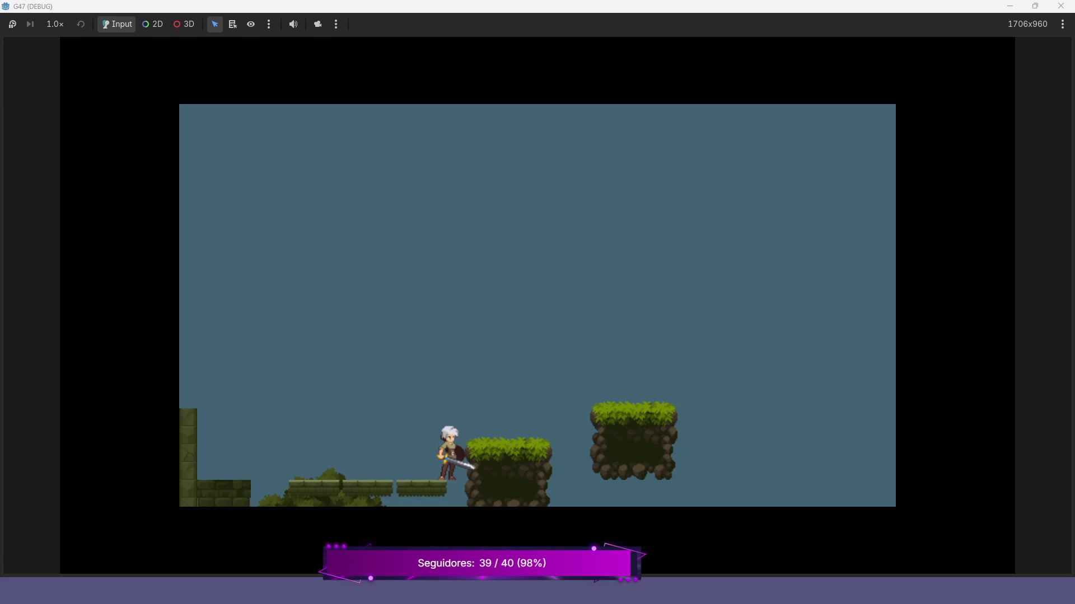
{"action": "key", "text": "F8"}
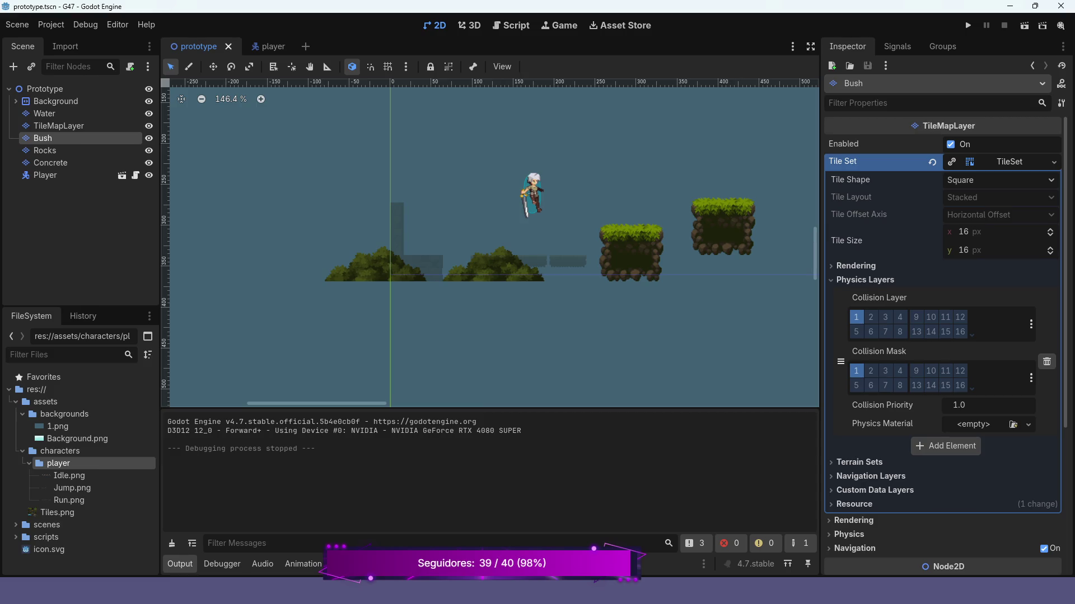
Undo the accidental Bush layer move and the last painted rock block.
{"action": "key", "text": "w"}
{"action": "left_click_drag", "start_coordinate": [722, 230], "coordinate": [720, 226]}
{"action": "key", "text": "ctrl+z"}
{"action": "key", "text": "ctrl+z"}
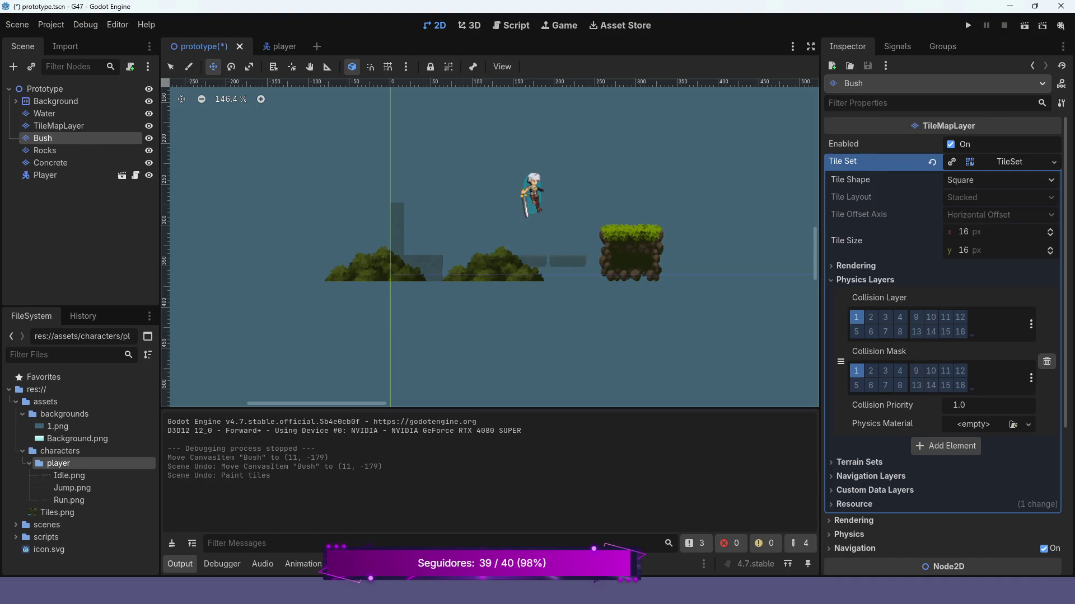
{"action": "key", "text": "ctrl+z"}
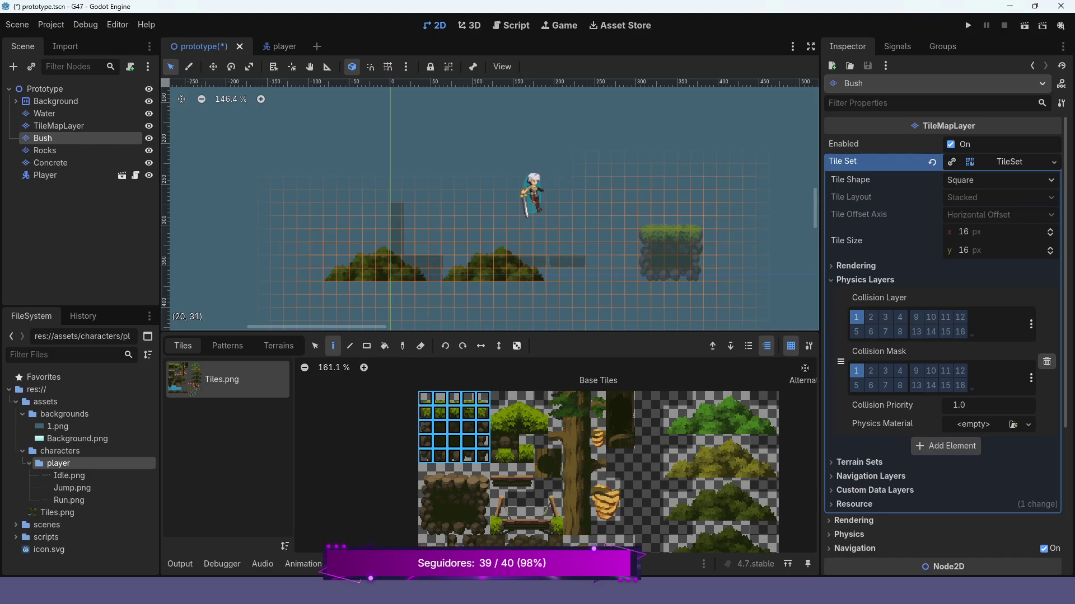
Repaint the grass-and-rock block on the right and add a second one further right.
{"action": "left_click", "coordinate": [671, 252]}
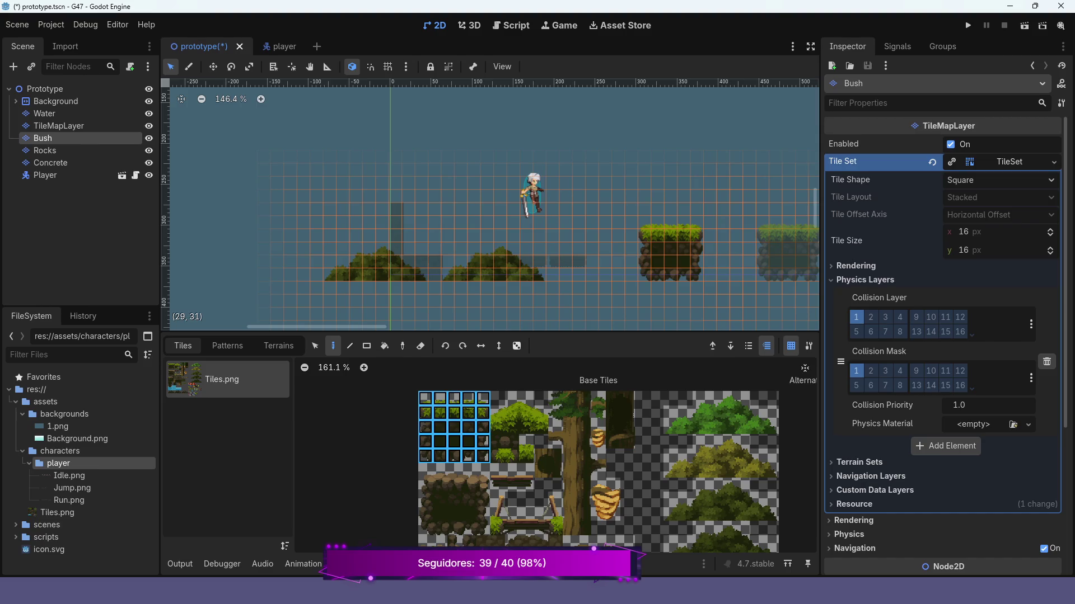
{"action": "left_click", "coordinate": [777, 238]}
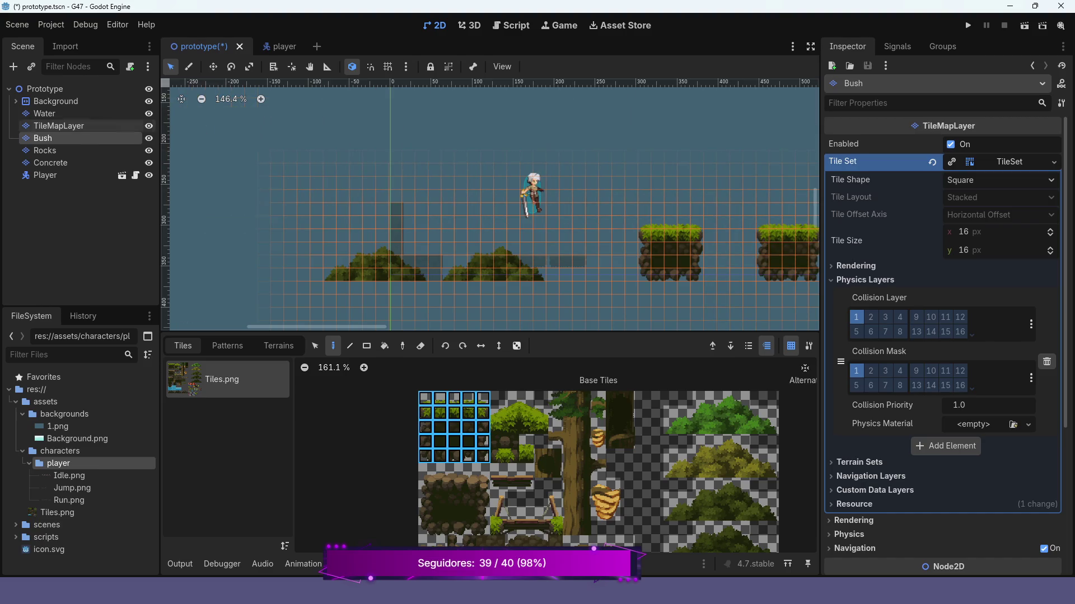
{"action": "left_click", "coordinate": [45, 175]}
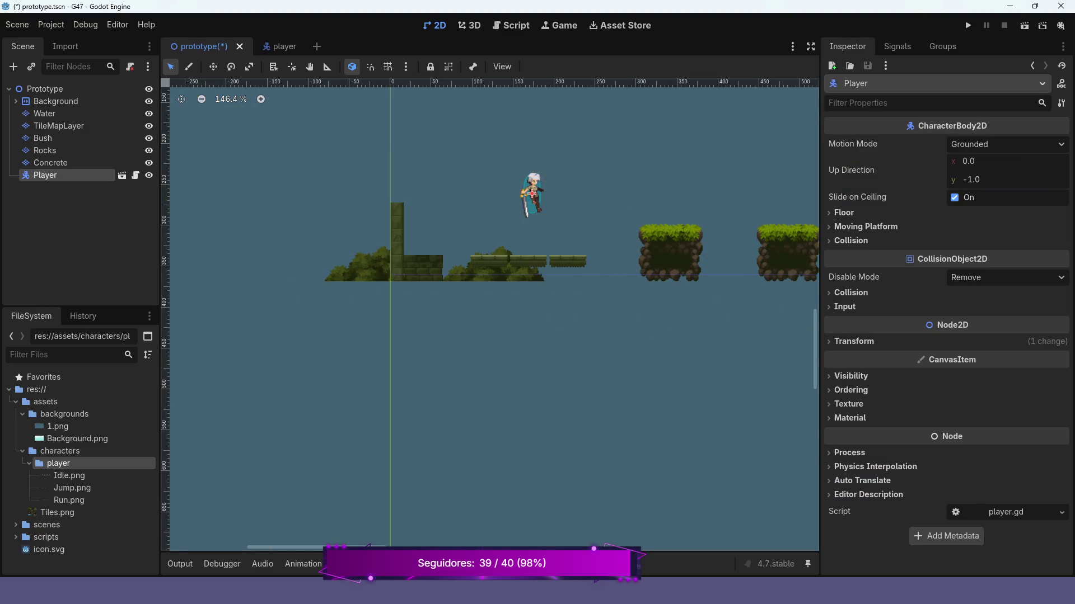
Move the Player onto the low stone ledge at the left of the level and run with F5.
{"action": "key", "text": "w"}
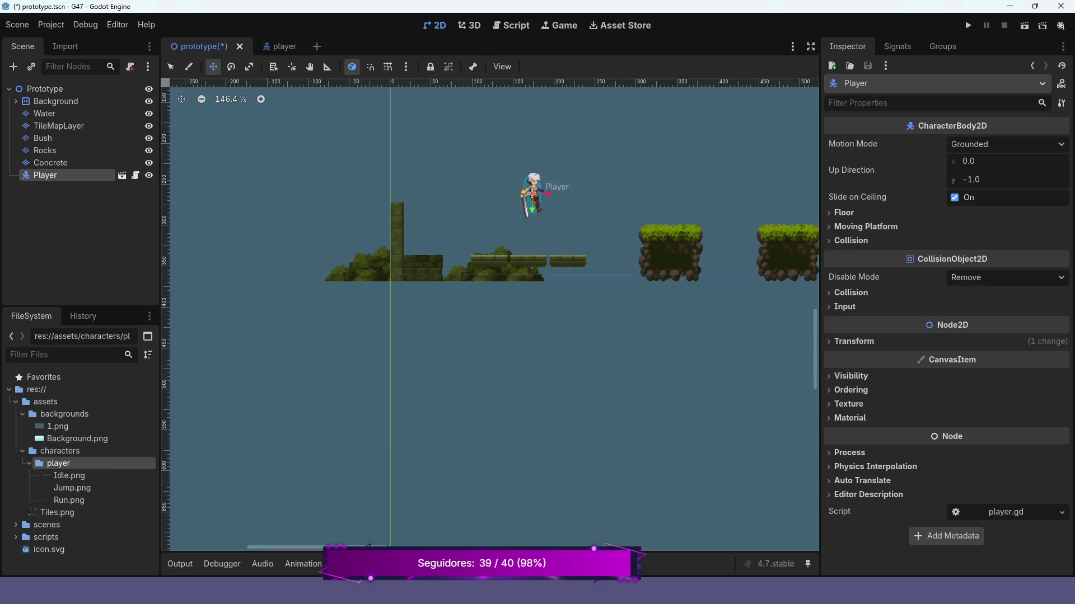
{"action": "mouse_move", "coordinate": [531, 194]}
{"action": "left_mouse_down"}
{"action": "mouse_move", "coordinate": [420, 193]}
{"action": "mouse_move", "coordinate": [420, 236]}
{"action": "left_mouse_up"}
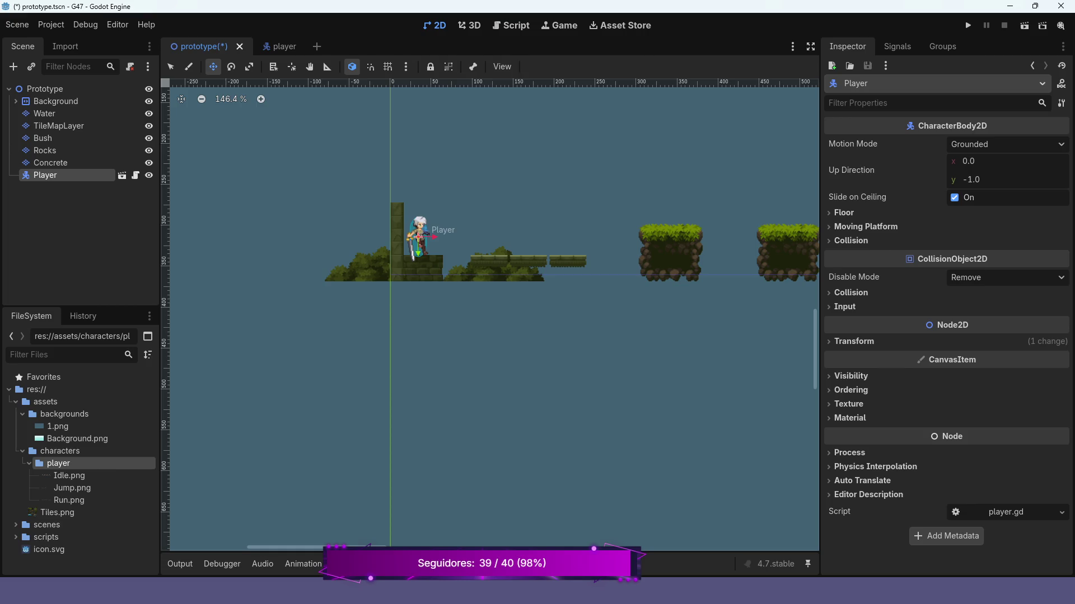
{"action": "left_click_drag", "start_coordinate": [419, 236], "coordinate": [419, 234]}
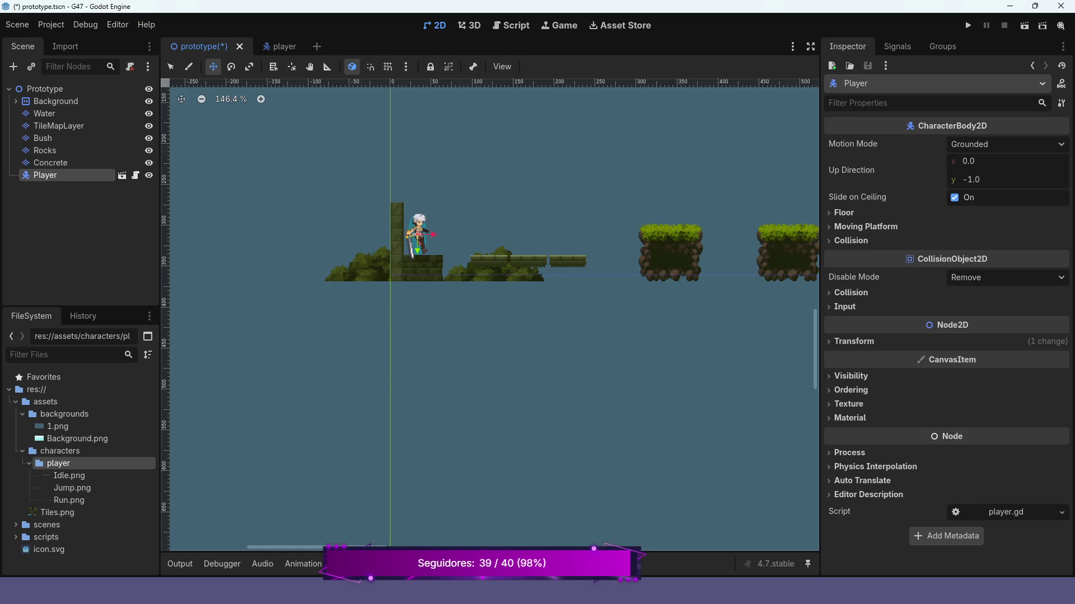
{"action": "key", "text": "F5"}
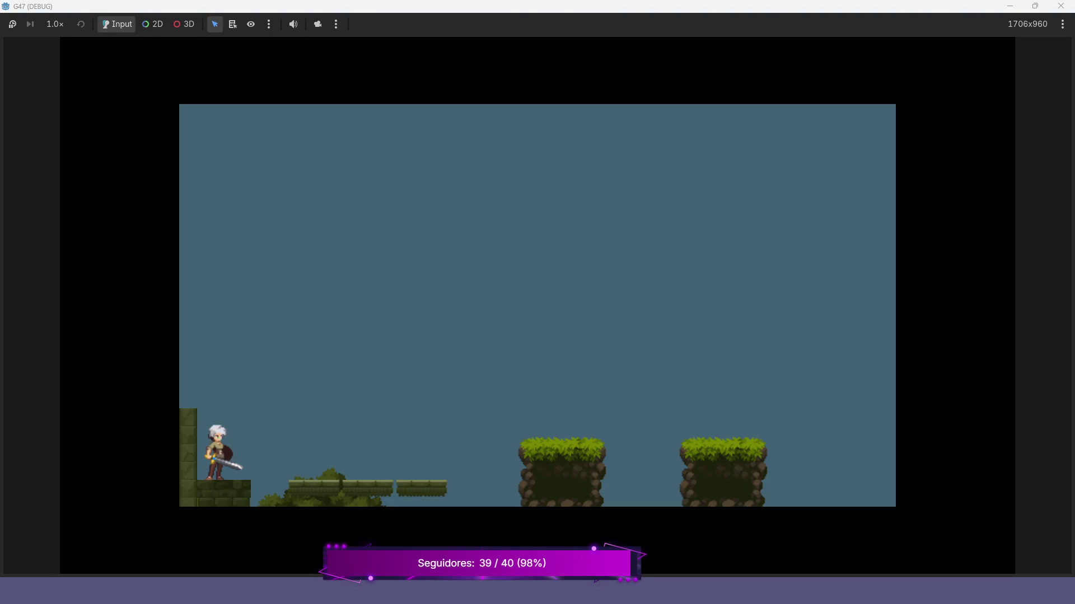
Walk the player off the ledge, jump onto the grassy platform, and leap right from it.
{"action": "key", "text": "Left"}
{"action": "key", "text": "Right"}
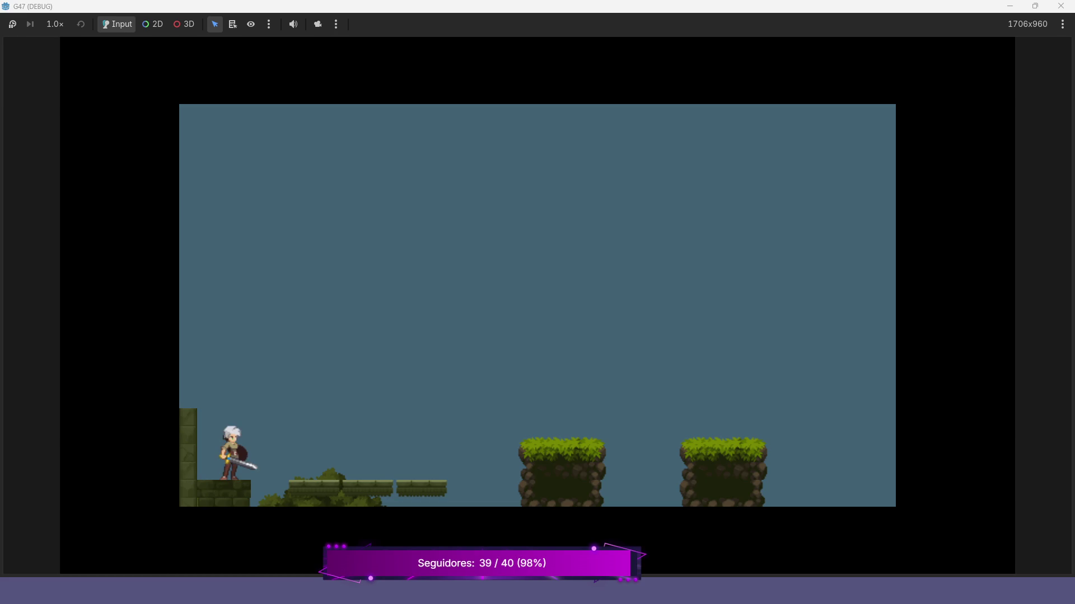
{"action": "key", "text": "Left"}
{"action": "key", "text": "Right"}
{"action": "key", "text": "space"}
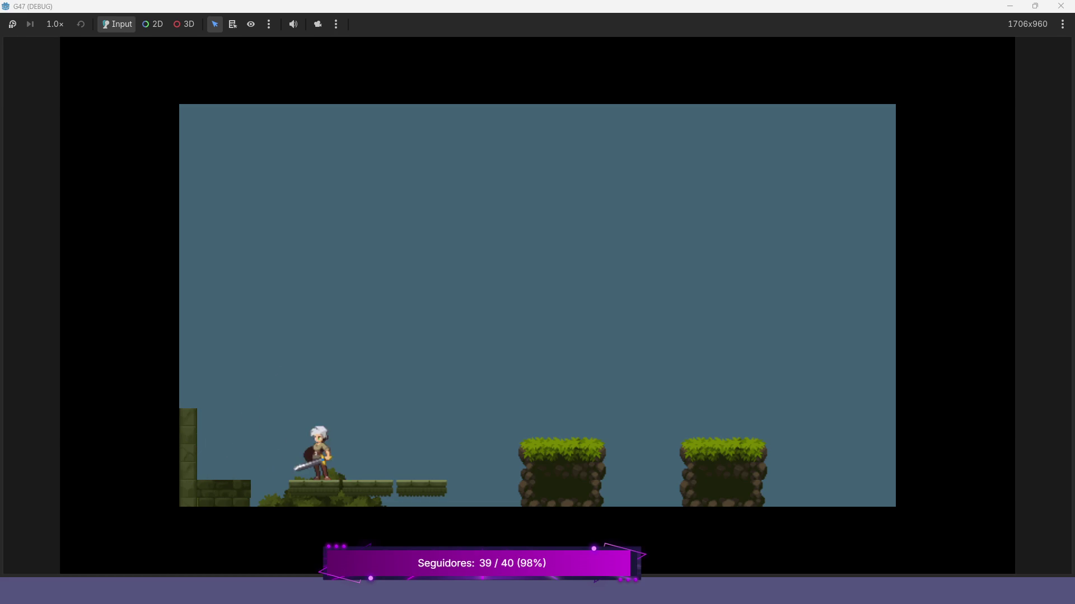
{"action": "key", "text": "Right"}
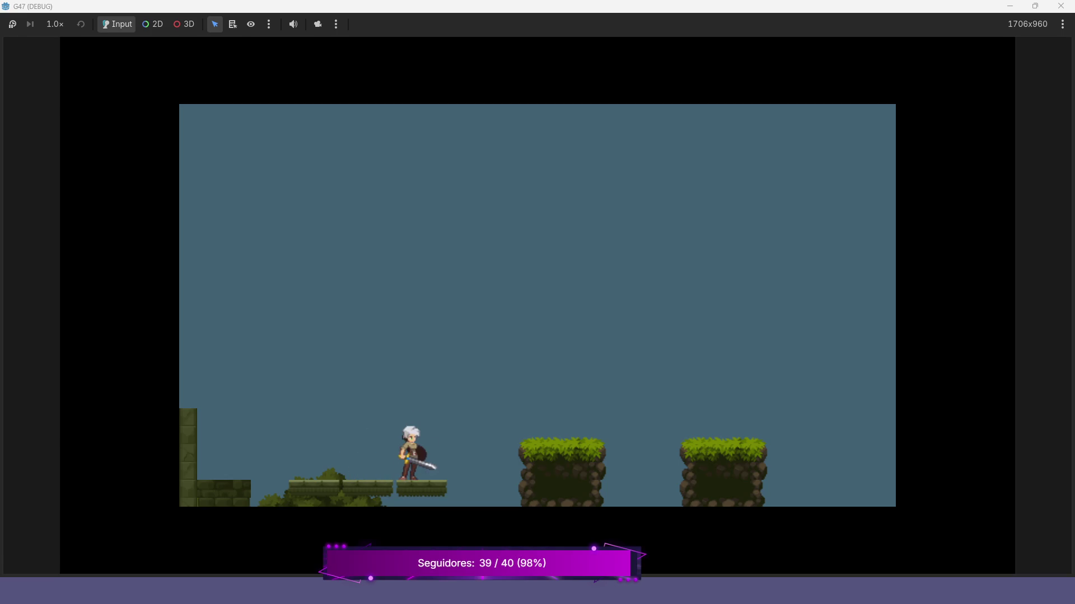
{"action": "key", "text": "space"}
{"action": "key", "text": "Left"}
{"action": "key", "text": "Right"}
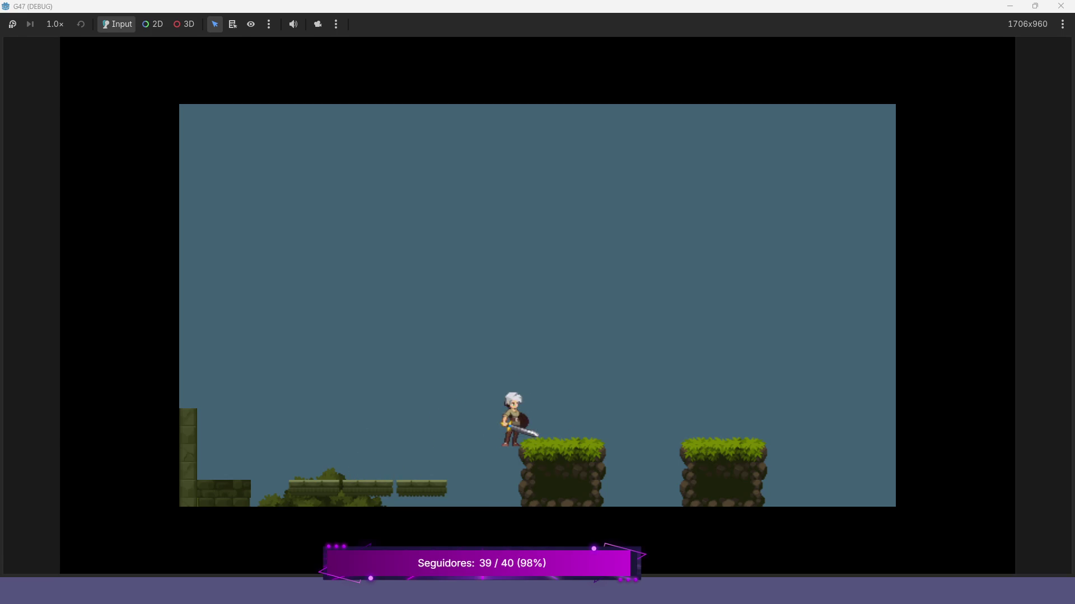
{"action": "key", "text": "space"}
{"action": "key", "text": "Right"}
{"action": "key", "text": "Left"}
{"action": "key", "text": "Right"}
{"action": "key", "text": "space"}
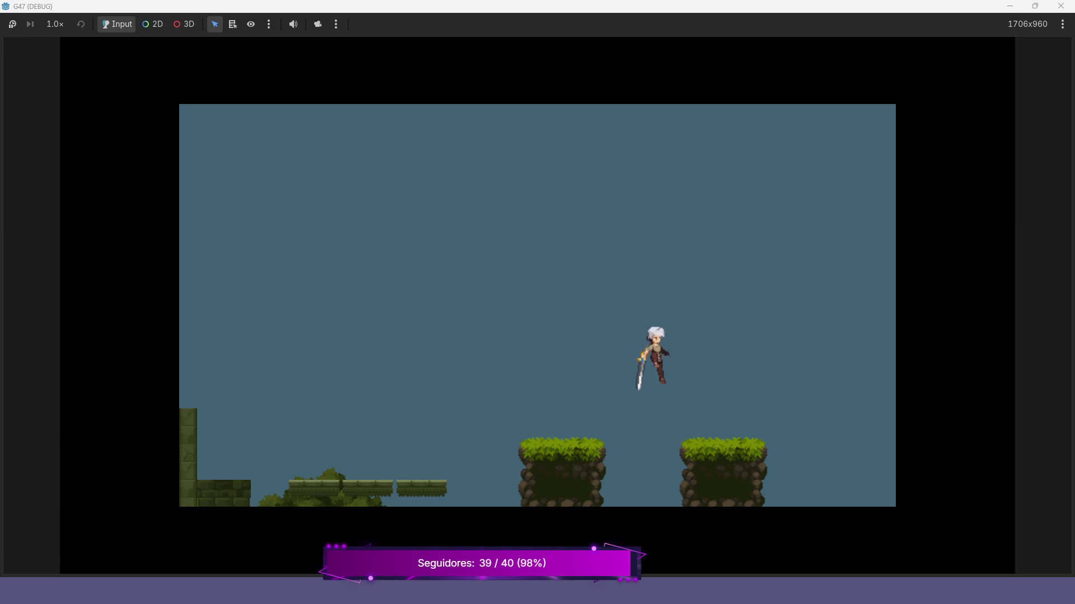
Jump and run on the right grassy platform, step off into the pit, then stop the game.
{"action": "key", "text": "space"}
{"action": "key", "text": "Right"}
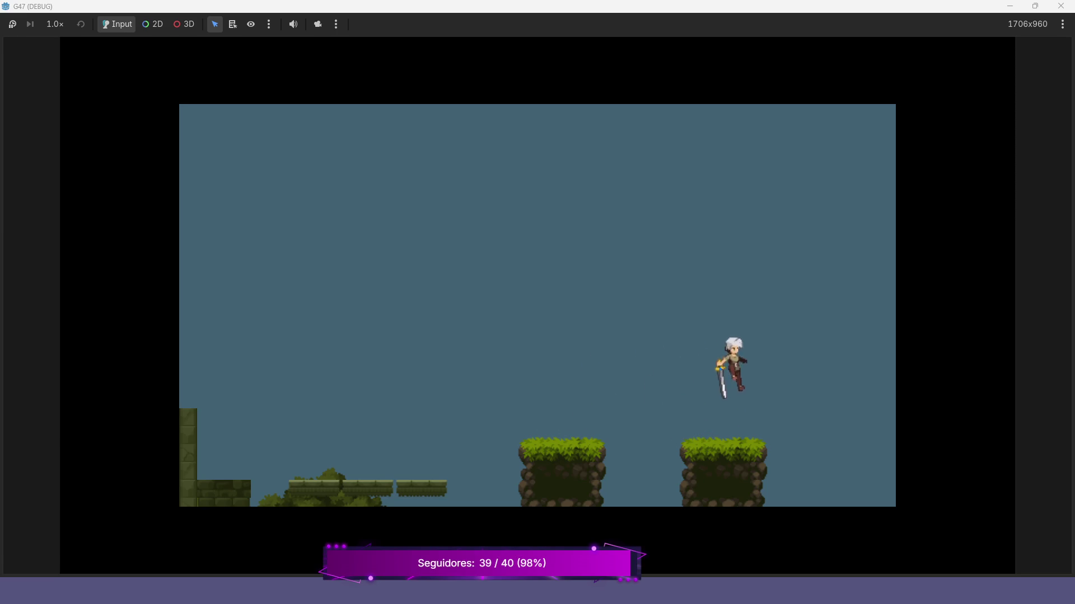
{"action": "key", "text": "space"}
{"action": "key", "text": "Left"}
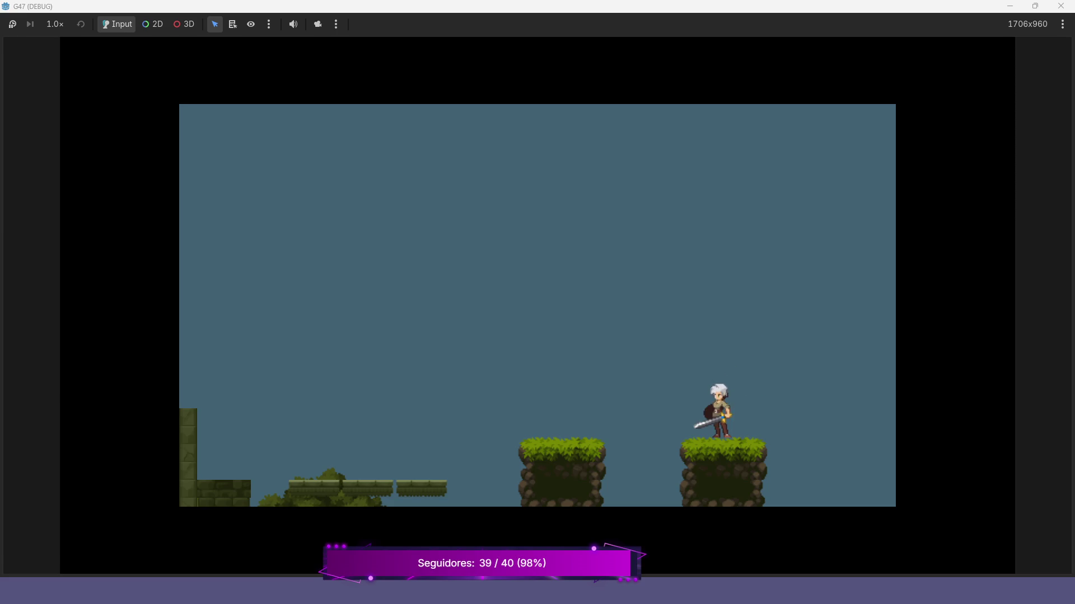
{"action": "key", "text": "Right"}
{"action": "key", "text": "Left"}
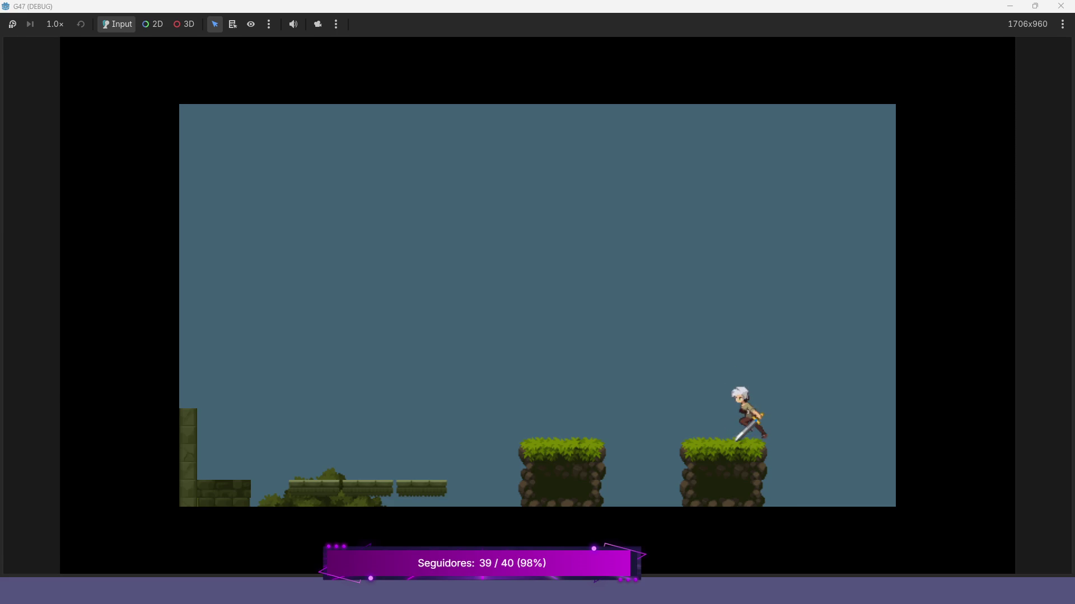
{"action": "key", "text": "space"}
{"action": "key", "text": "Left"}
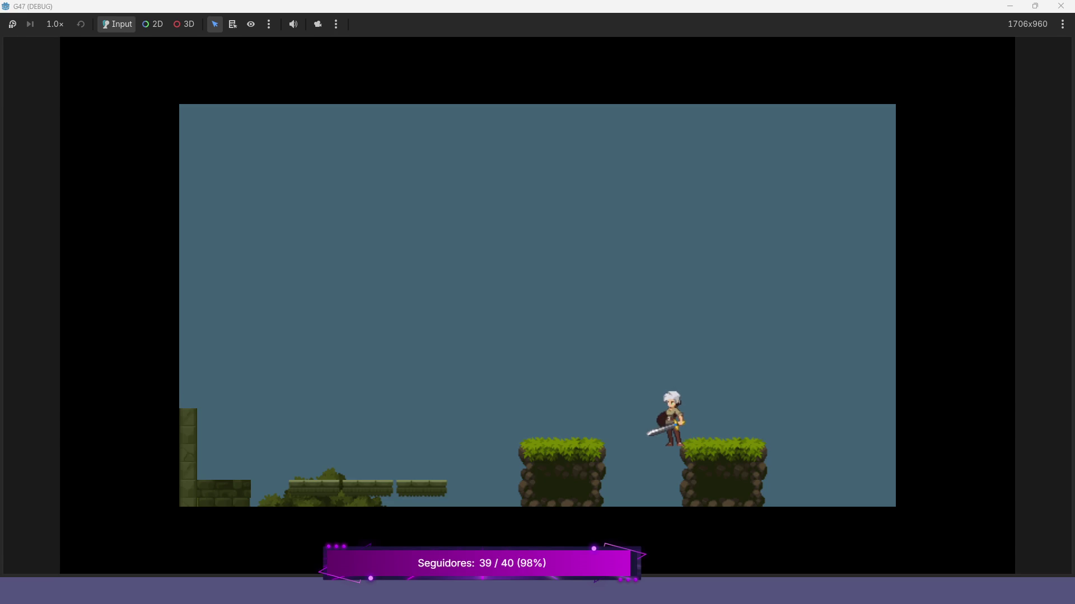
{"action": "key", "text": "Left"}
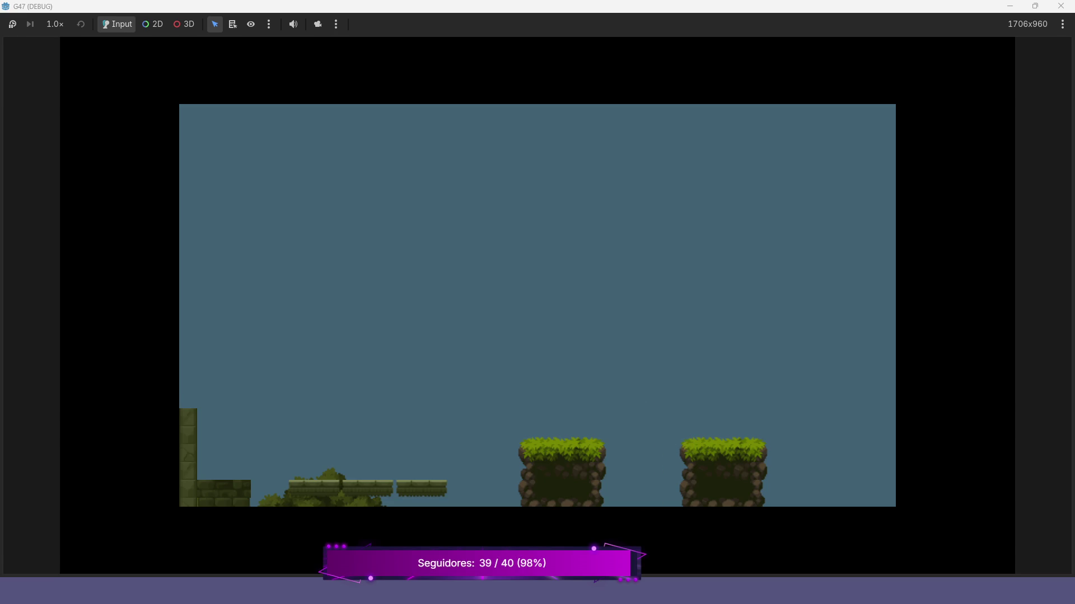
{"action": "key", "text": "F8"}
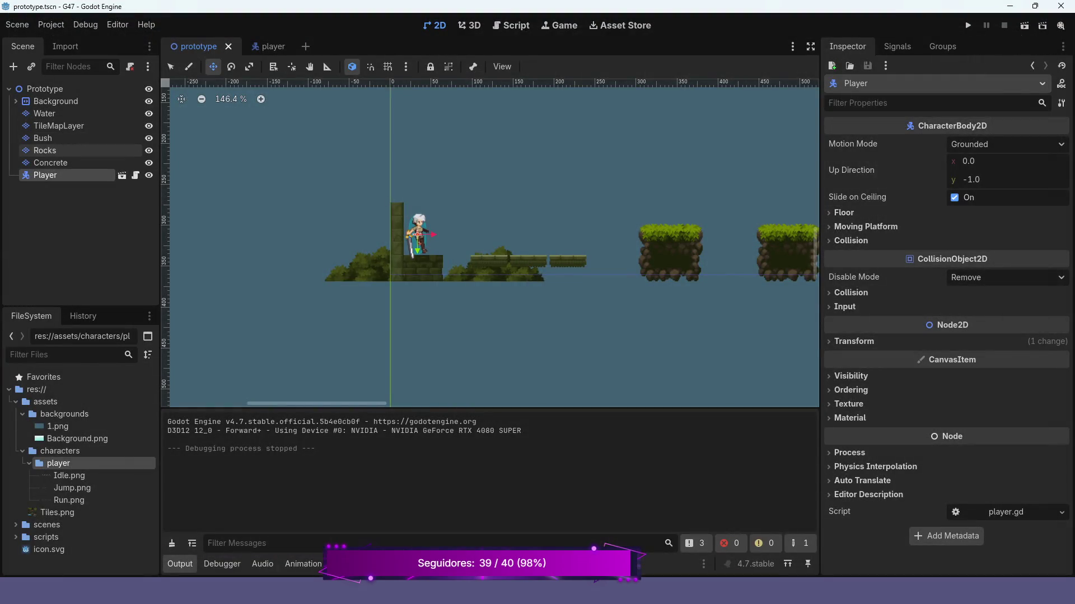
Select the Bush layer, zoom into the tile atlas, paint collision on a bush tile and save.
{"action": "left_click", "coordinate": [45, 139]}
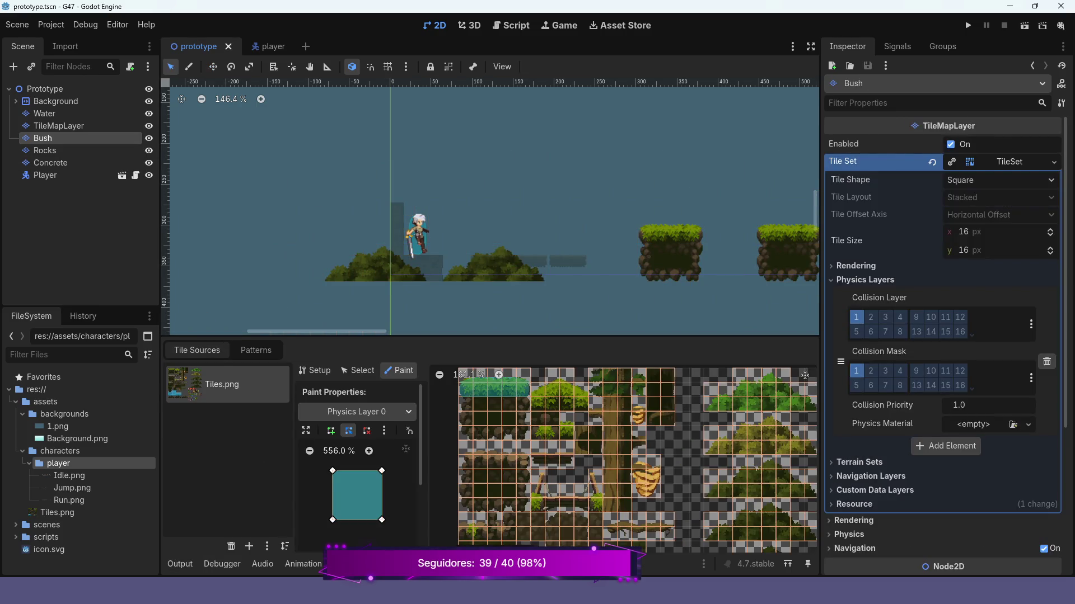
{"action": "scroll", "coordinate": [510, 448], "scroll_direction": "up", "scroll_amount": 4}
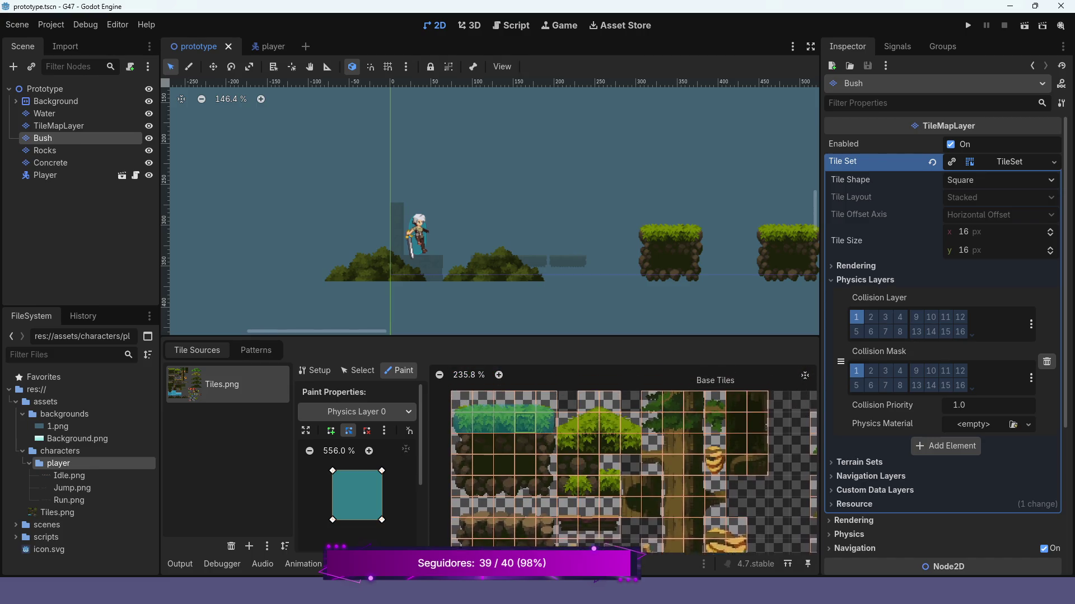
{"action": "scroll", "coordinate": [490, 452], "scroll_direction": "up", "scroll_amount": 9}
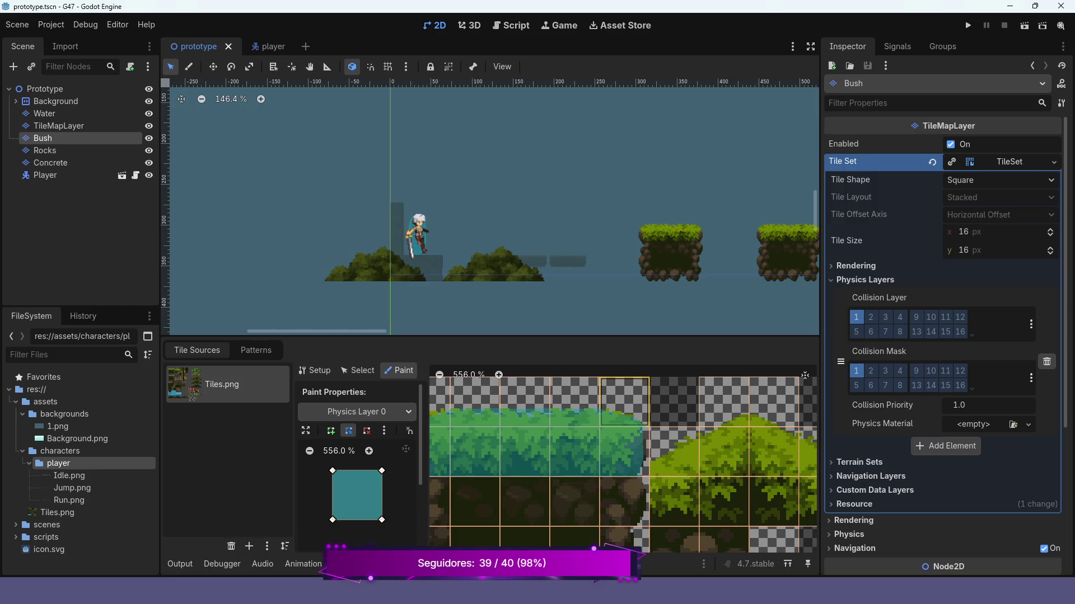
{"action": "scroll", "coordinate": [550, 419], "scroll_direction": "up", "scroll_amount": 5}
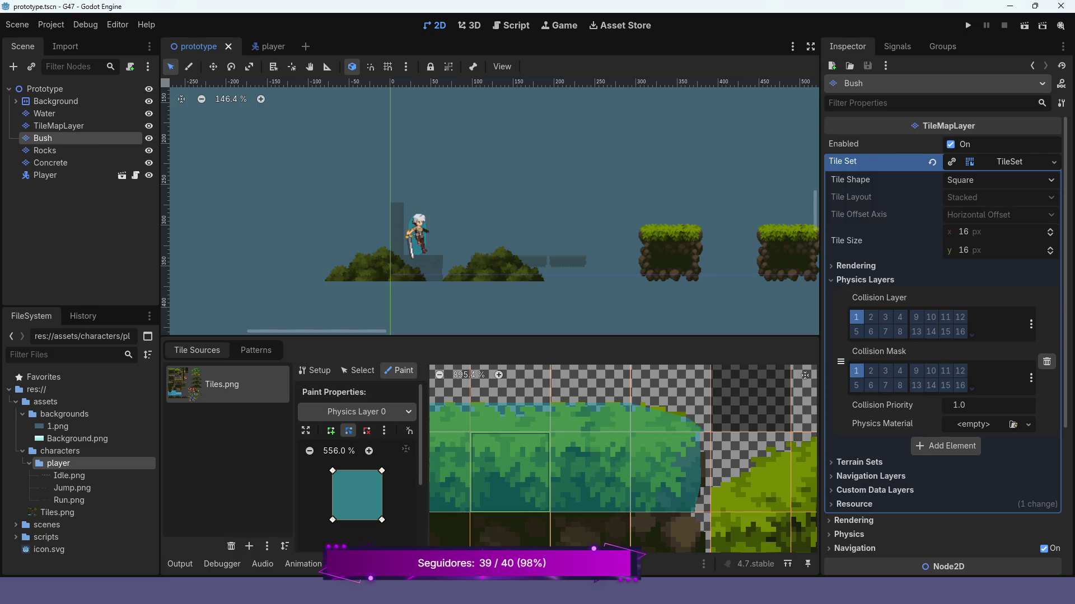
{"action": "left_click", "coordinate": [587, 400]}
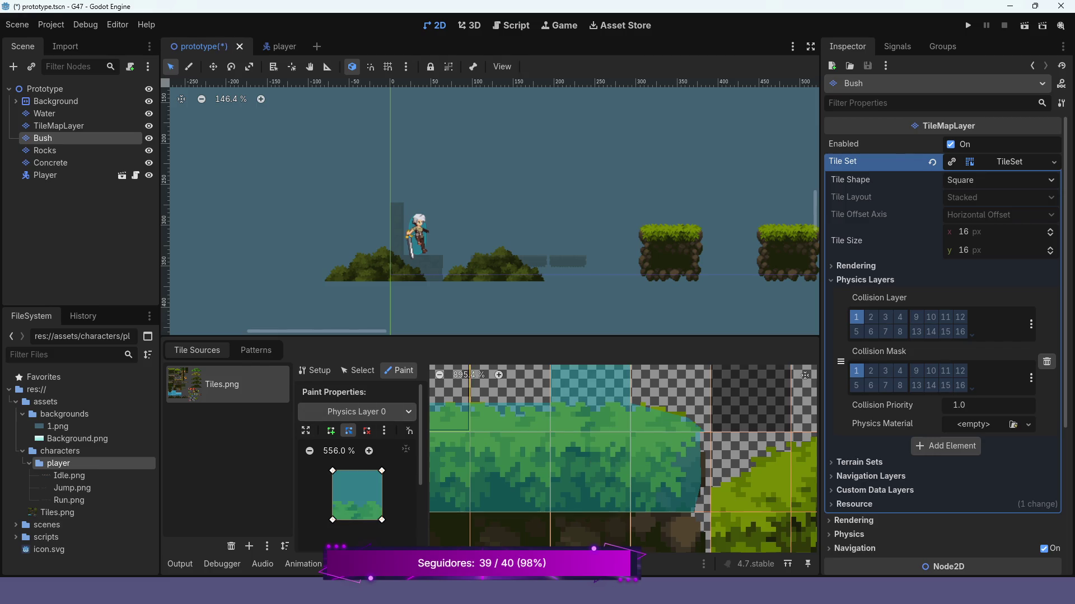
{"action": "key", "text": "ctrl+s"}
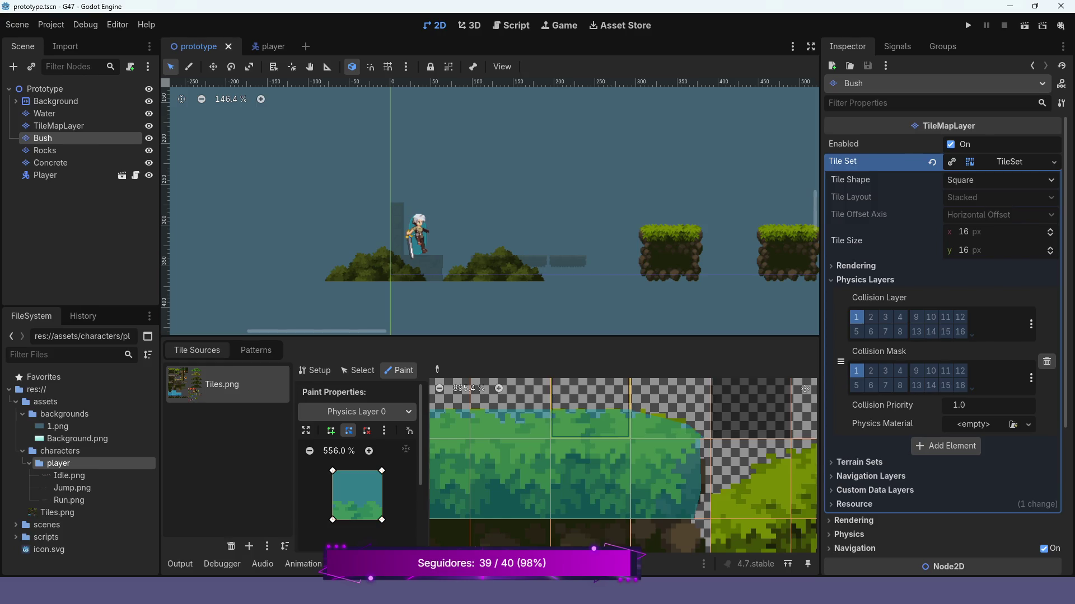
Edit the top-left bush tile's collision polygon, moving a vertex and removing a corner.
{"action": "scroll", "coordinate": [546, 415], "scroll_direction": "down", "scroll_amount": 4}
{"action": "scroll", "coordinate": [545, 415], "scroll_direction": "up", "scroll_amount": 1}
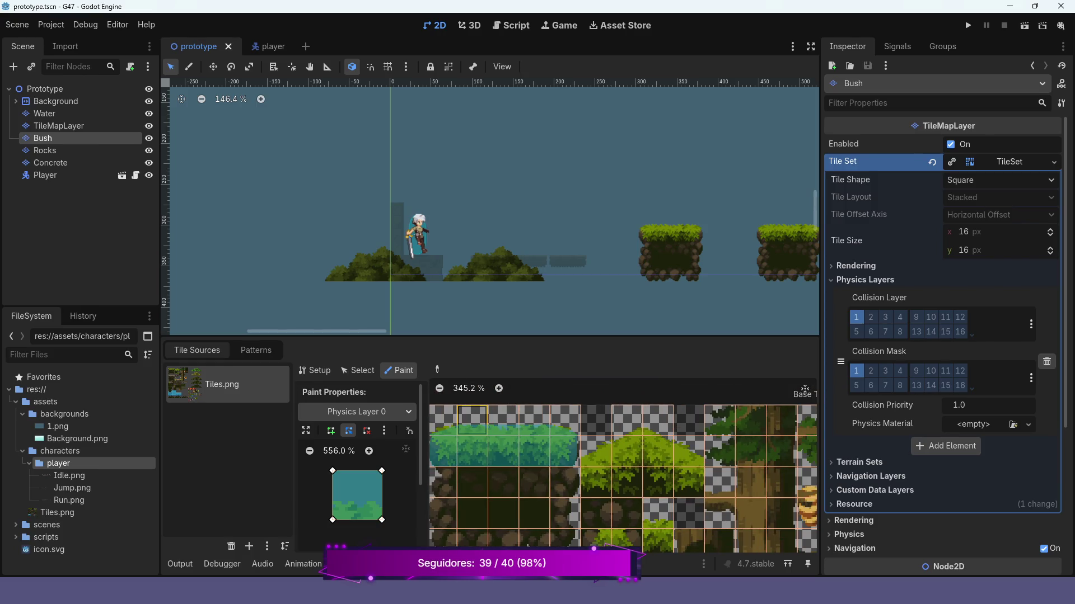
{"action": "scroll", "coordinate": [535, 426], "scroll_direction": "up", "scroll_amount": 4}
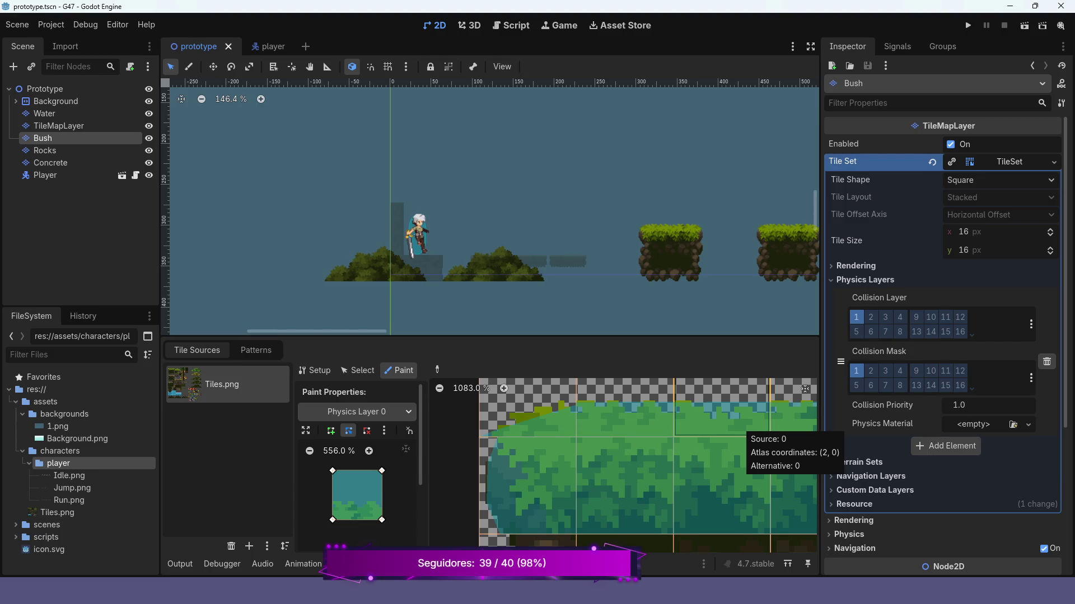
{"action": "scroll", "coordinate": [551, 431], "scroll_direction": "down", "scroll_amount": 2}
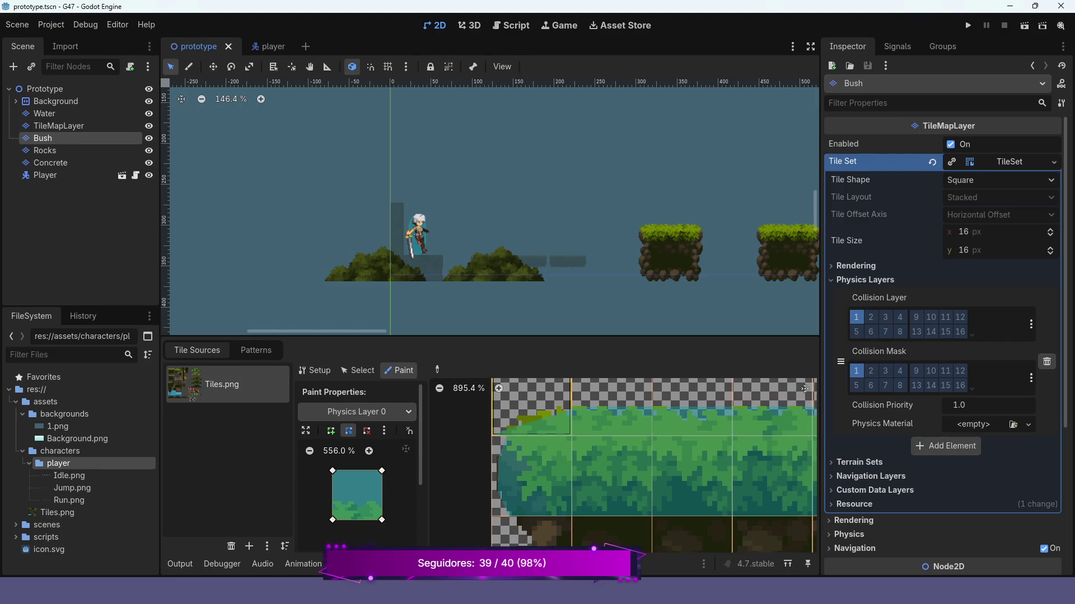
{"action": "scroll", "coordinate": [551, 431], "scroll_direction": "left", "scroll_amount": 2}
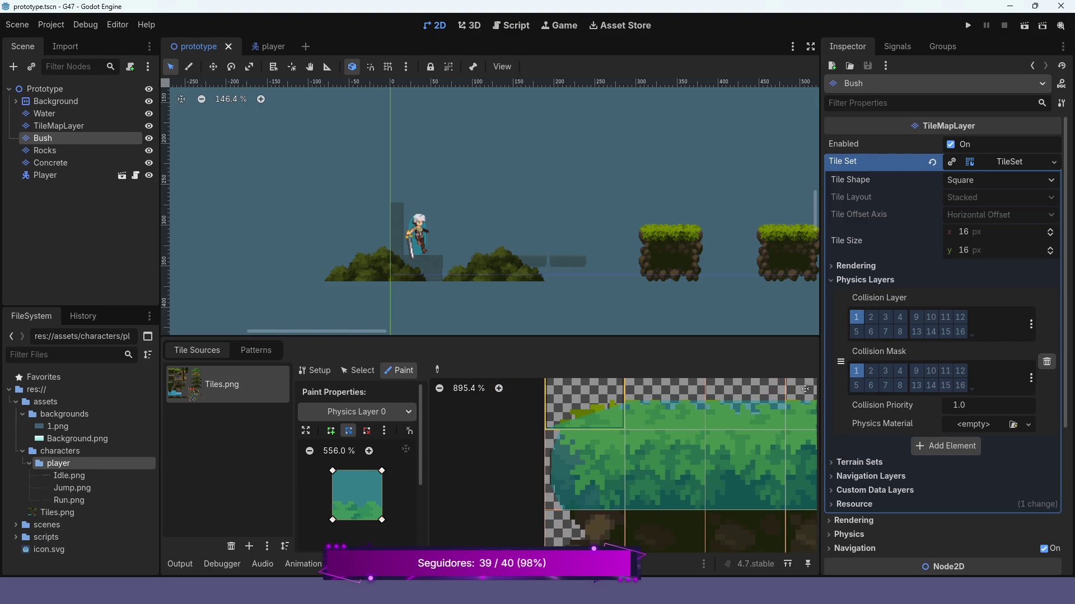
{"action": "left_click", "coordinate": [584, 403]}
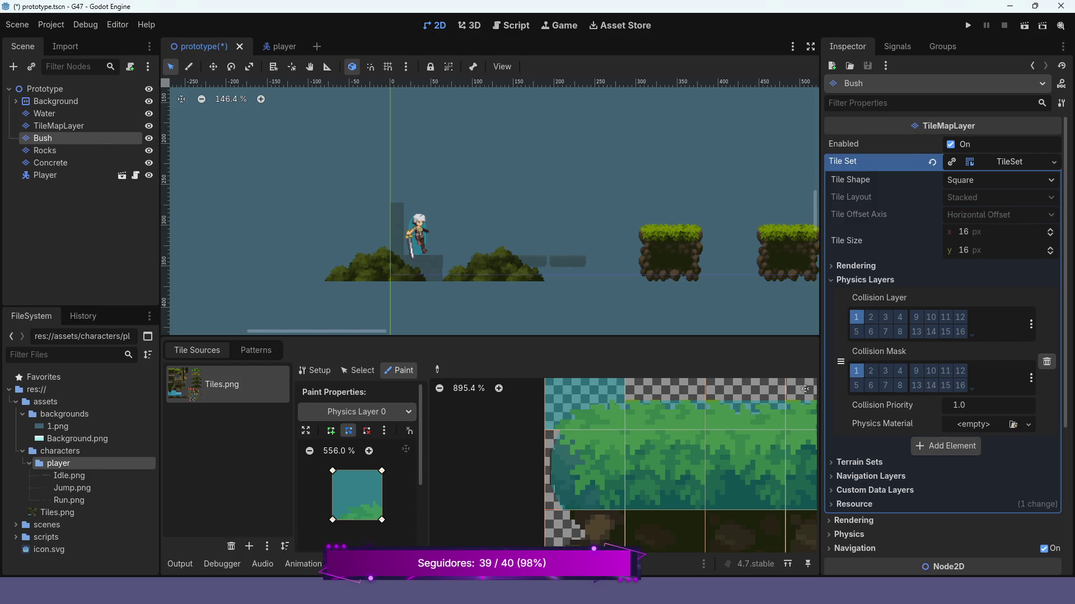
{"action": "mouse_move", "coordinate": [332, 470]}
{"action": "left_mouse_down"}
{"action": "mouse_move", "coordinate": [336, 515]}
{"action": "mouse_move", "coordinate": [333, 471]}
{"action": "left_mouse_up"}
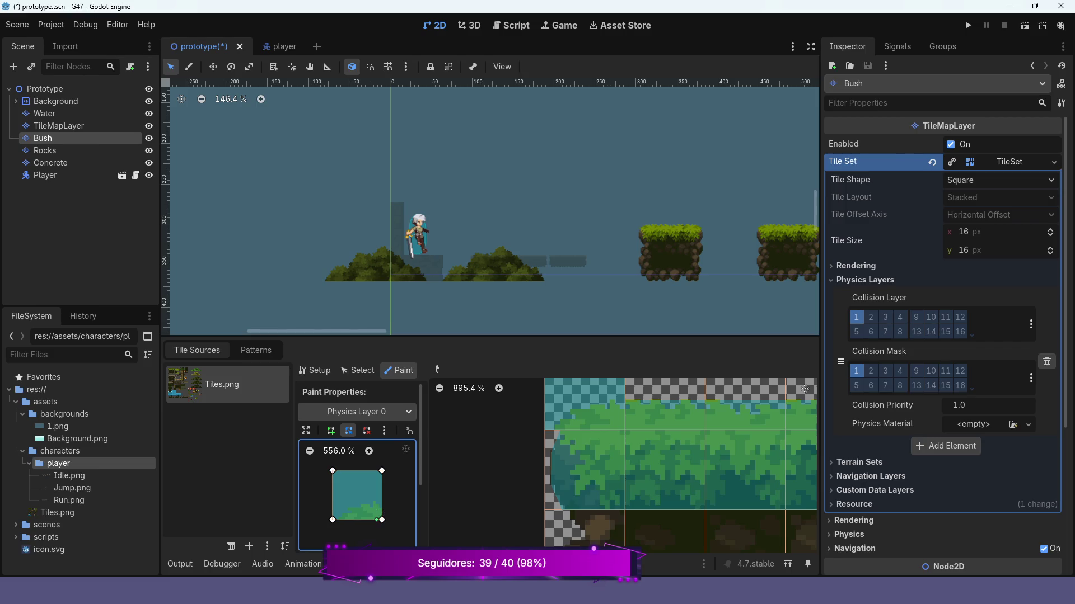
{"action": "right_click", "coordinate": [381, 520]}
{"action": "left_click", "coordinate": [330, 431]}
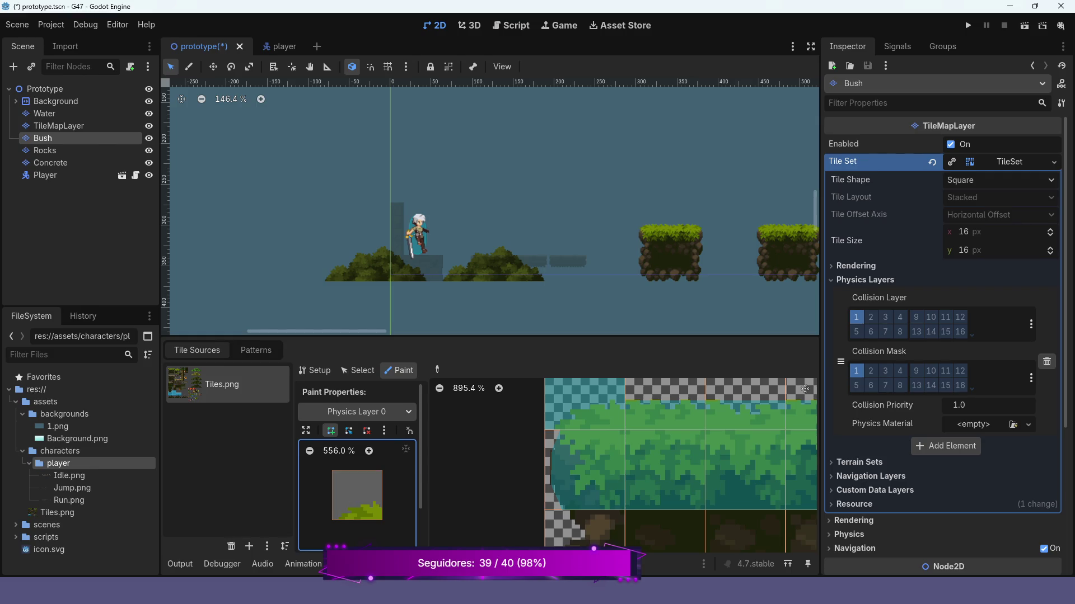
Clear the collision polygons from the four top-row bush atlas tiles and run the game.
{"action": "left_click", "coordinate": [584, 403]}
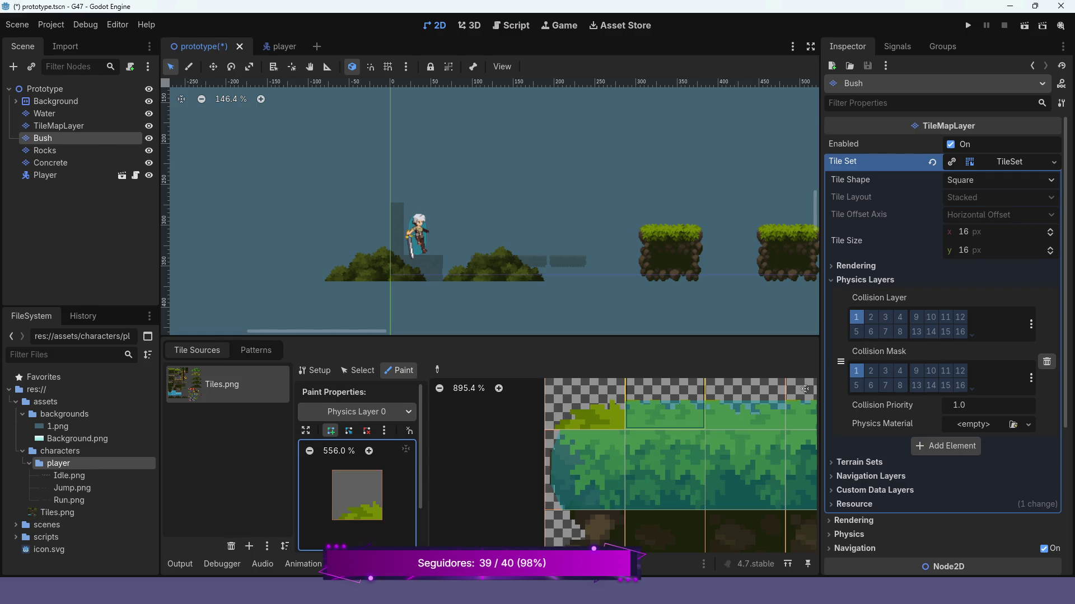
{"action": "left_click", "coordinate": [665, 404]}
{"action": "left_click", "coordinate": [744, 404]}
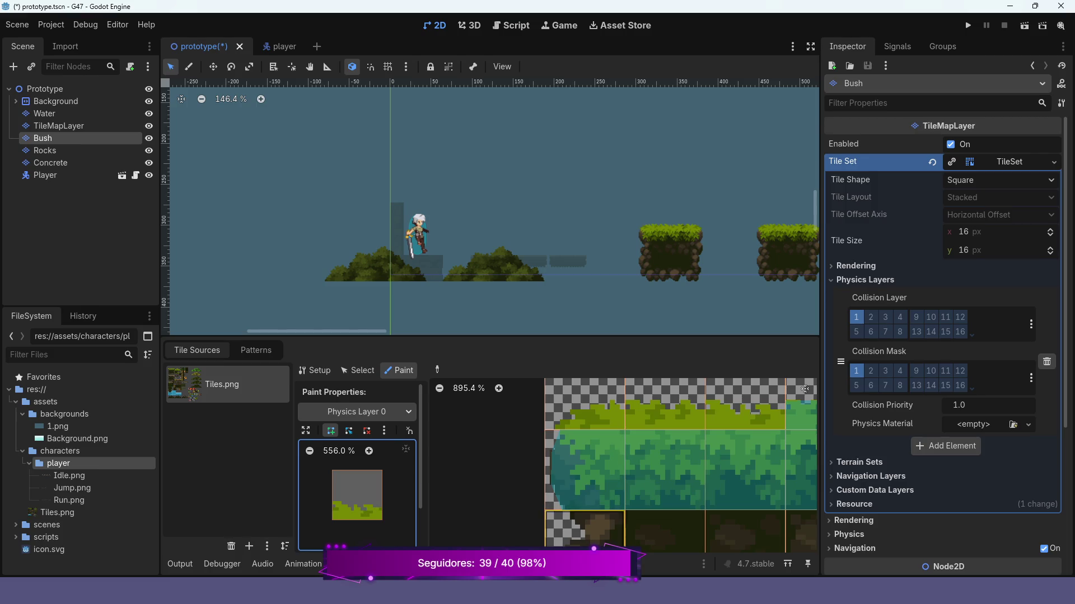
{"action": "scroll", "coordinate": [745, 470], "scroll_direction": "right", "scroll_amount": 4}
{"action": "scroll", "coordinate": [744, 471], "scroll_direction": "up", "scroll_amount": 1}
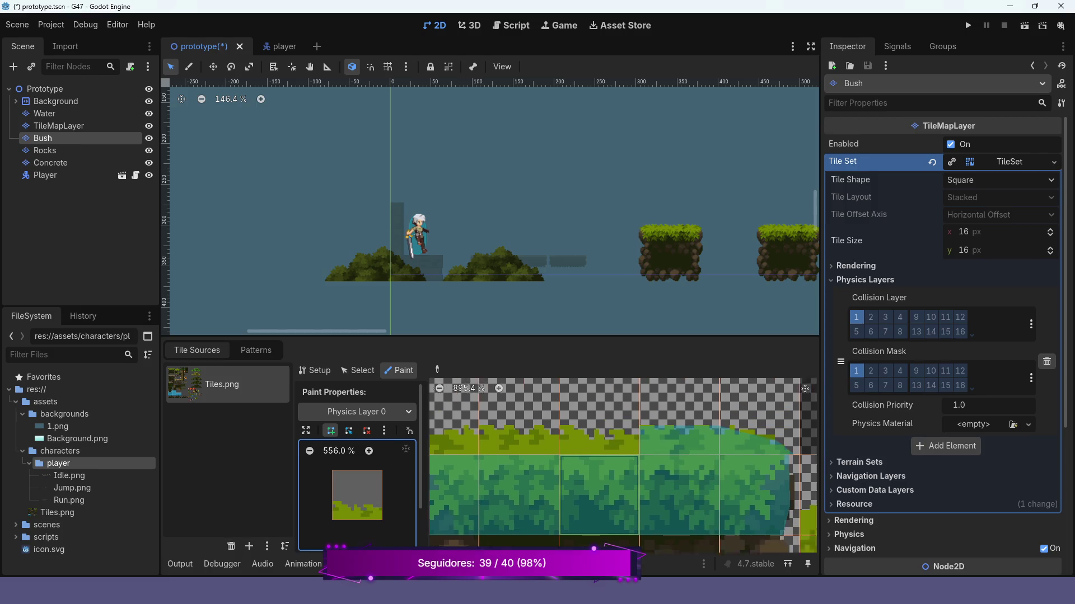
{"action": "left_click", "coordinate": [693, 428]}
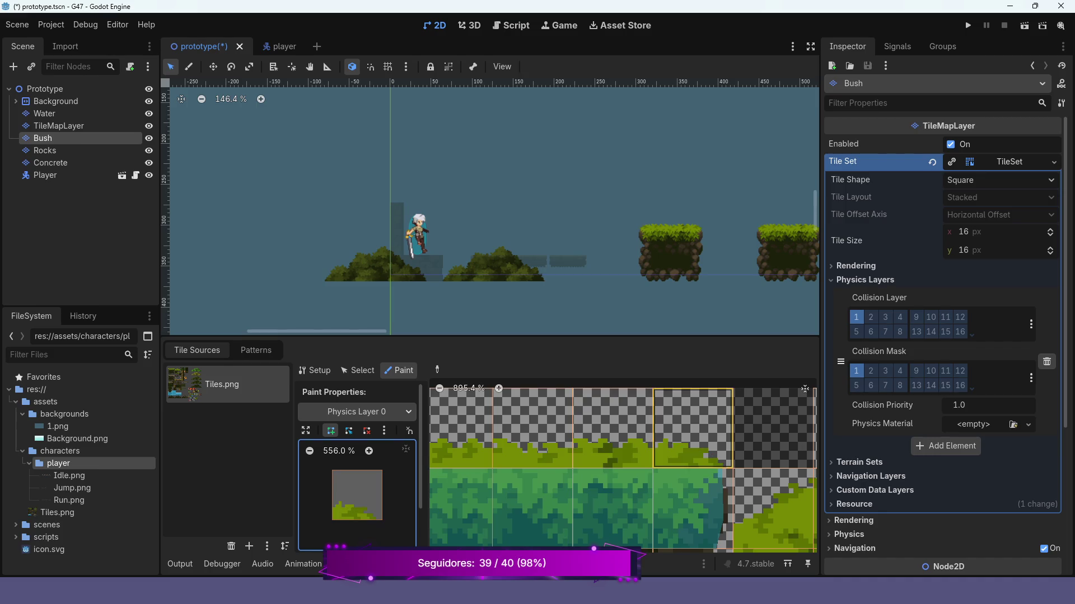
{"action": "left_click", "coordinate": [968, 26]}
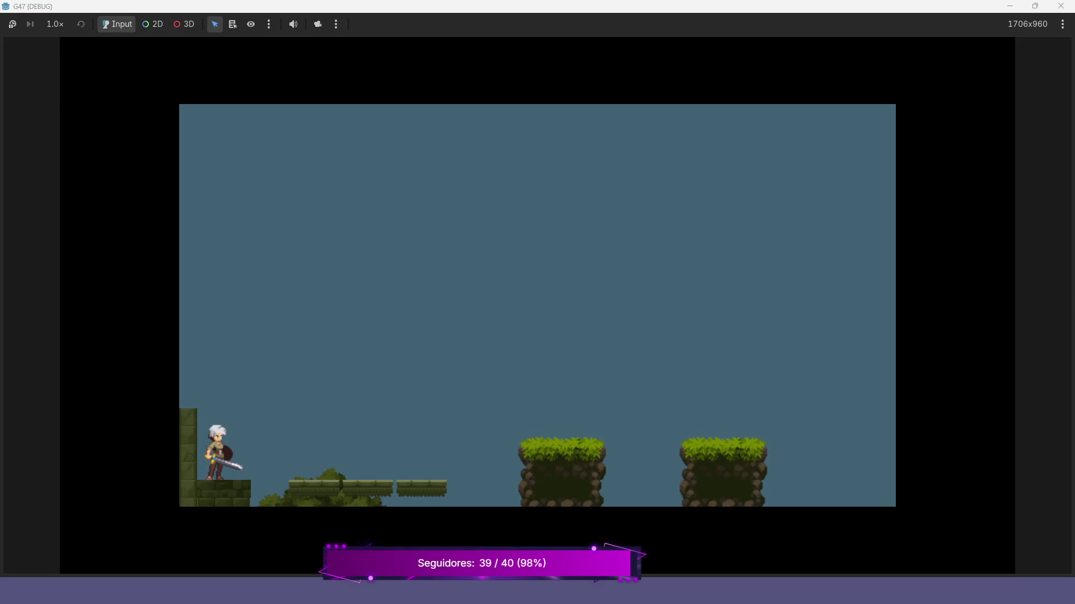
Jump the character from the ledge onto the grassy pillar, walk and hop on it, then close the game.
{"action": "key", "text": "Right"}
{"action": "key", "text": "space"}
{"action": "key", "text": "space"}
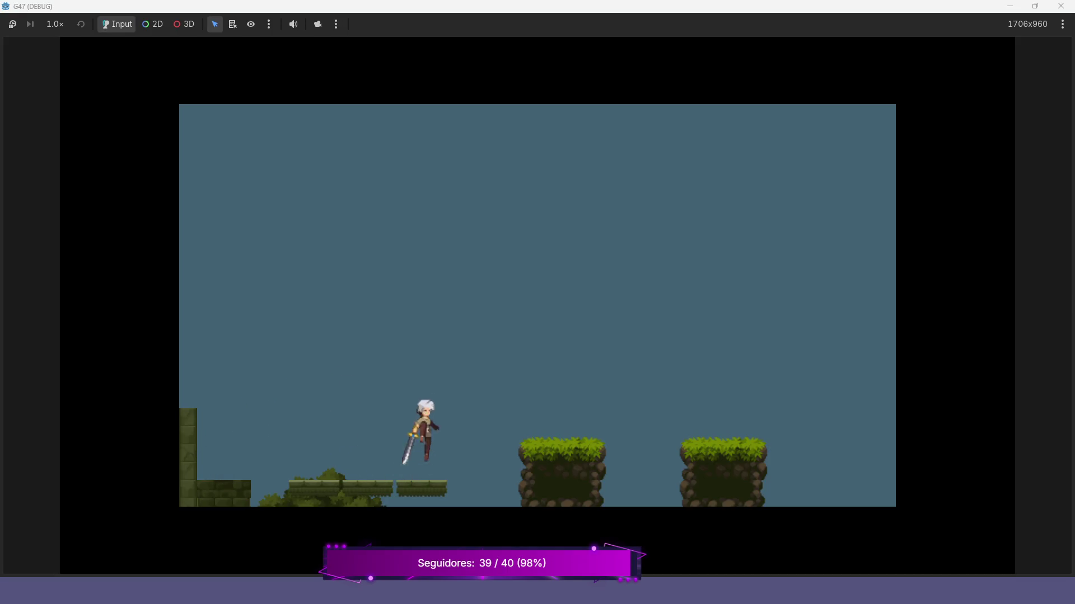
{"action": "key", "text": "Left"}
{"action": "key", "text": "Left"}
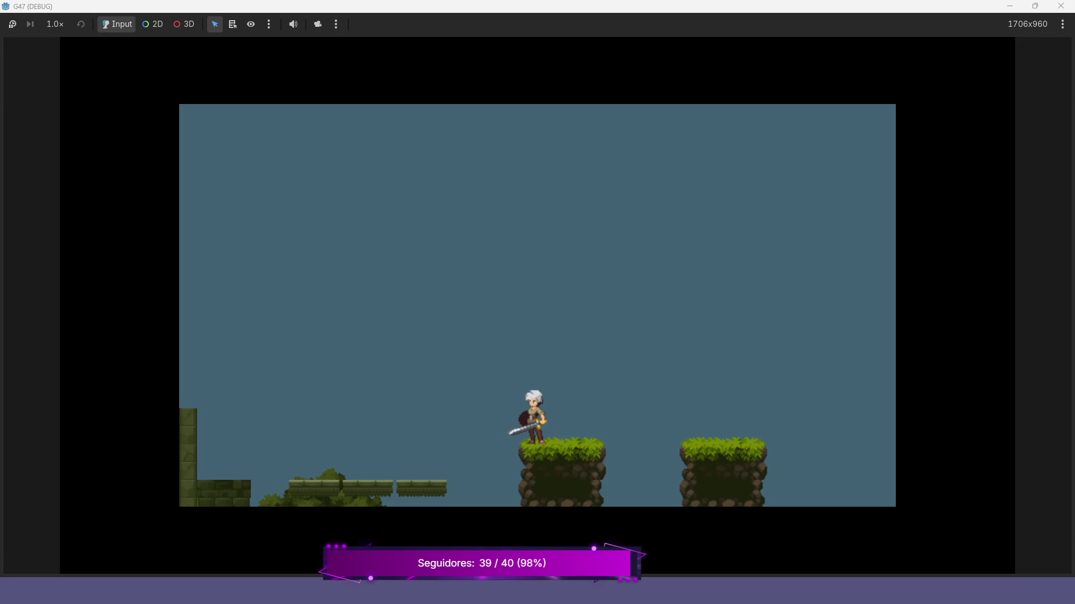
{"action": "key", "text": "Right"}
{"action": "key", "text": "Left"}
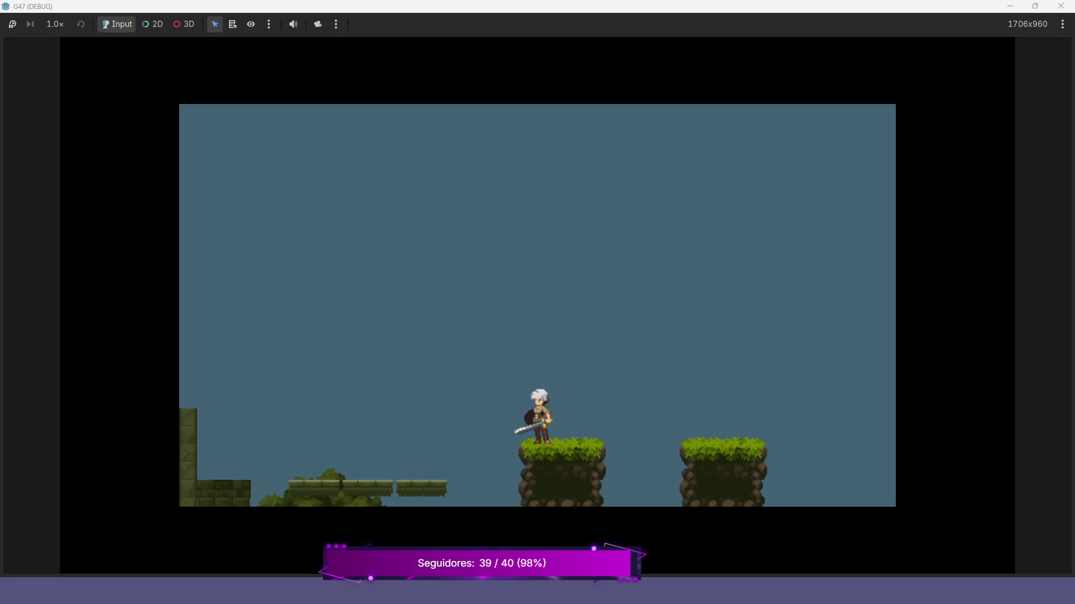
{"action": "key", "text": "space"}
{"action": "key", "text": "Right"}
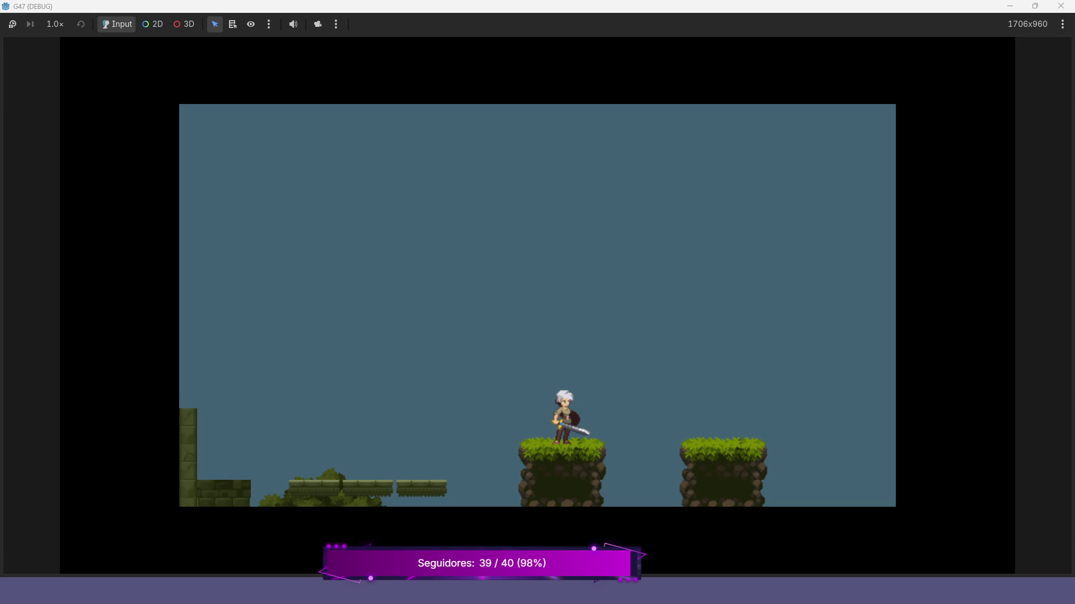
{"action": "left_click", "coordinate": [1061, 6]}
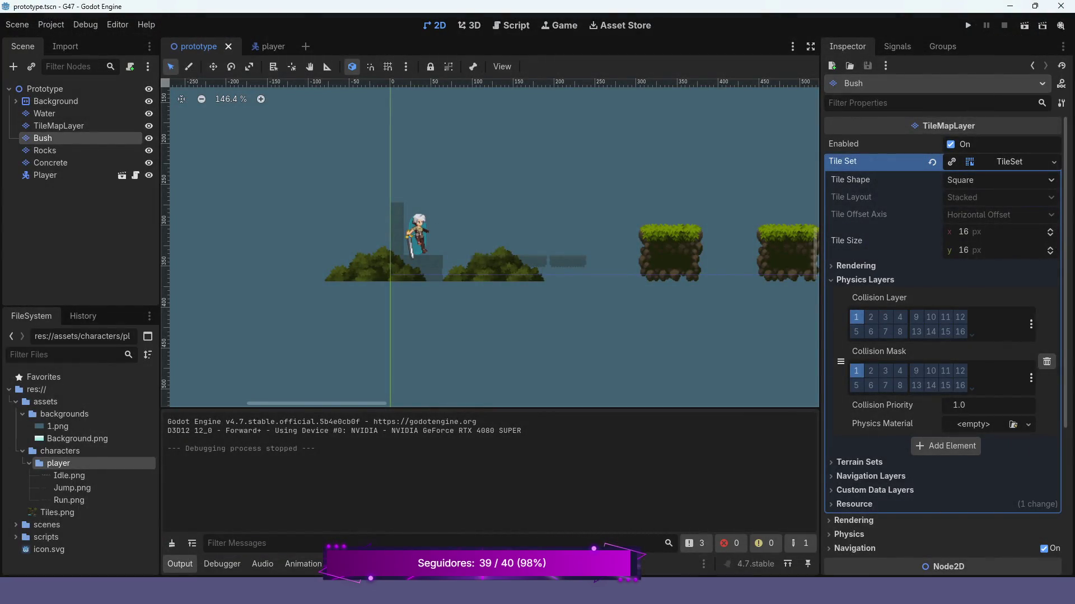
Inspect the Background node's parallax settings and its child in the Scene dock.
{"action": "left_click", "coordinate": [56, 100]}
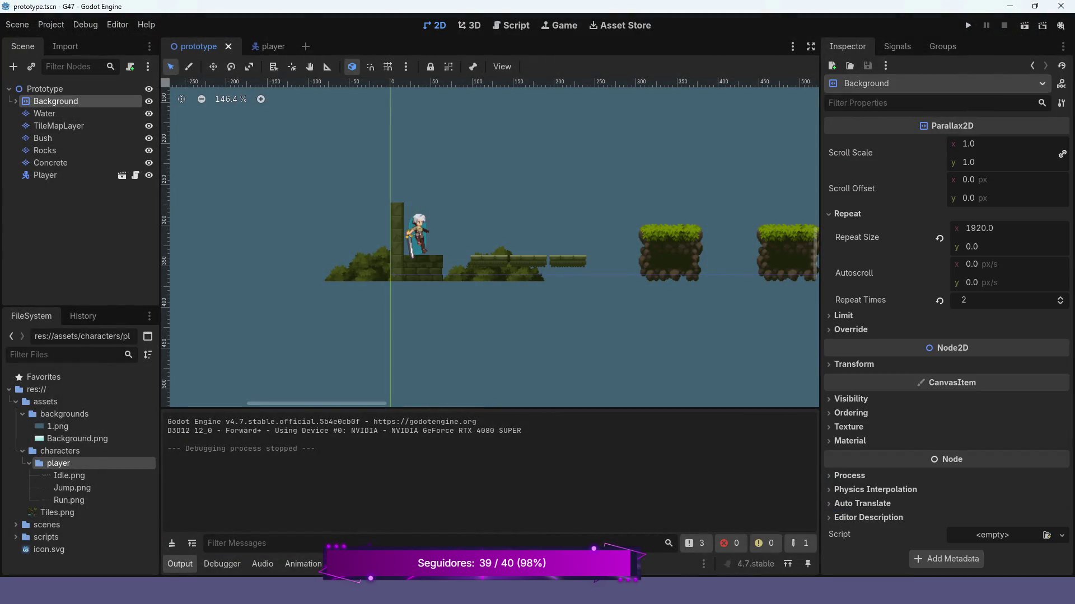
{"action": "left_click", "coordinate": [15, 101]}
{"action": "left_click", "coordinate": [15, 101]}
{"action": "scroll", "coordinate": [489, 243], "scroll_direction": "up", "scroll_amount": 5}
{"action": "scroll", "coordinate": [489, 242], "scroll_direction": "right", "scroll_amount": 2}
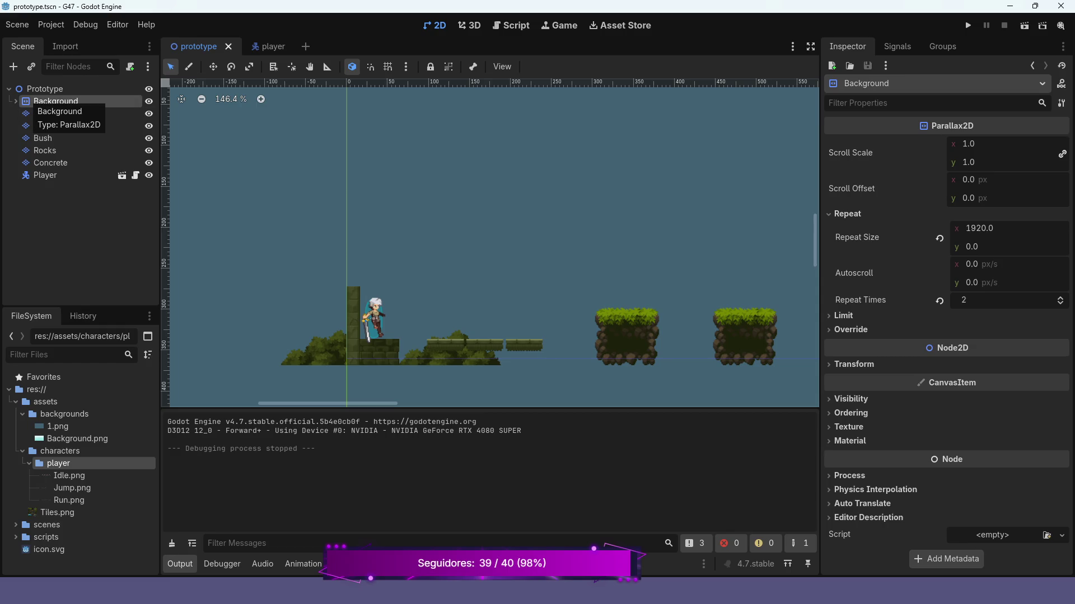
Add a Parallax2D child node to the Prototype root node.
{"action": "left_click", "coordinate": [42, 89]}
{"action": "right_click", "coordinate": [44, 88]}
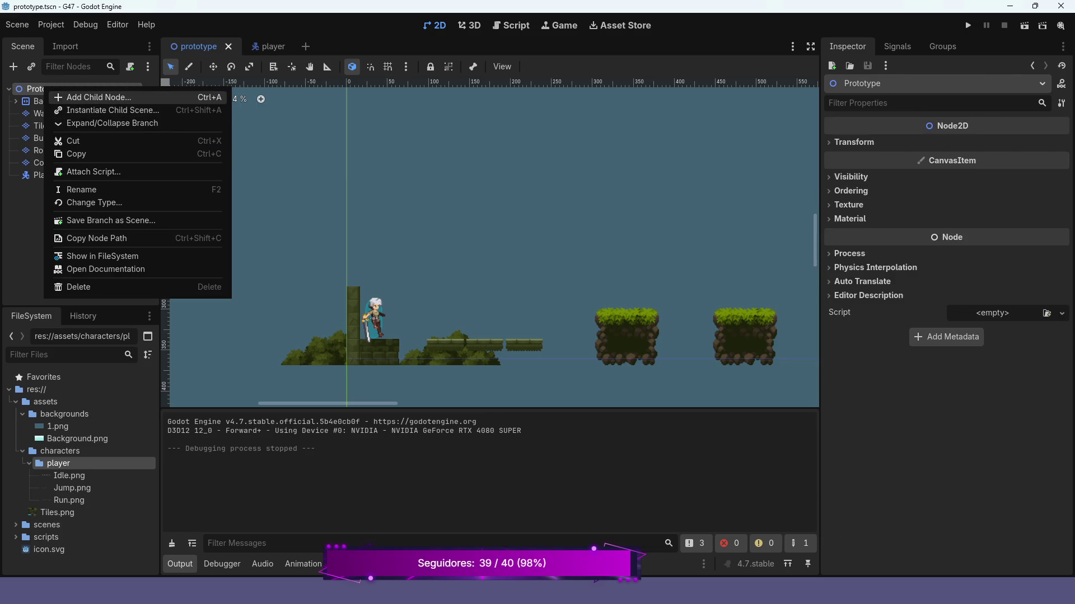
{"action": "left_click", "coordinate": [99, 97]}
{"action": "double_click", "coordinate": [338, 406]}
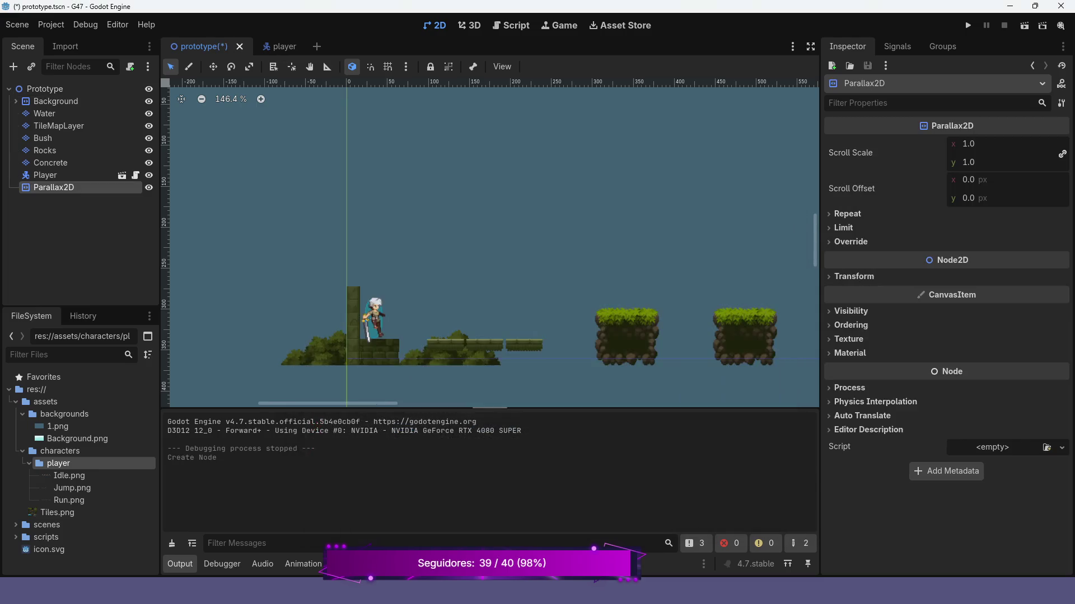
Reorder Parallax2D in the Scene dock so it sits directly after Background.
{"action": "mouse_move", "coordinate": [56, 187]}
{"action": "left_mouse_down"}
{"action": "mouse_move", "coordinate": [73, 171]}
{"action": "mouse_move", "coordinate": [78, 102]}
{"action": "left_mouse_up"}
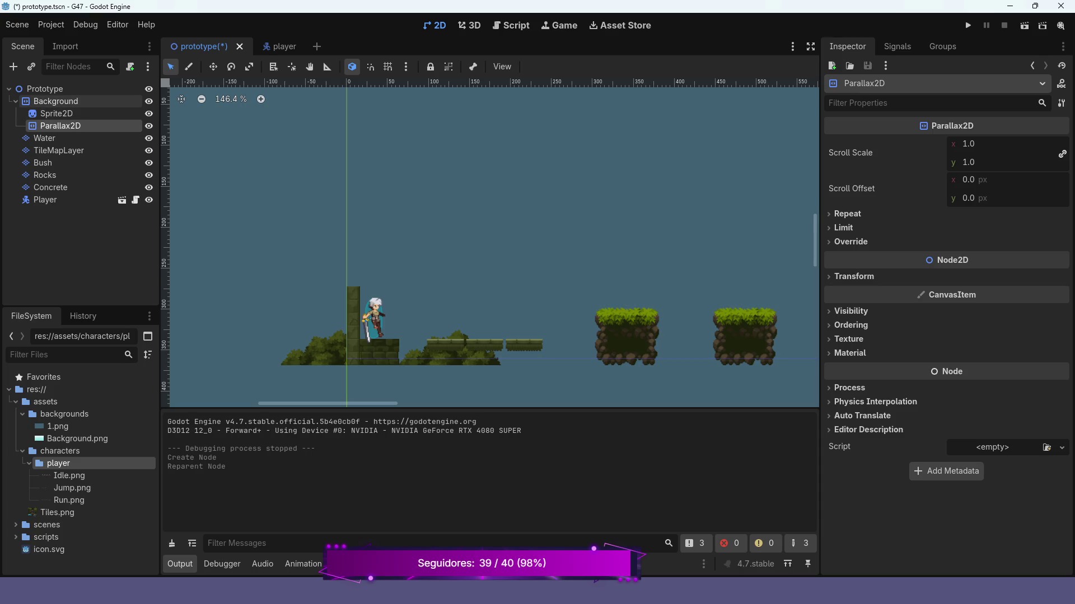
{"action": "left_click", "coordinate": [16, 102]}
{"action": "left_click", "coordinate": [16, 101]}
{"action": "left_click_drag", "start_coordinate": [56, 125], "coordinate": [62, 96]}
{"action": "left_click", "coordinate": [16, 113]}
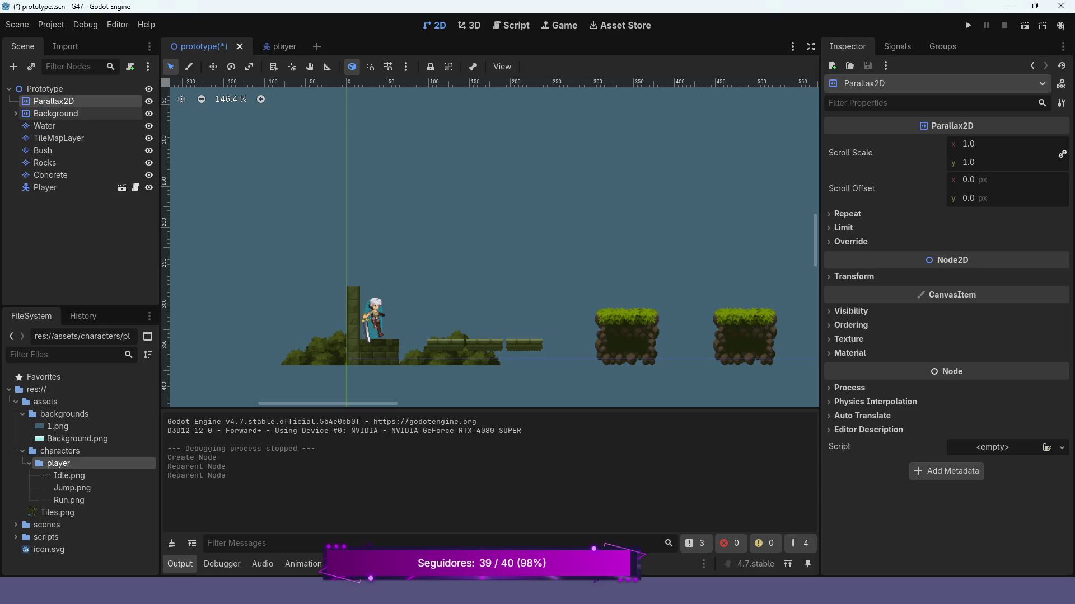
{"action": "left_click_drag", "start_coordinate": [54, 101], "coordinate": [61, 120]}
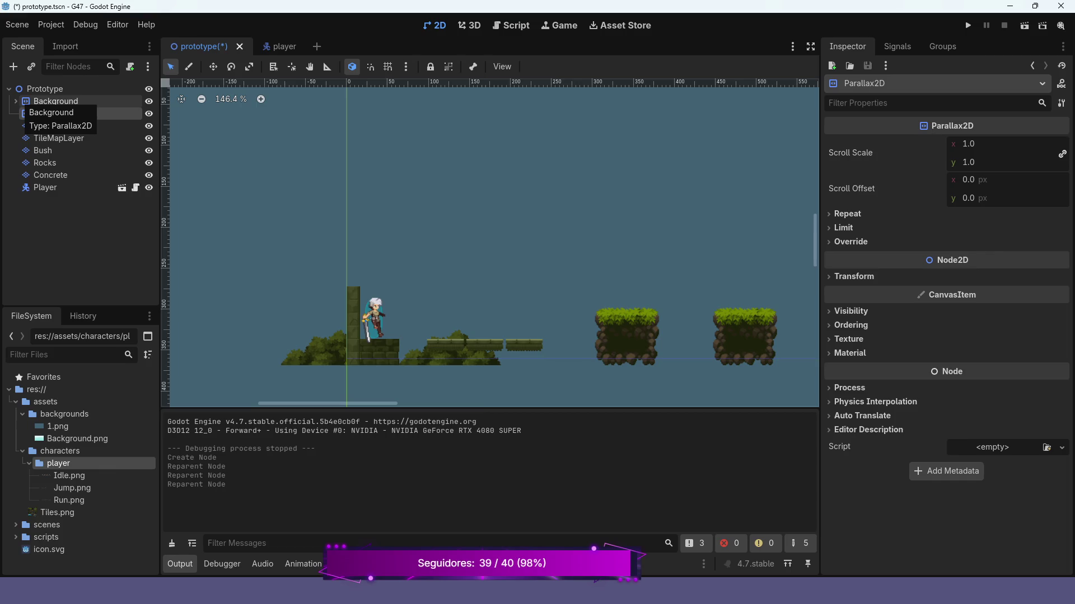
Inspect Background's Sprite2D child, positioned at 960, 540.
{"action": "left_click", "coordinate": [16, 101]}
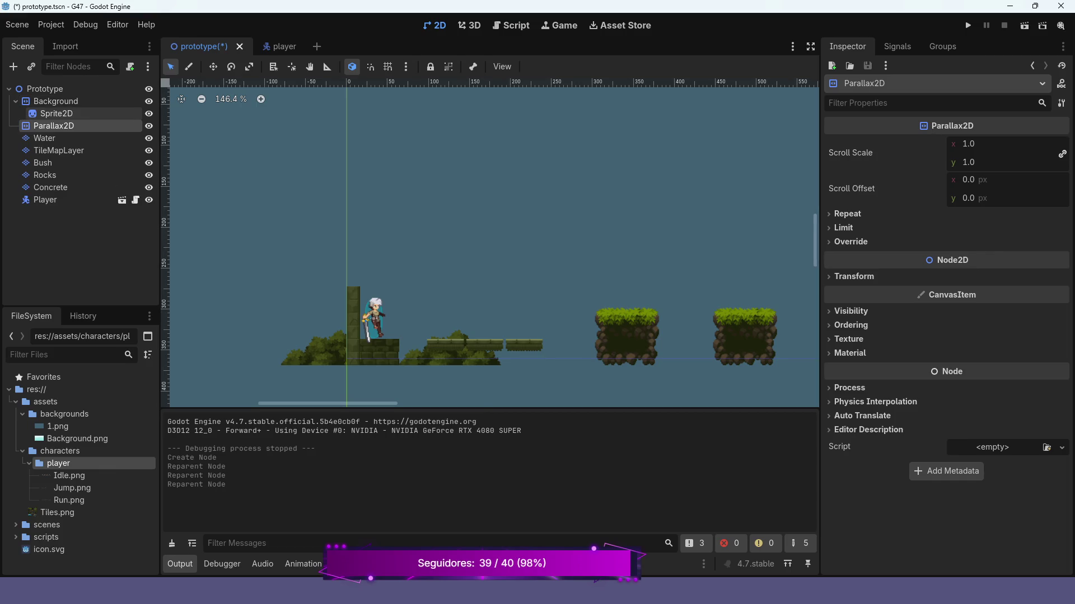
{"action": "left_click", "coordinate": [56, 113]}
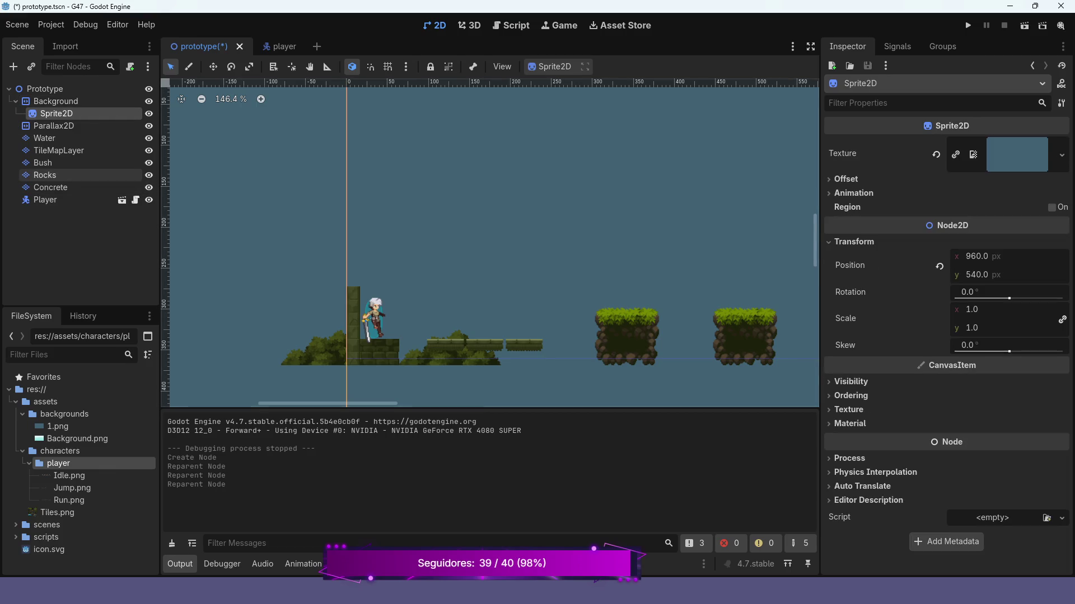
{"action": "scroll", "coordinate": [473, 210], "scroll_direction": "down", "scroll_amount": 2}
{"action": "scroll", "coordinate": [474, 212], "scroll_direction": "down", "scroll_amount": 2}
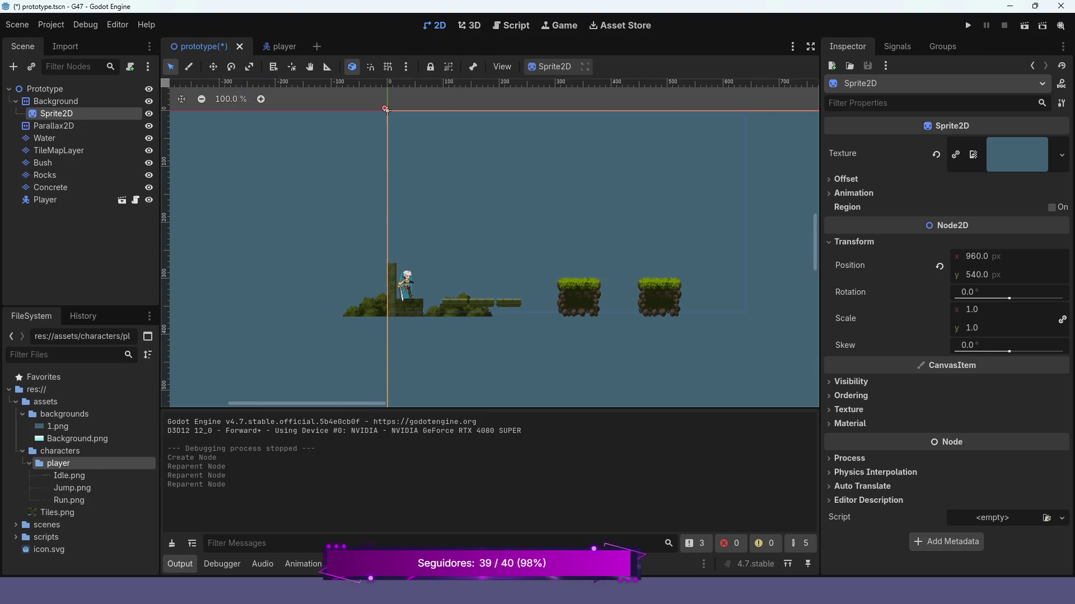
Add a Sprite2D child node under the Parallax2D node.
{"action": "left_click", "coordinate": [53, 126]}
{"action": "right_click", "coordinate": [56, 126]}
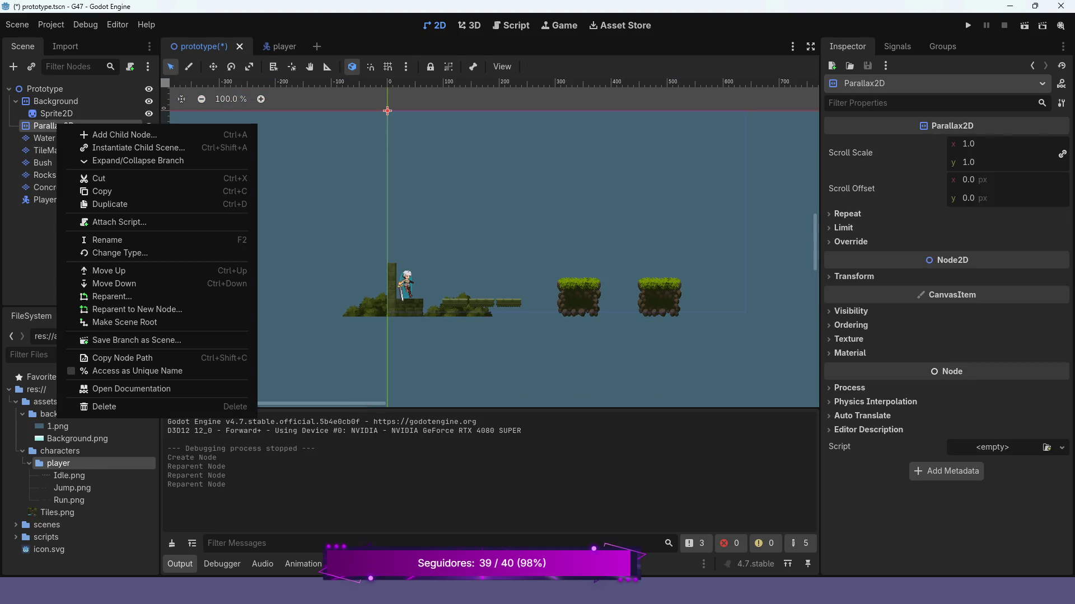
{"action": "left_click", "coordinate": [124, 134]}
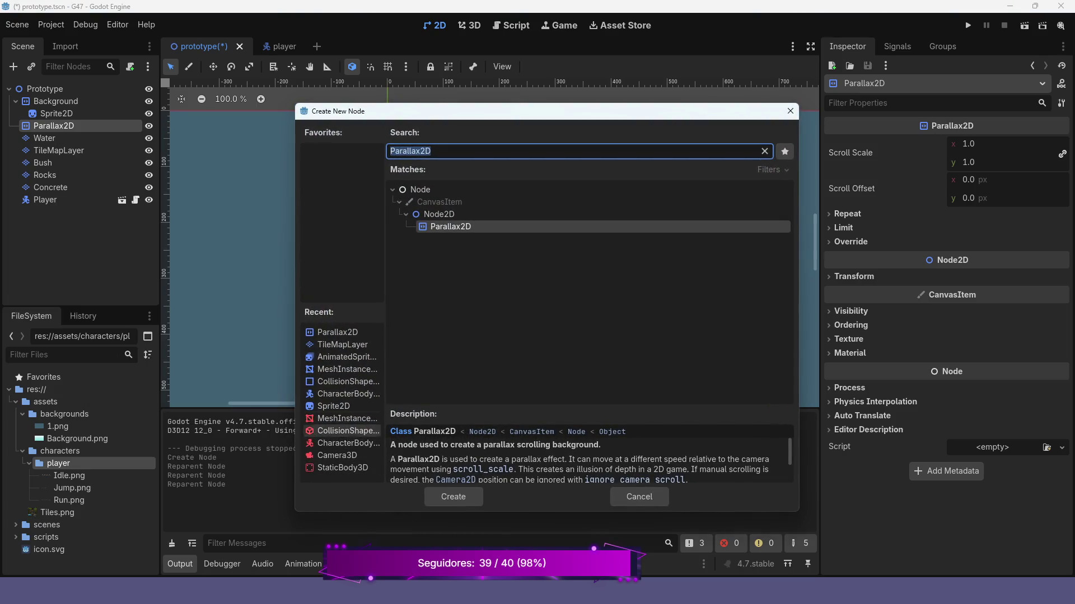
{"action": "type", "text": "Sprite2D"}
{"action": "key", "text": "Return"}
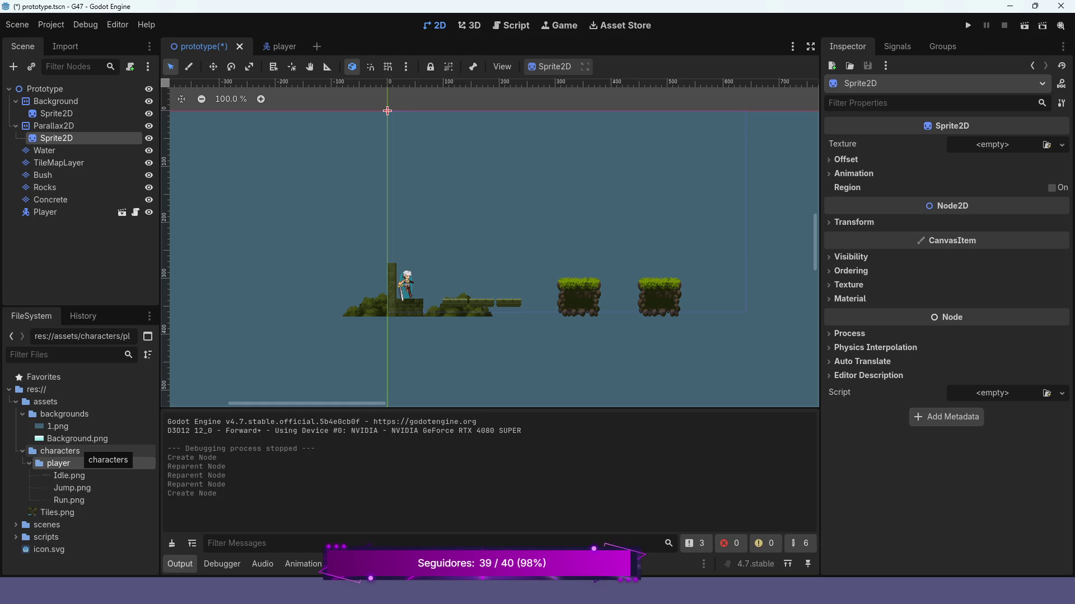
Texture the sprite with Background.png and move it to 168, 94, top-left at the origin.
{"action": "mouse_move", "coordinate": [59, 438]}
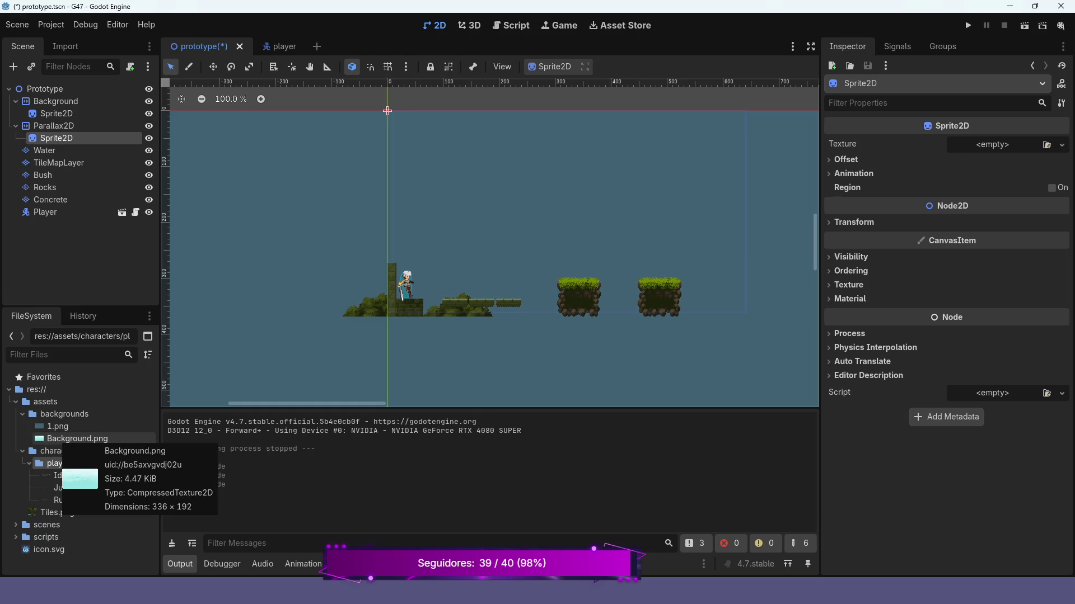
{"action": "mouse_move", "coordinate": [59, 439]}
{"action": "left_mouse_down"}
{"action": "mouse_move", "coordinate": [621, 316]}
{"action": "mouse_move", "coordinate": [991, 168]}
{"action": "mouse_move", "coordinate": [1002, 151]}
{"action": "left_mouse_up"}
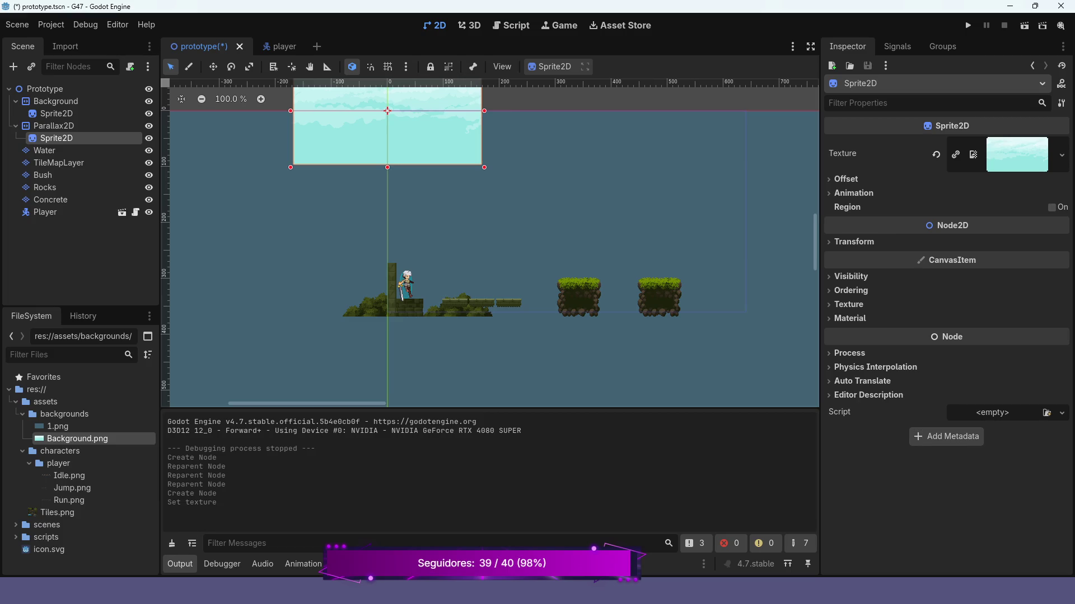
{"action": "scroll", "coordinate": [490, 243], "scroll_direction": "up", "scroll_amount": 5}
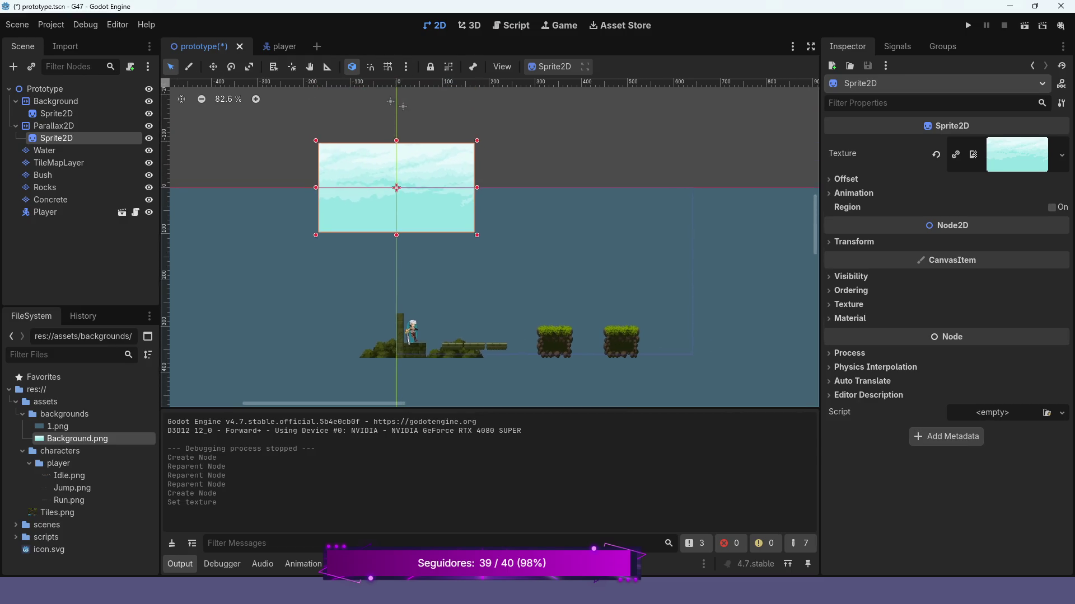
{"action": "scroll", "coordinate": [490, 242], "scroll_direction": "left", "scroll_amount": 2}
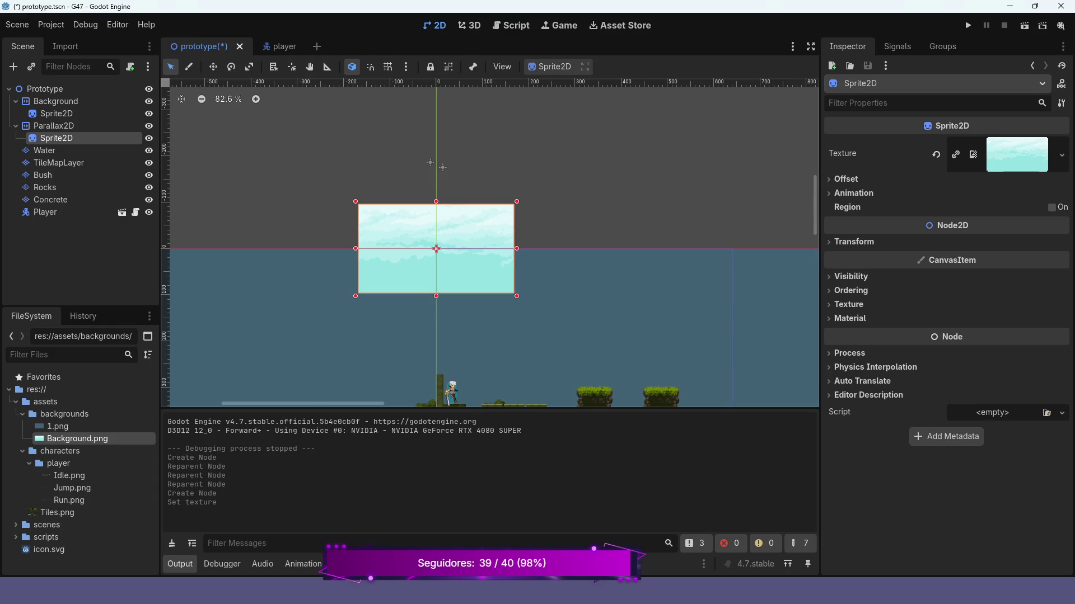
{"action": "mouse_move", "coordinate": [355, 201]}
{"action": "left_mouse_down"}
{"action": "mouse_move", "coordinate": [396, 204]}
{"action": "mouse_move", "coordinate": [448, 240]}
{"action": "mouse_move", "coordinate": [434, 250]}
{"action": "left_mouse_up"}
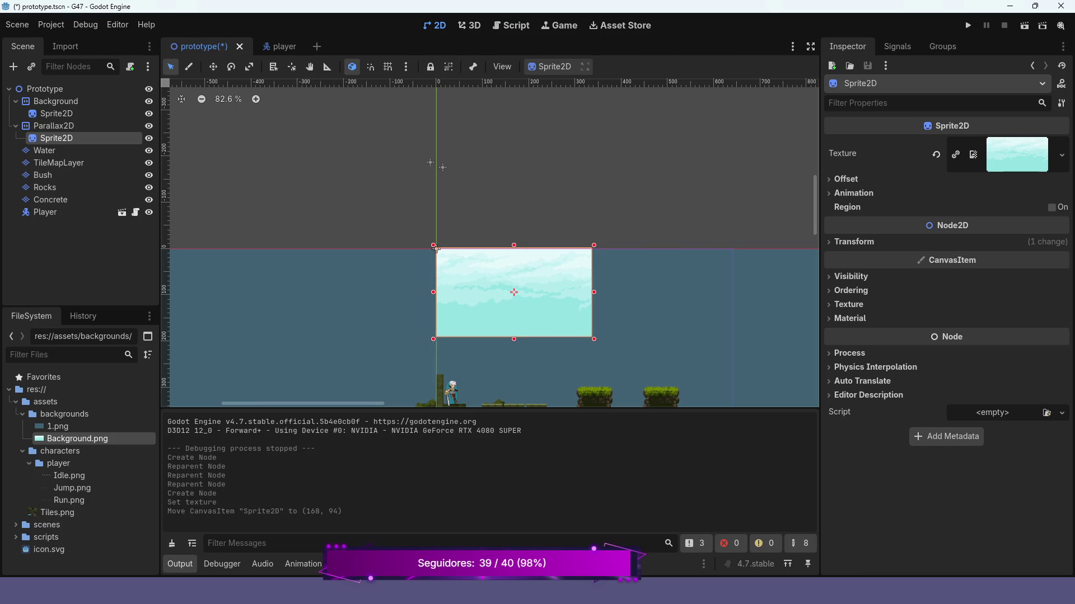
{"action": "left_click", "coordinate": [1015, 155]}
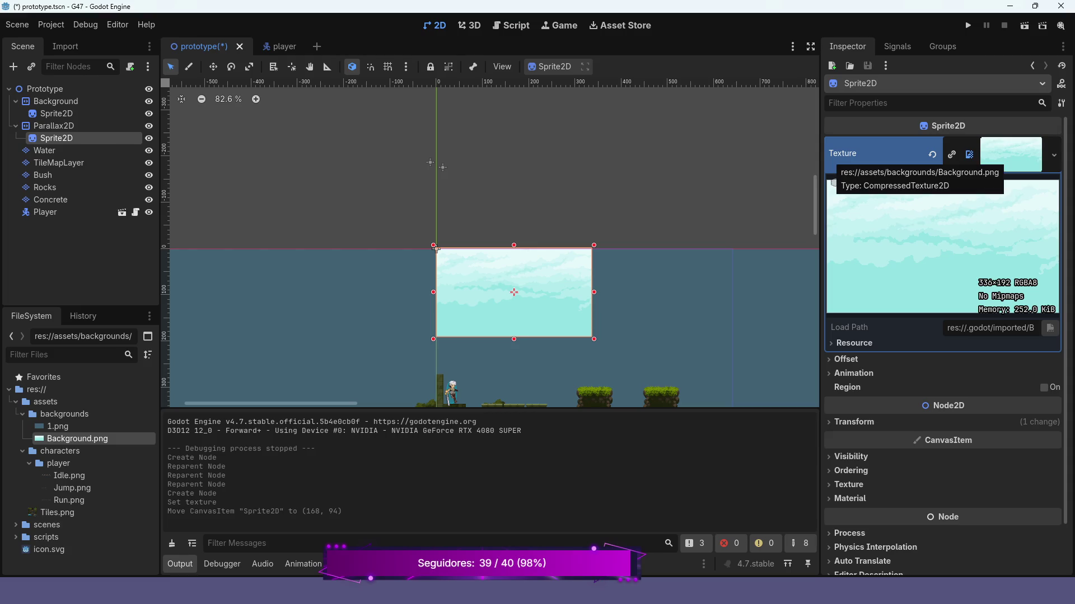